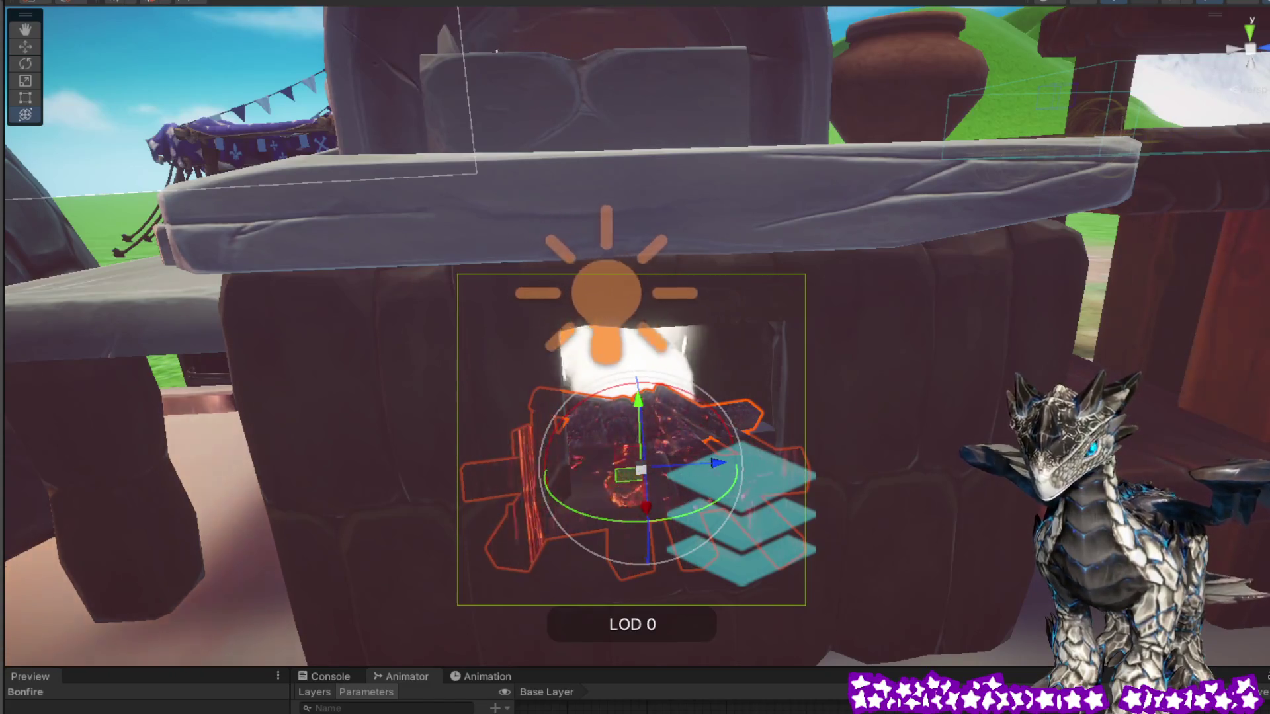
Zoom in on the stone oven, select the Bonfire and scale it down uniformly to fit the opening
{"action": "scroll", "coordinate": [975, 487], "scroll_direction": "down", "scroll_amount": 2}
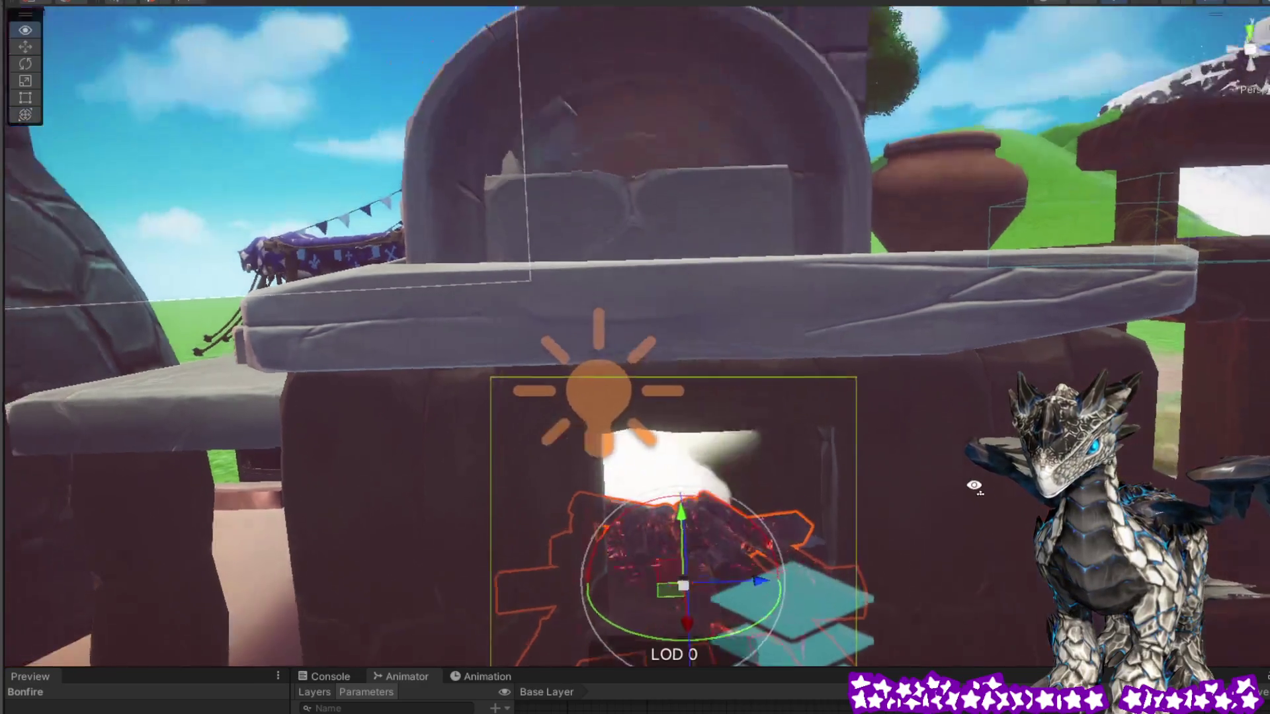
{"action": "scroll", "coordinate": [975, 488], "scroll_direction": "down", "scroll_amount": 5}
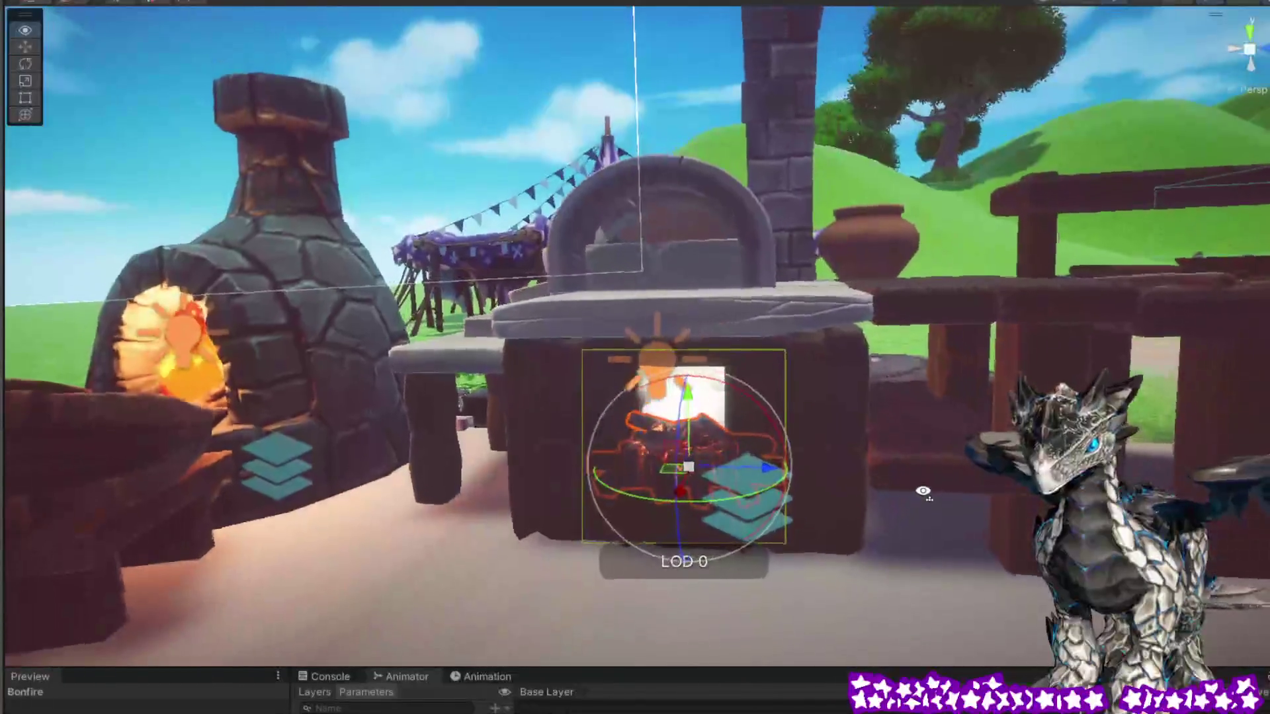
{"action": "left_click_drag", "start_coordinate": [922, 493], "coordinate": [621, 442]}
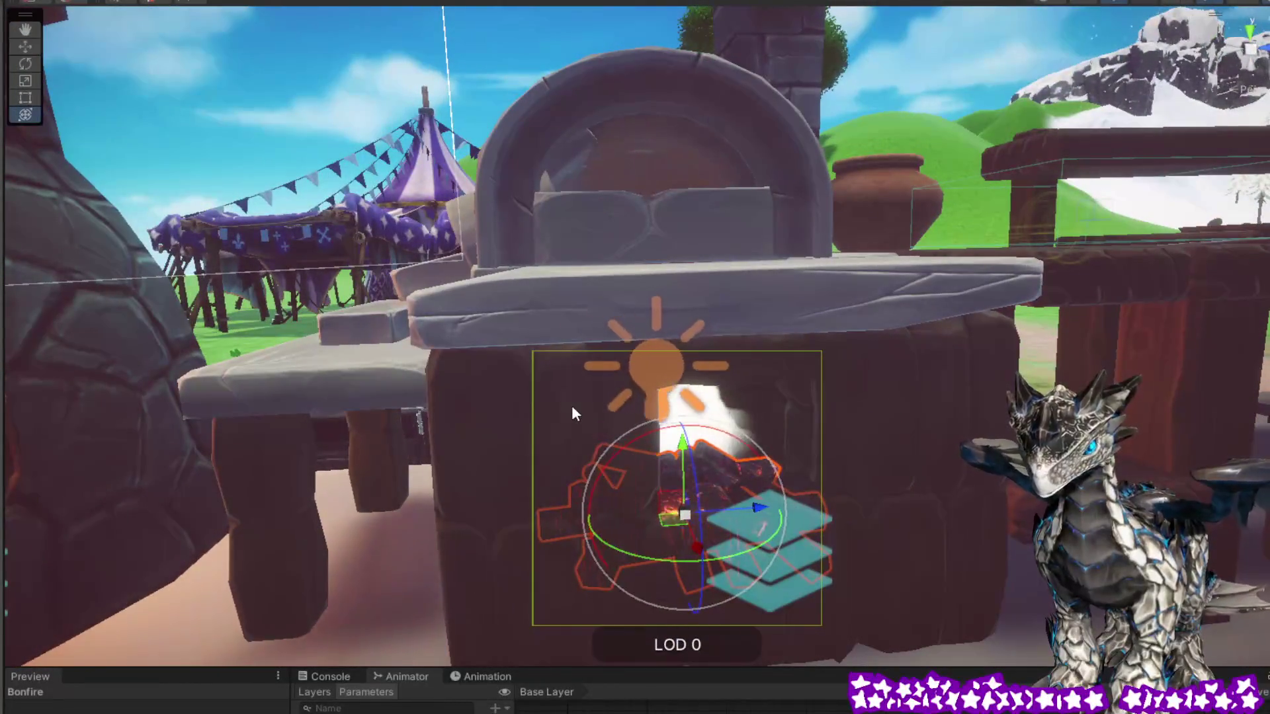
{"action": "left_click", "coordinate": [572, 413]}
{"action": "mouse_move", "coordinate": [697, 450]}
{"action": "left_mouse_down"}
{"action": "mouse_move", "coordinate": [780, 518]}
{"action": "mouse_move", "coordinate": [894, 517]}
{"action": "left_mouse_up"}
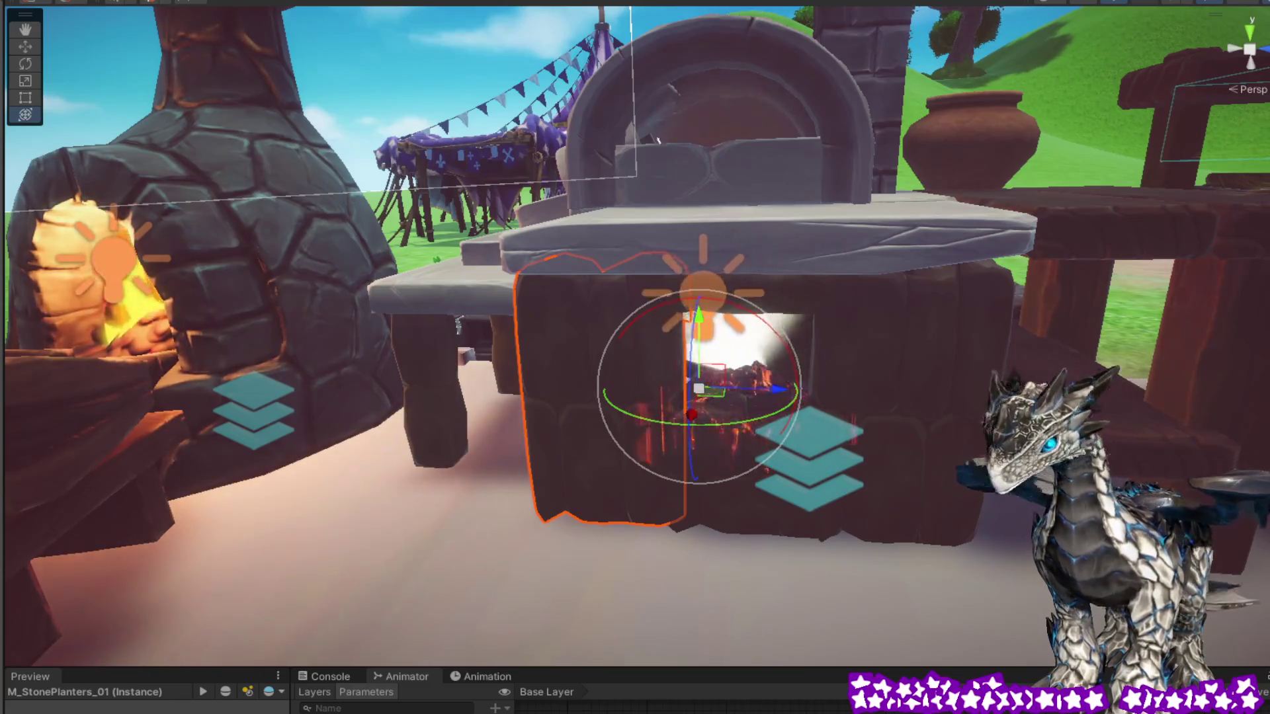
{"action": "left_click", "coordinate": [1131, 282]}
{"action": "mouse_move", "coordinate": [743, 469]}
{"action": "left_mouse_down"}
{"action": "mouse_move", "coordinate": [668, 512]}
{"action": "mouse_move", "coordinate": [496, 530]}
{"action": "mouse_move", "coordinate": [498, 604]}
{"action": "mouse_move", "coordinate": [543, 437]}
{"action": "mouse_move", "coordinate": [681, 496]}
{"action": "mouse_move", "coordinate": [885, 535]}
{"action": "mouse_move", "coordinate": [992, 539]}
{"action": "mouse_move", "coordinate": [468, 581]}
{"action": "mouse_move", "coordinate": [299, 498]}
{"action": "mouse_move", "coordinate": [844, 487]}
{"action": "mouse_move", "coordinate": [885, 456]}
{"action": "mouse_move", "coordinate": [903, 519]}
{"action": "mouse_move", "coordinate": [713, 474]}
{"action": "left_mouse_up"}
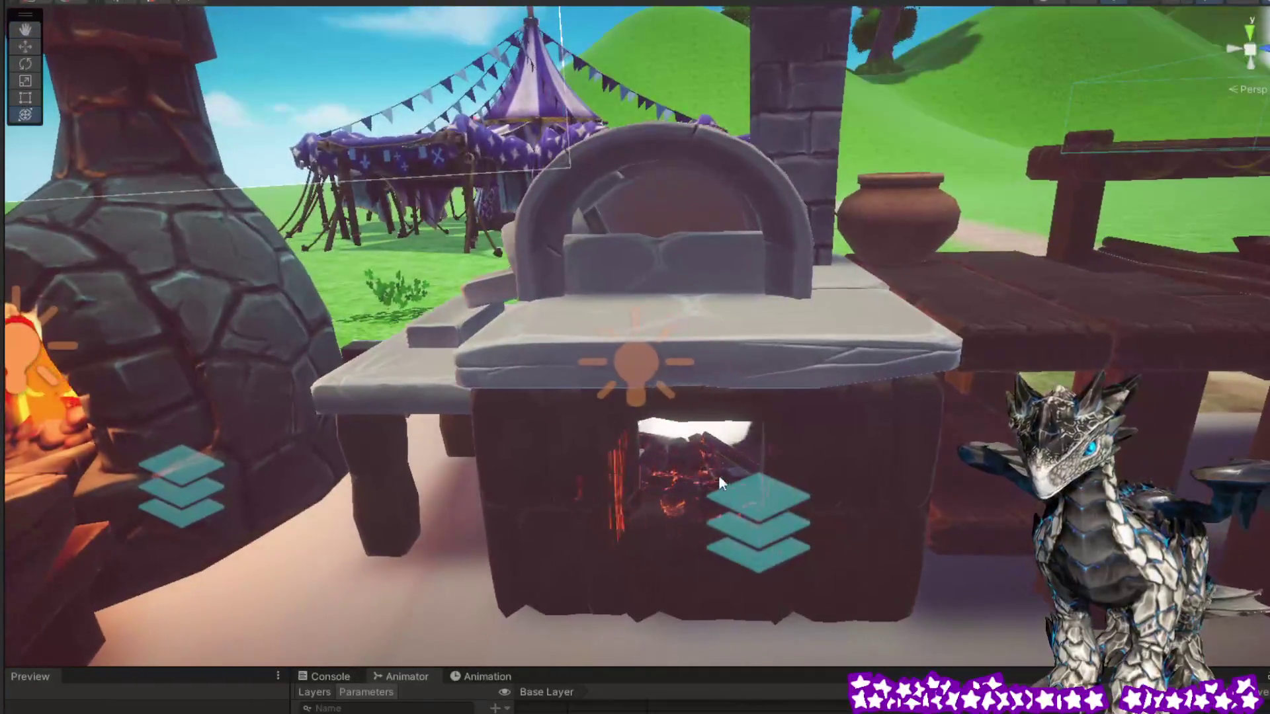
{"action": "left_click", "coordinate": [726, 476]}
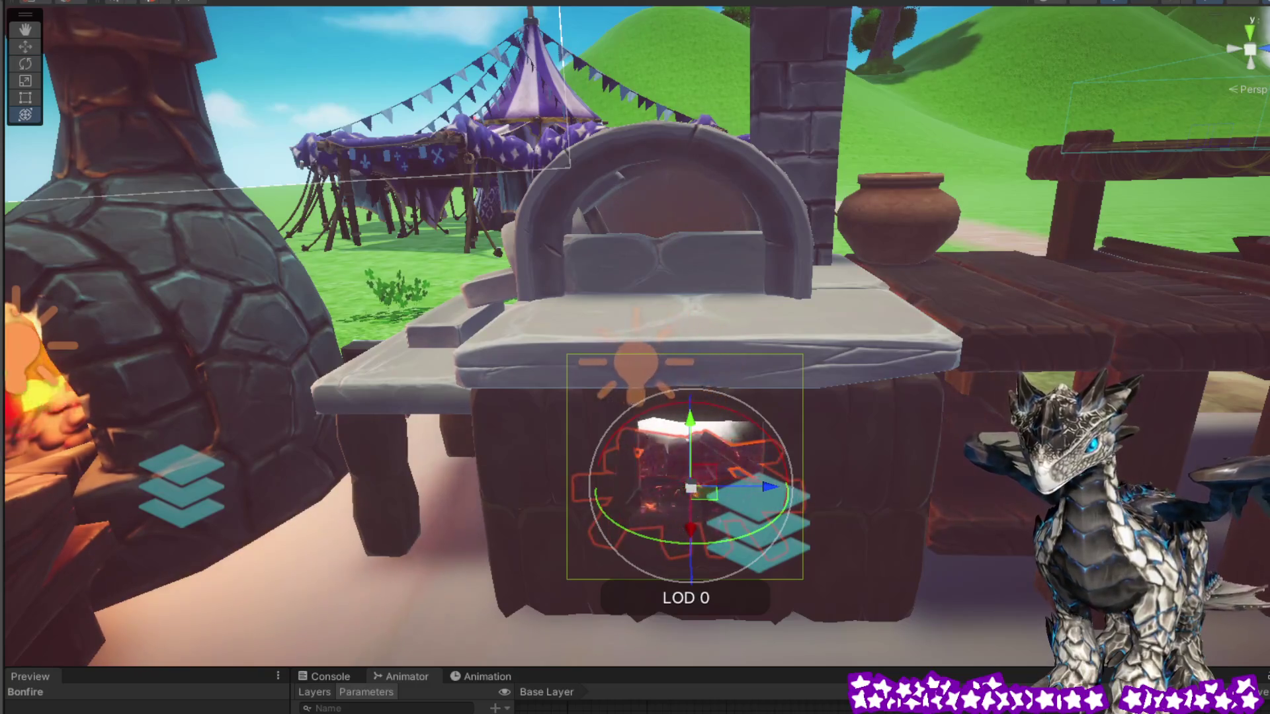
{"action": "mouse_move", "coordinate": [850, 456]}
{"action": "left_mouse_down"}
{"action": "mouse_move", "coordinate": [887, 448]}
{"action": "mouse_move", "coordinate": [890, 430]}
{"action": "left_mouse_up"}
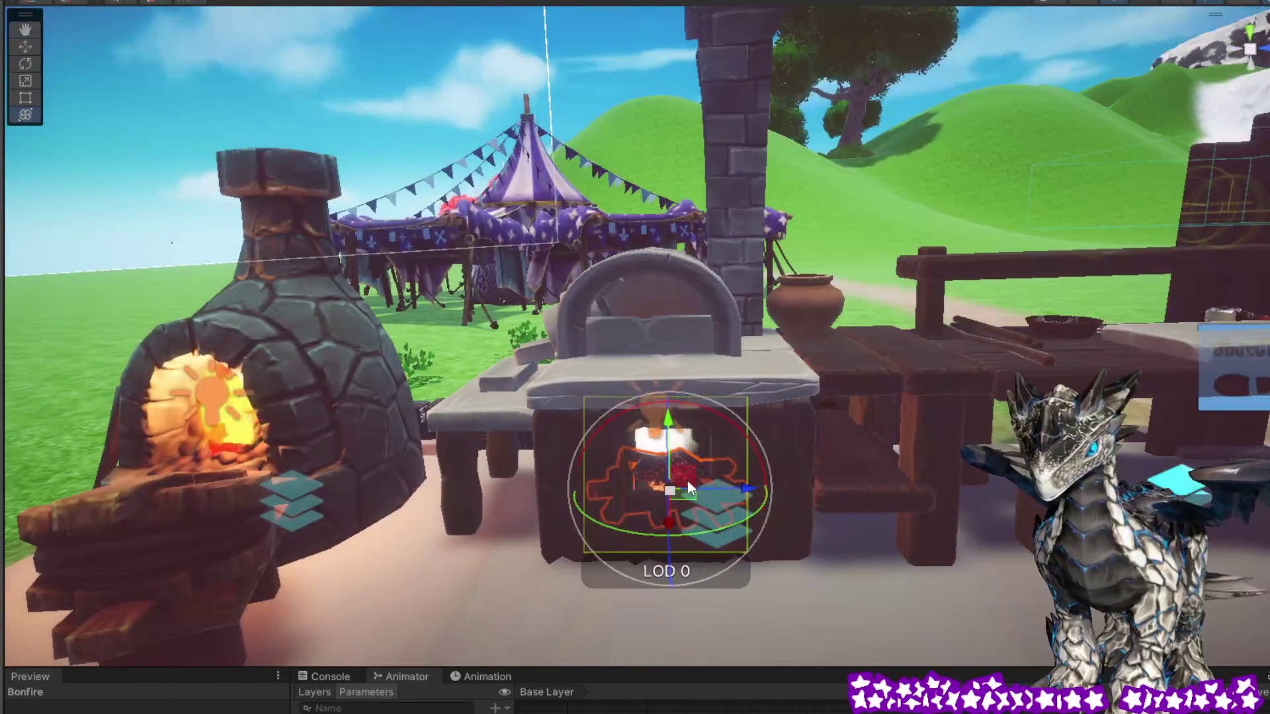
{"action": "left_click_drag", "start_coordinate": [670, 495], "coordinate": [604, 474]}
{"action": "mouse_move", "coordinate": [815, 510]}
{"action": "left_mouse_down"}
{"action": "mouse_move", "coordinate": [791, 550]}
{"action": "mouse_move", "coordinate": [822, 558]}
{"action": "mouse_move", "coordinate": [615, 598]}
{"action": "mouse_move", "coordinate": [915, 513]}
{"action": "mouse_move", "coordinate": [839, 527]}
{"action": "left_mouse_up"}
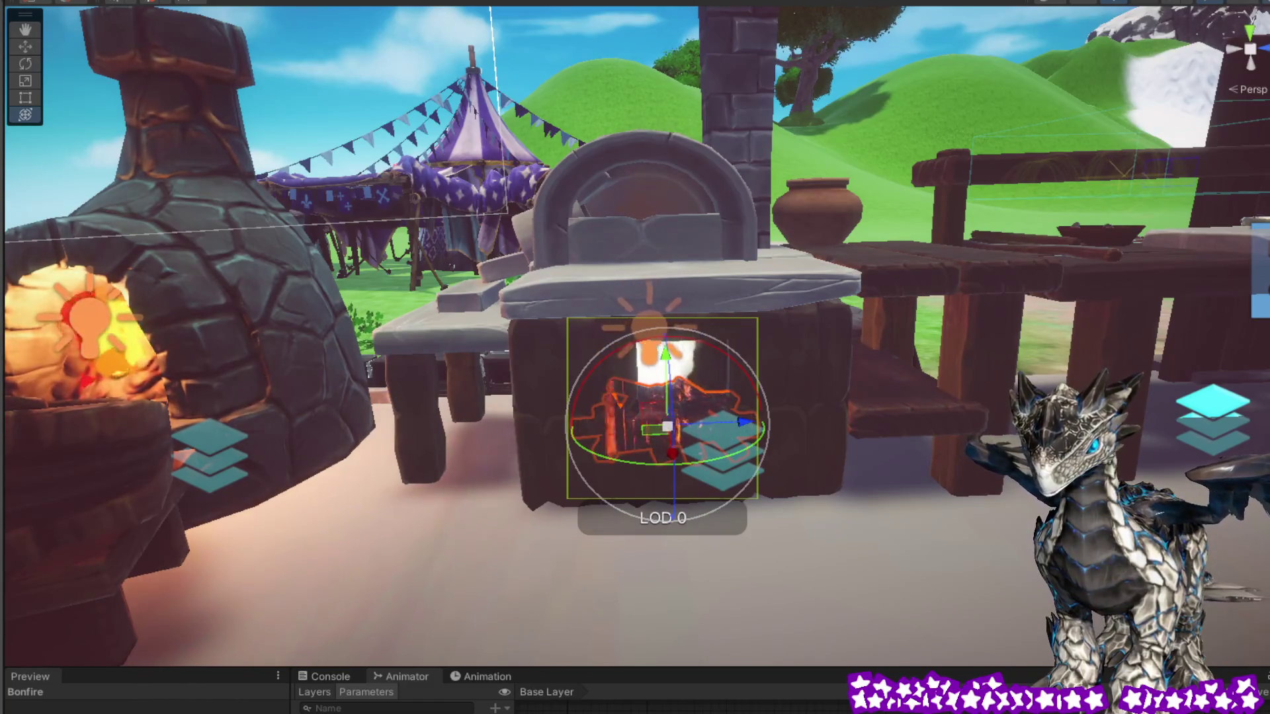
{"action": "left_click", "coordinate": [793, 410]}
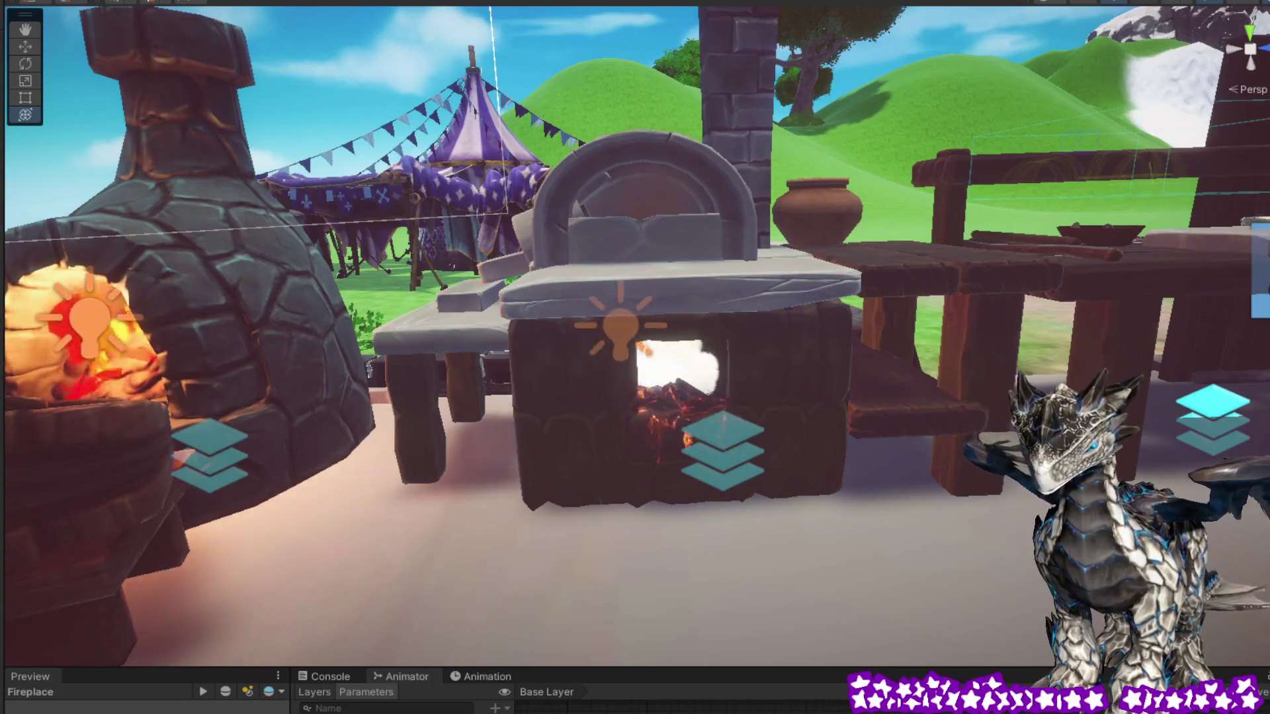
{"action": "left_click", "coordinate": [680, 390]}
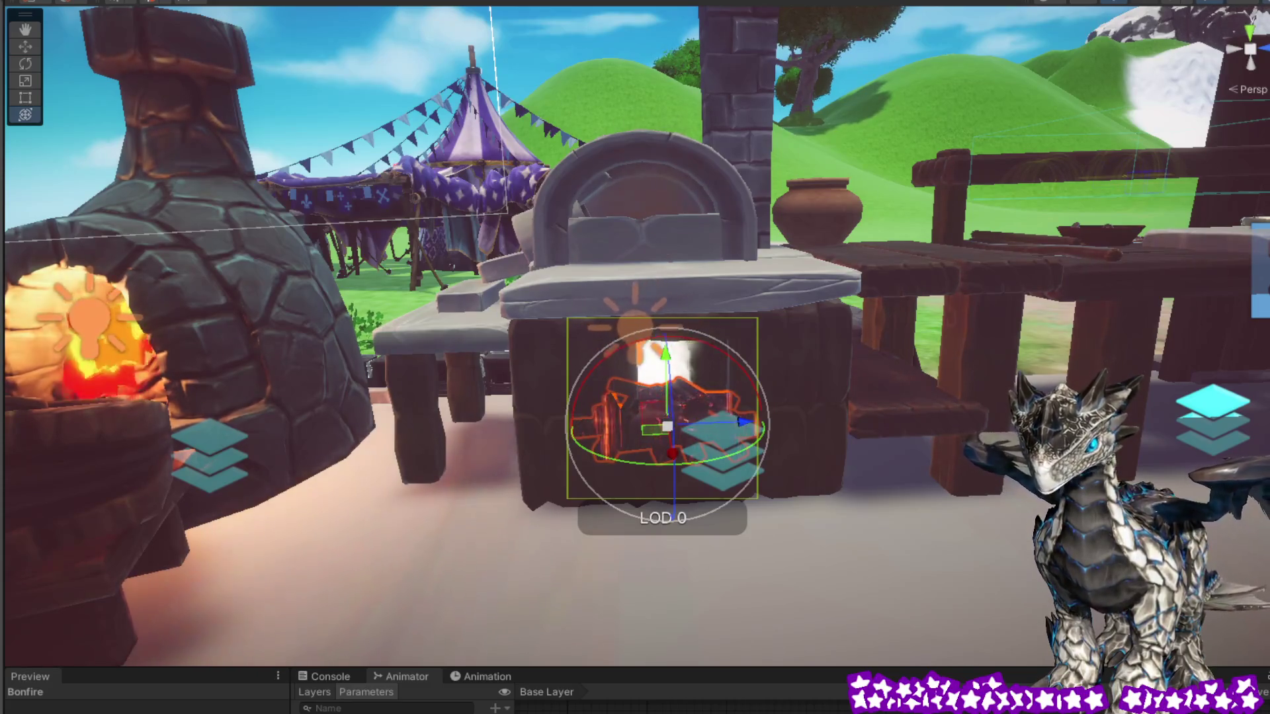
{"action": "left_click", "coordinate": [729, 528]}
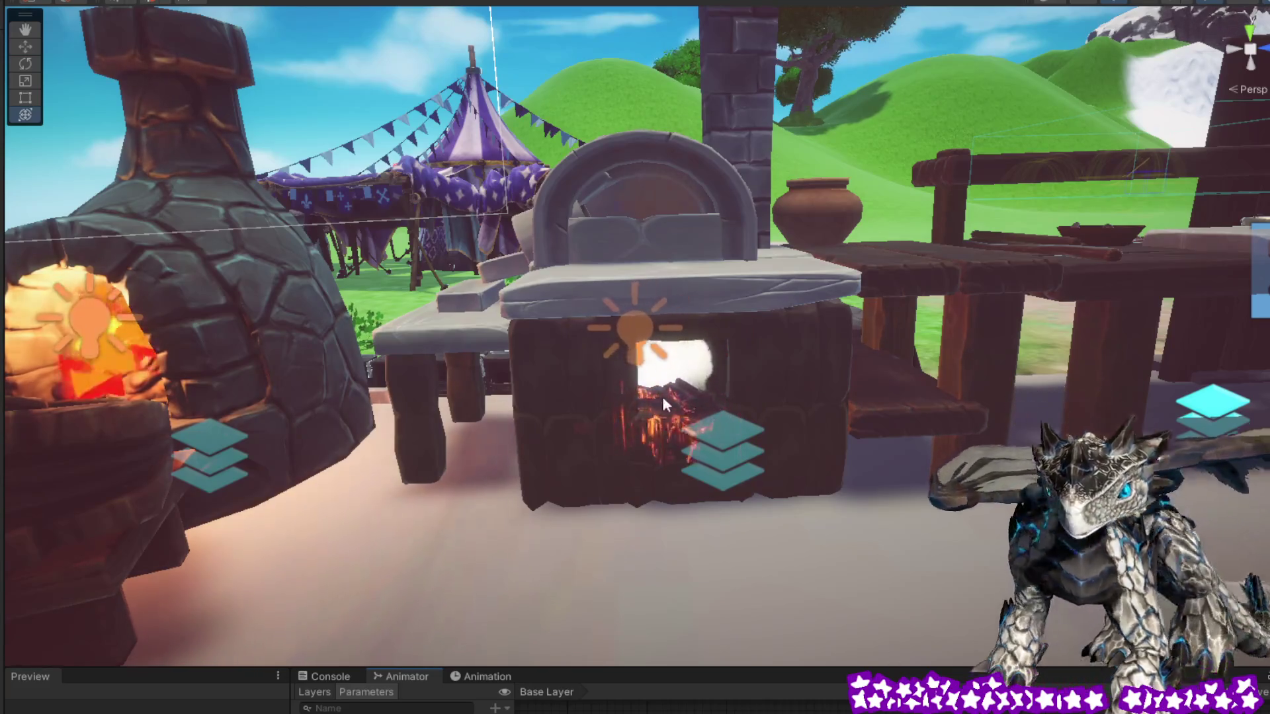
{"action": "left_click", "coordinate": [665, 399]}
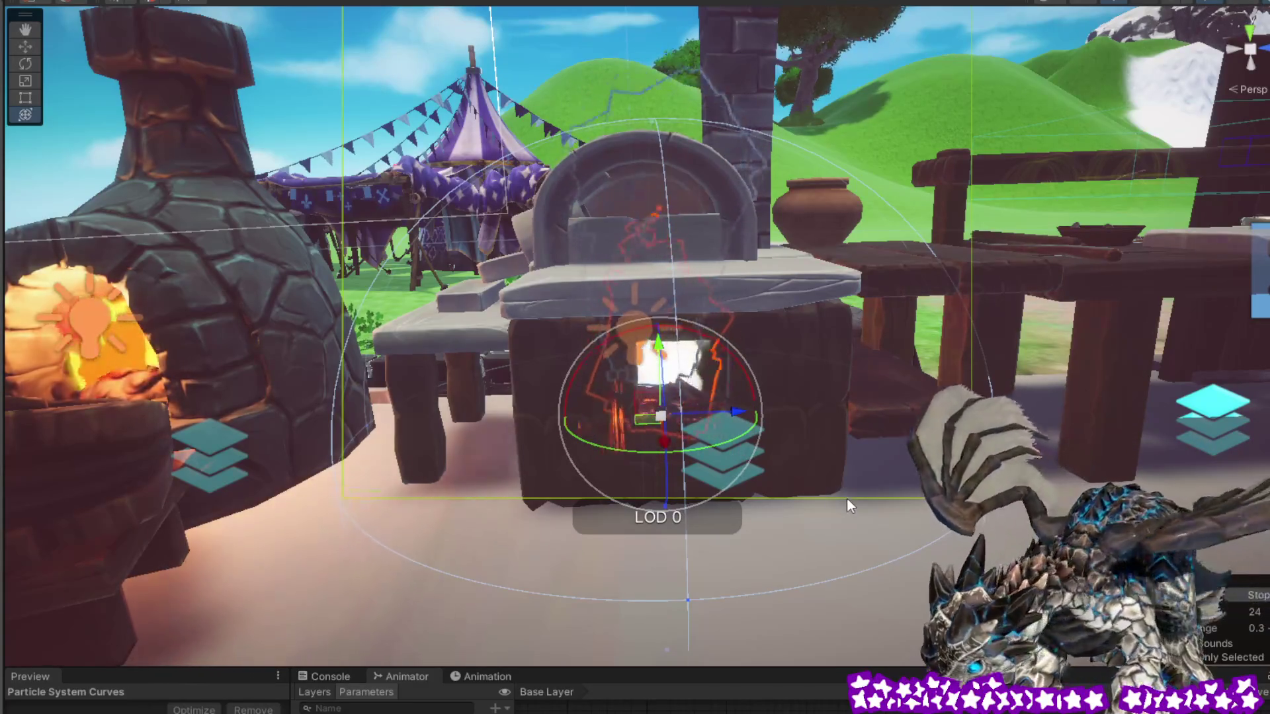
{"action": "left_click", "coordinate": [864, 508]}
{"action": "mouse_move", "coordinate": [865, 510]}
{"action": "left_mouse_down"}
{"action": "mouse_move", "coordinate": [934, 536]}
{"action": "mouse_move", "coordinate": [1158, 416]}
{"action": "left_mouse_up"}
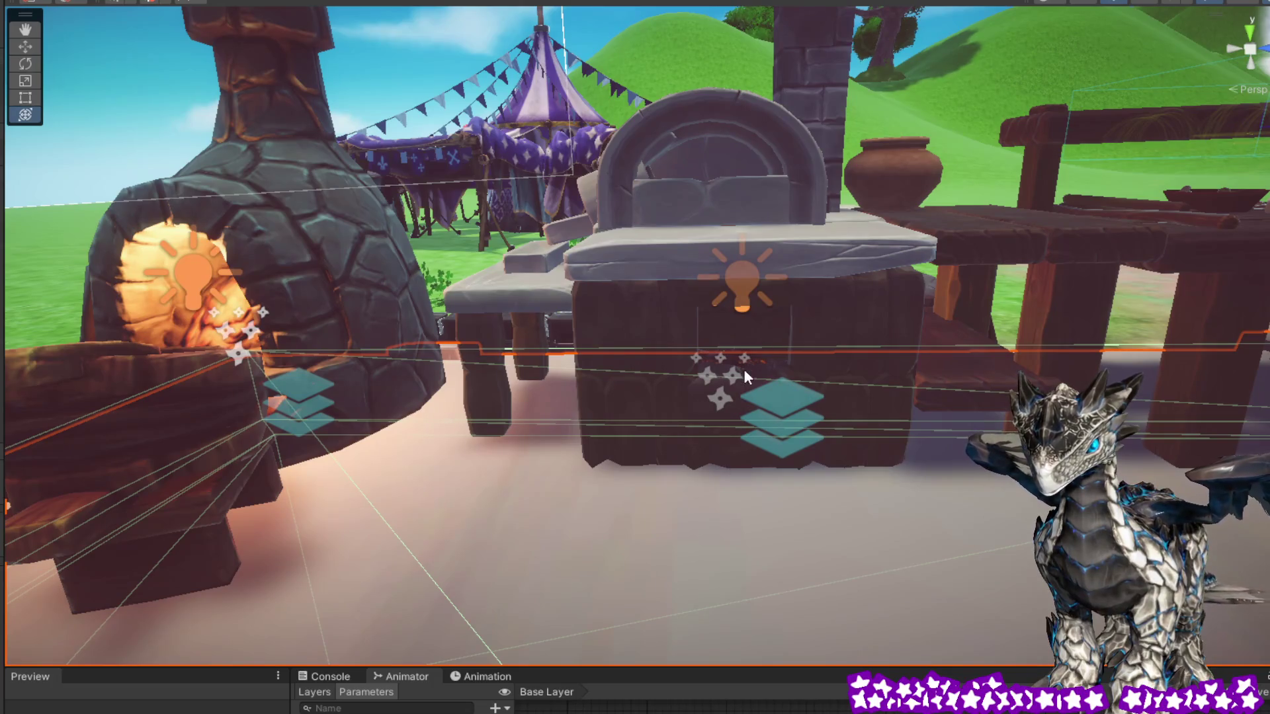
{"action": "left_click", "coordinate": [757, 362]}
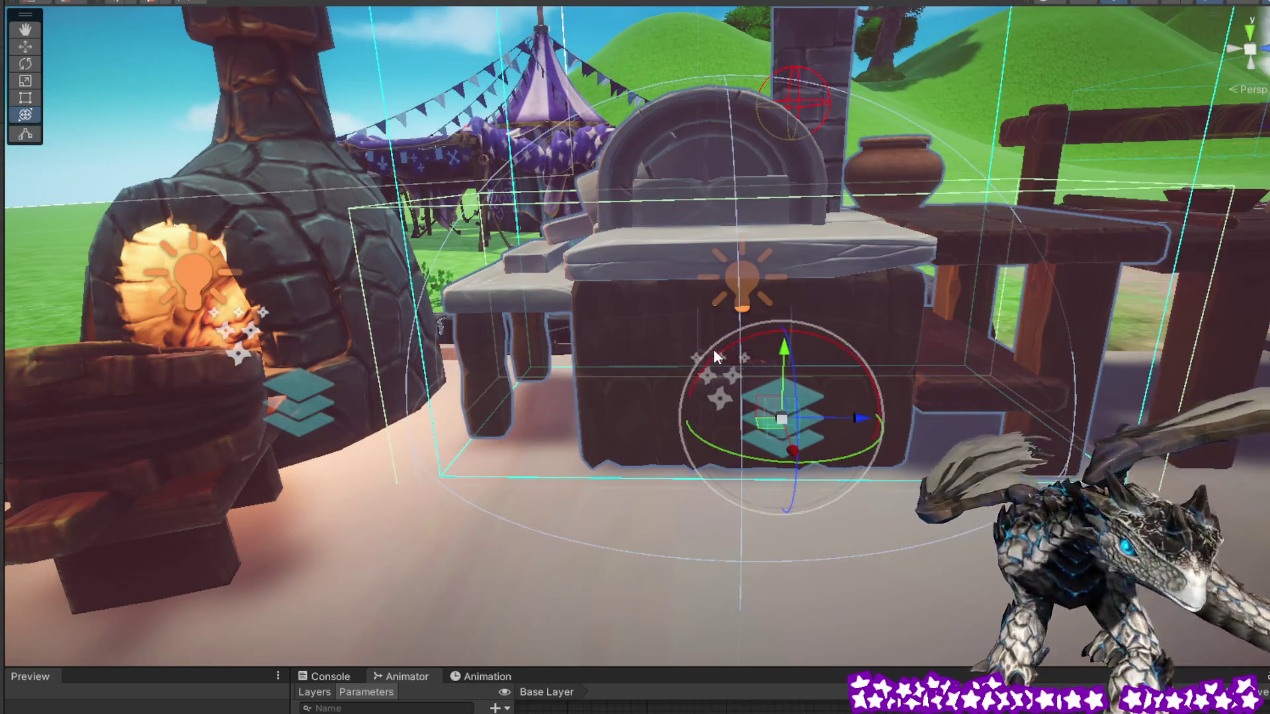
{"action": "left_click_drag", "start_coordinate": [714, 354], "coordinate": [820, 446]}
{"action": "scroll", "coordinate": [826, 425], "scroll_direction": "up", "scroll_amount": 10}
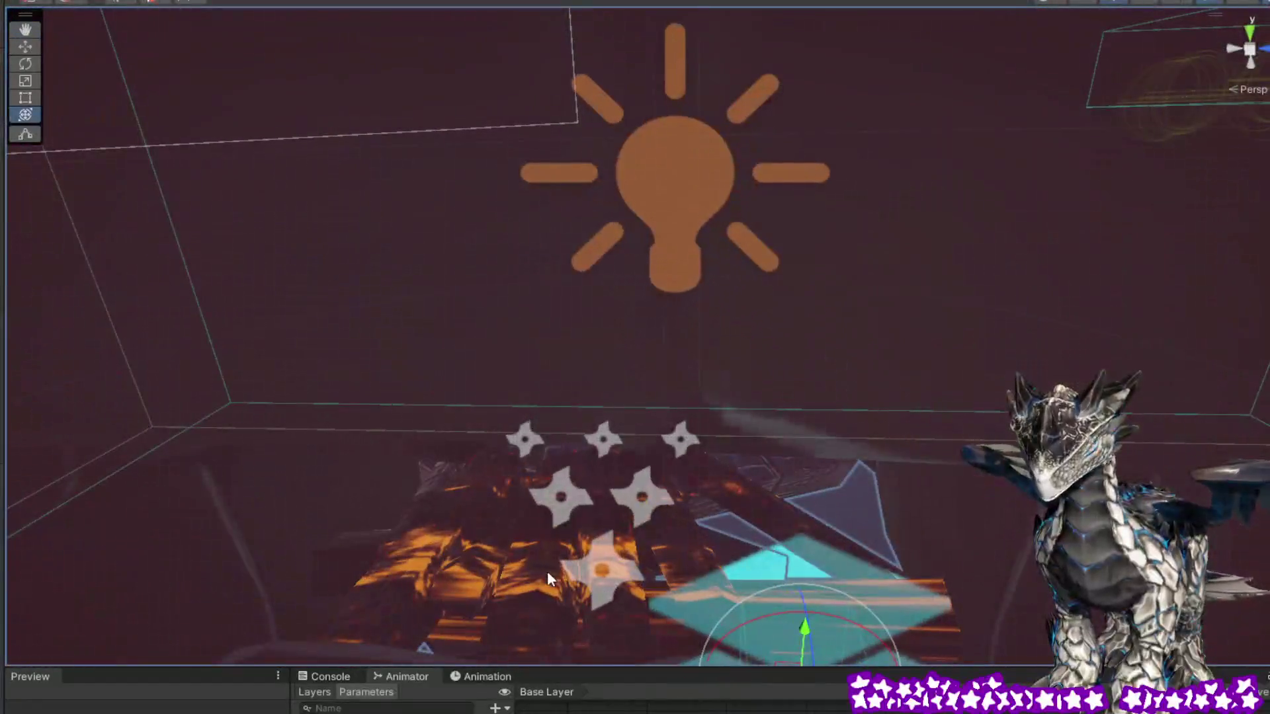
{"action": "left_click", "coordinate": [546, 578]}
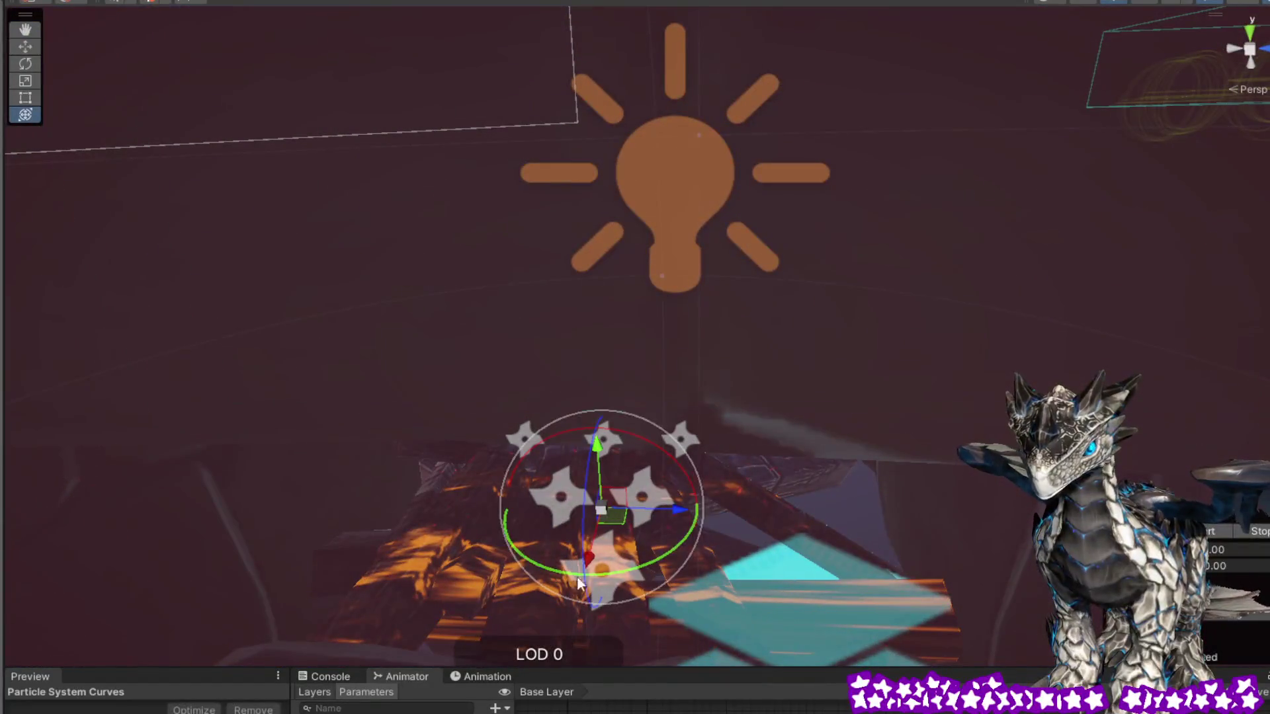
{"action": "left_click", "coordinate": [502, 597]}
{"action": "left_click", "coordinate": [439, 578]}
{"action": "key", "text": "f"}
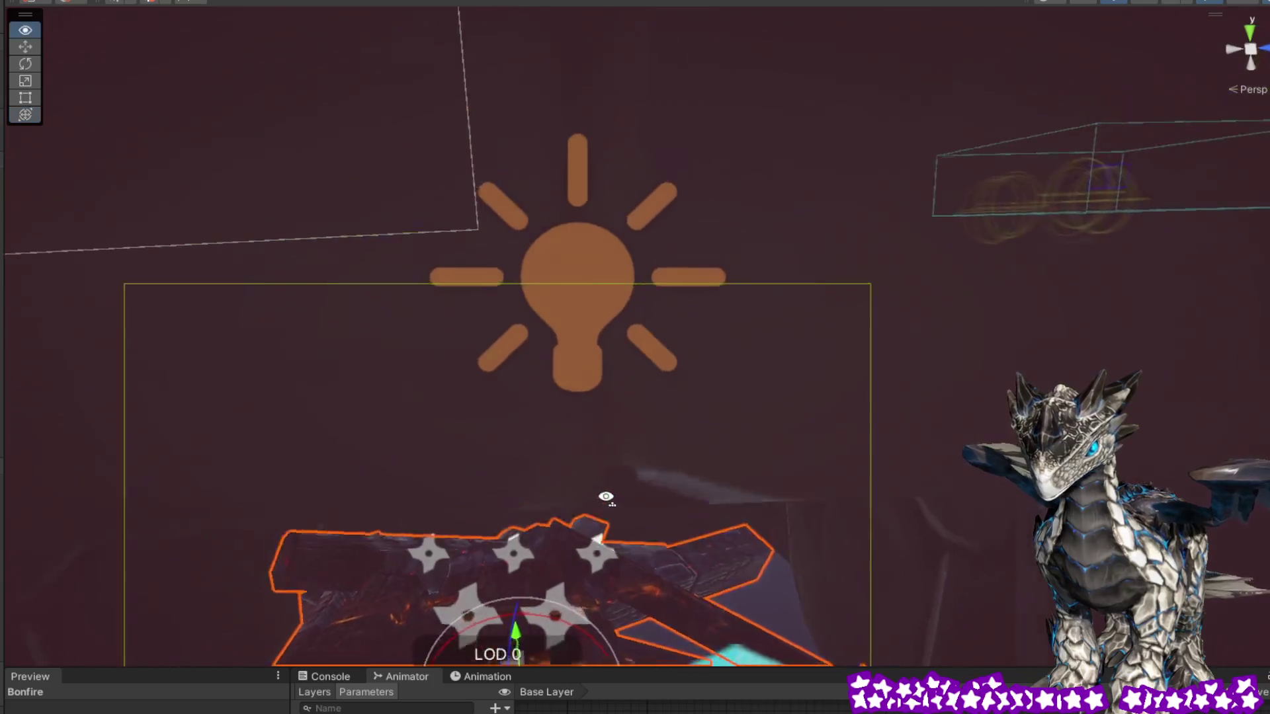
{"action": "scroll", "coordinate": [608, 483], "scroll_direction": "up", "scroll_amount": 8}
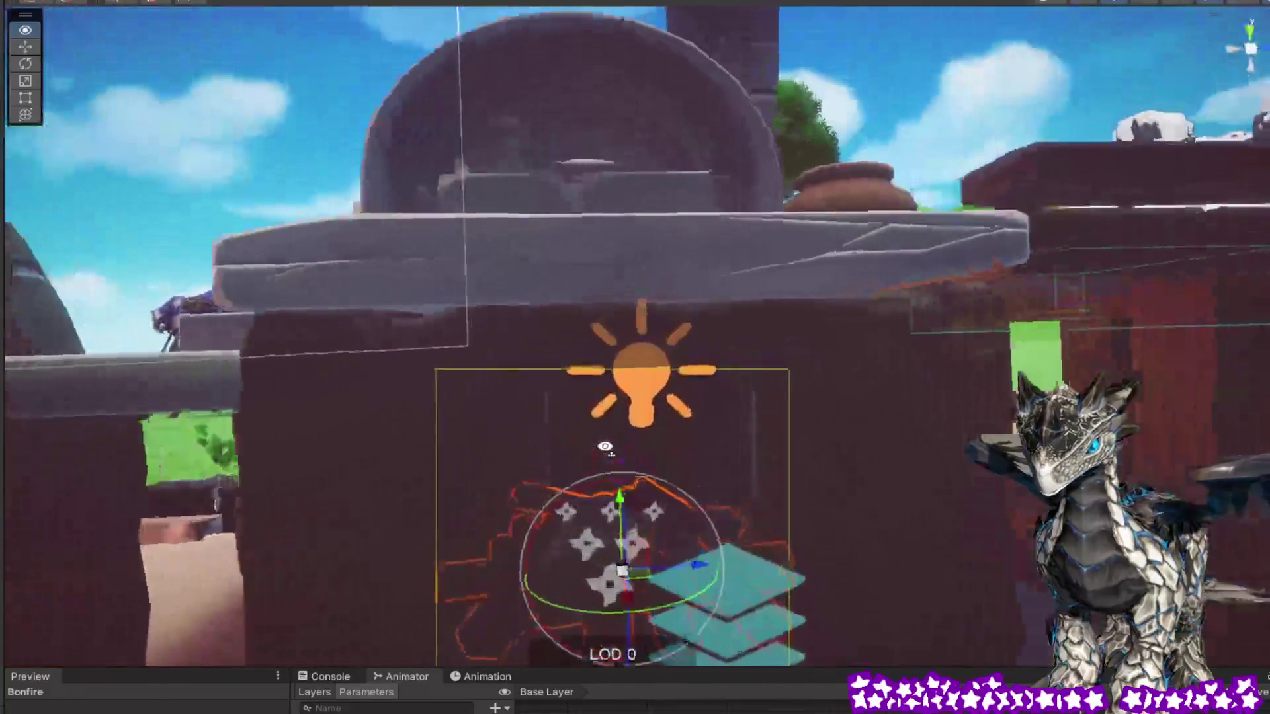
{"action": "mouse_move", "coordinate": [344, 570]}
{"action": "left_mouse_down"}
{"action": "mouse_move", "coordinate": [170, 533]}
{"action": "mouse_move", "coordinate": [205, 487]}
{"action": "mouse_move", "coordinate": [463, 503]}
{"action": "mouse_move", "coordinate": [606, 486]}
{"action": "mouse_move", "coordinate": [598, 513]}
{"action": "mouse_move", "coordinate": [581, 510]}
{"action": "mouse_move", "coordinate": [595, 514]}
{"action": "left_mouse_up"}
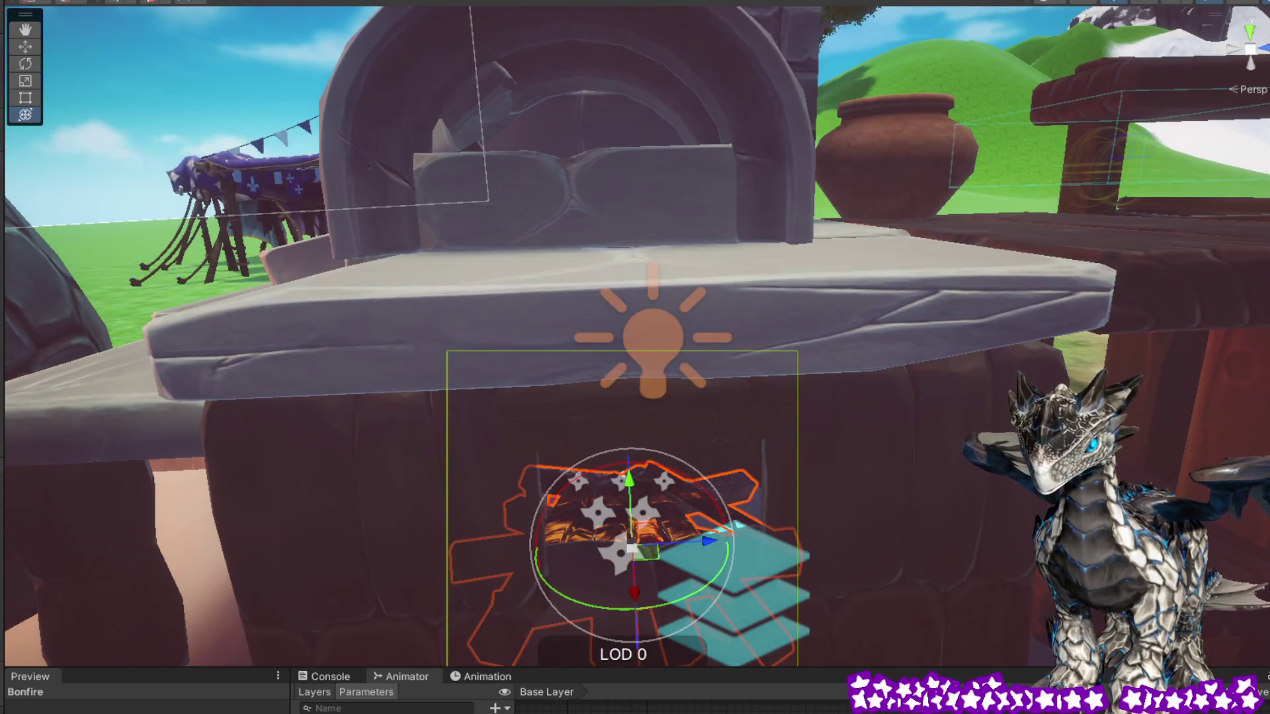
{"action": "mouse_move", "coordinate": [978, 479]}
{"action": "left_mouse_down"}
{"action": "mouse_move", "coordinate": [935, 508]}
{"action": "mouse_move", "coordinate": [938, 453]}
{"action": "mouse_move", "coordinate": [958, 487]}
{"action": "left_mouse_up"}
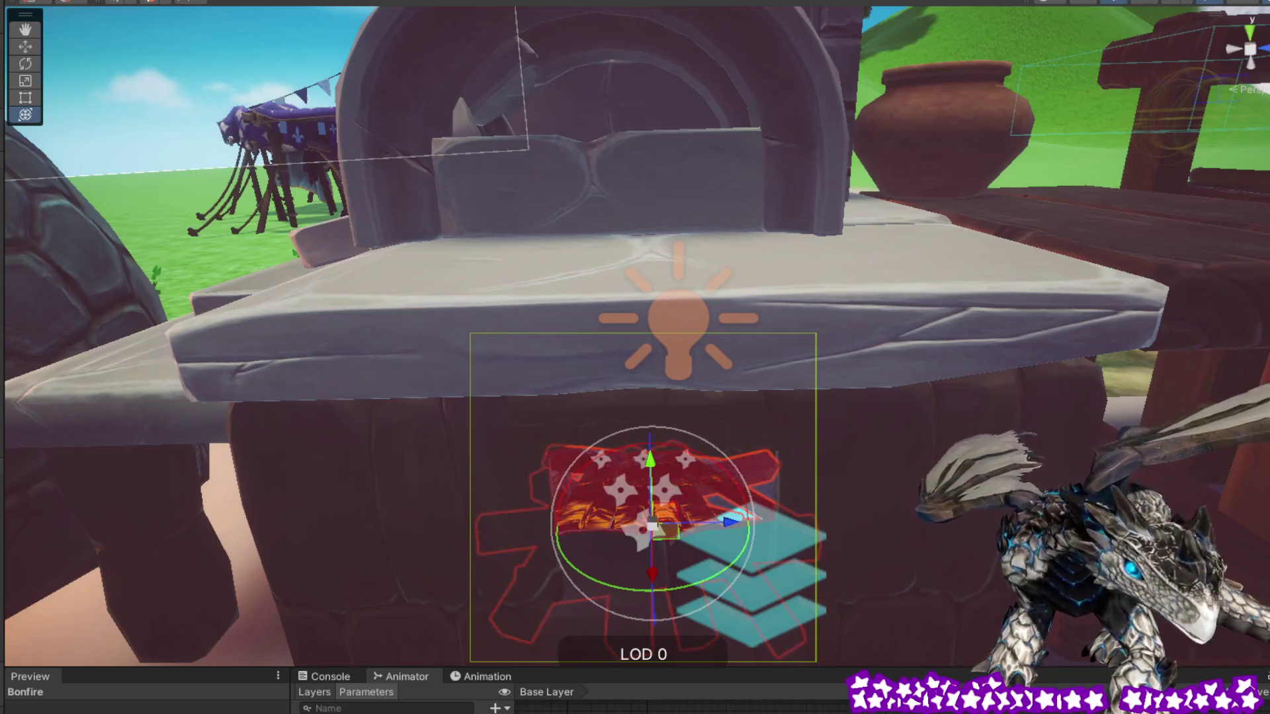
Select the Fireplace, orbit and zoom around the tent and oven, then frame its fire particles
{"action": "left_click", "coordinate": [655, 503]}
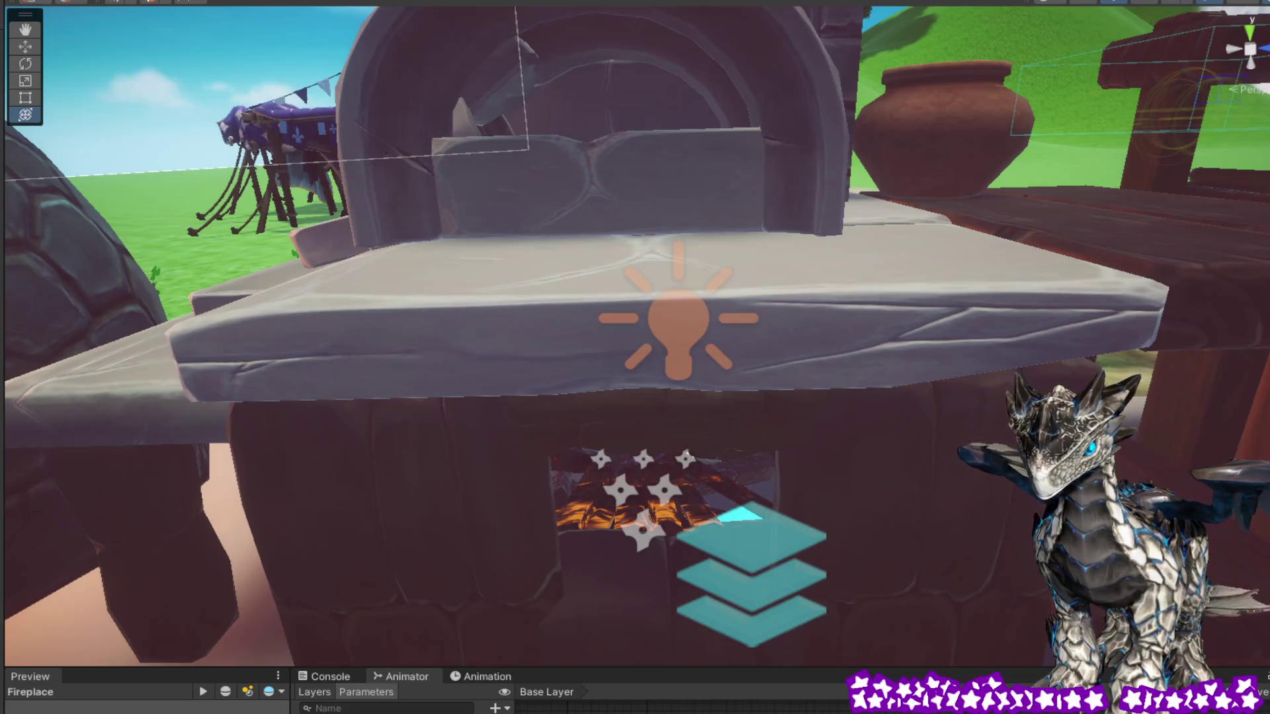
{"action": "left_click_drag", "start_coordinate": [755, 388], "coordinate": [936, 494]}
{"action": "scroll", "coordinate": [936, 494], "scroll_direction": "up", "scroll_amount": 10}
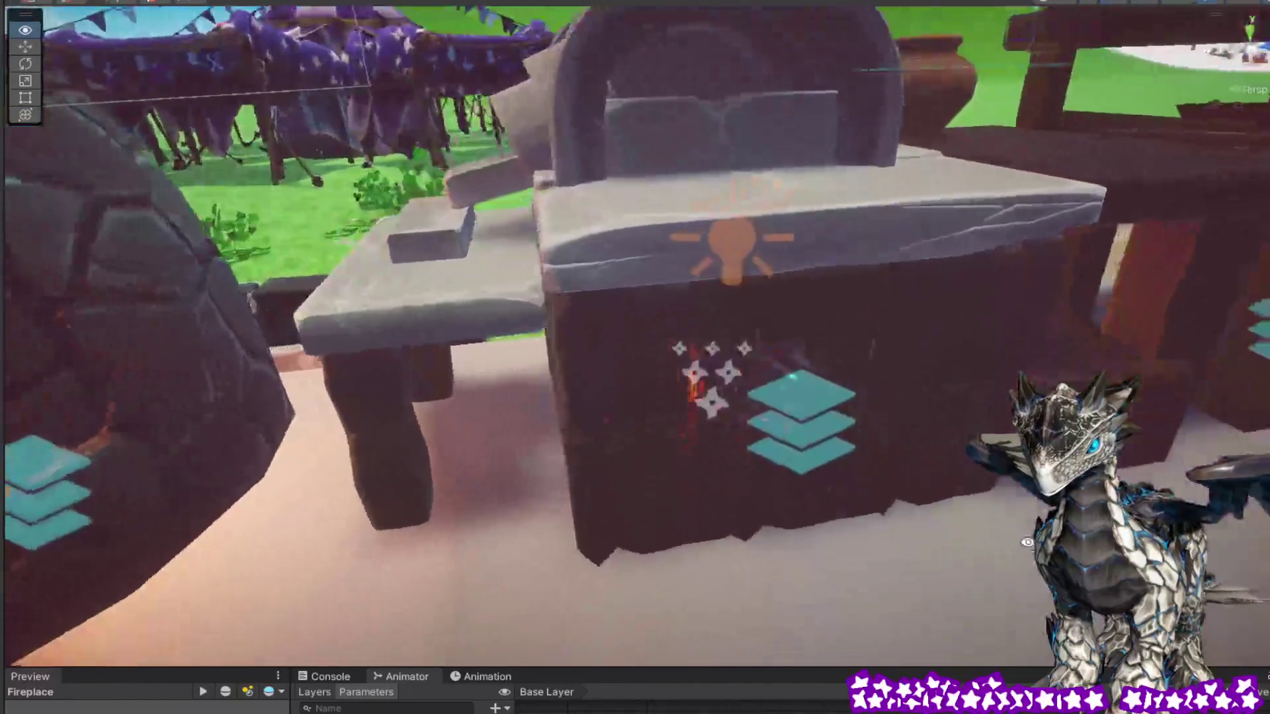
{"action": "scroll", "coordinate": [959, 516], "scroll_direction": "up", "scroll_amount": 3}
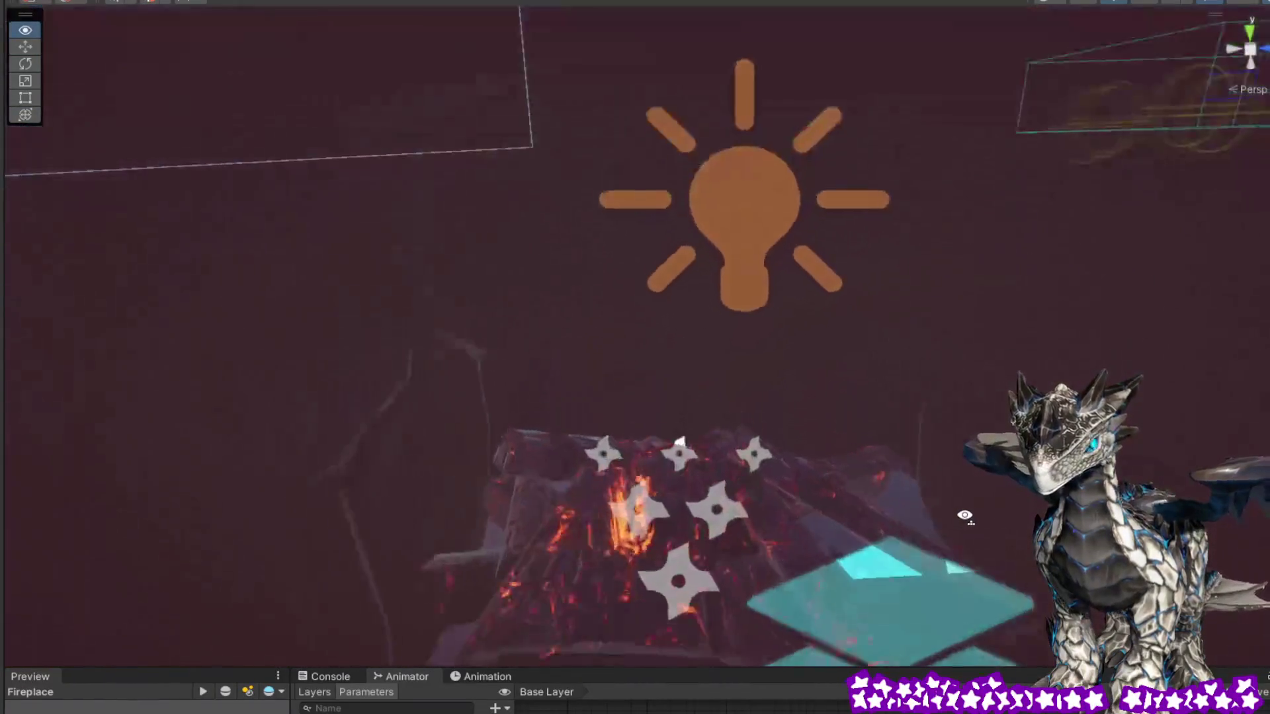
{"action": "scroll", "coordinate": [965, 509], "scroll_direction": "down", "scroll_amount": 10}
{"action": "scroll", "coordinate": [985, 472], "scroll_direction": "up", "scroll_amount": 6}
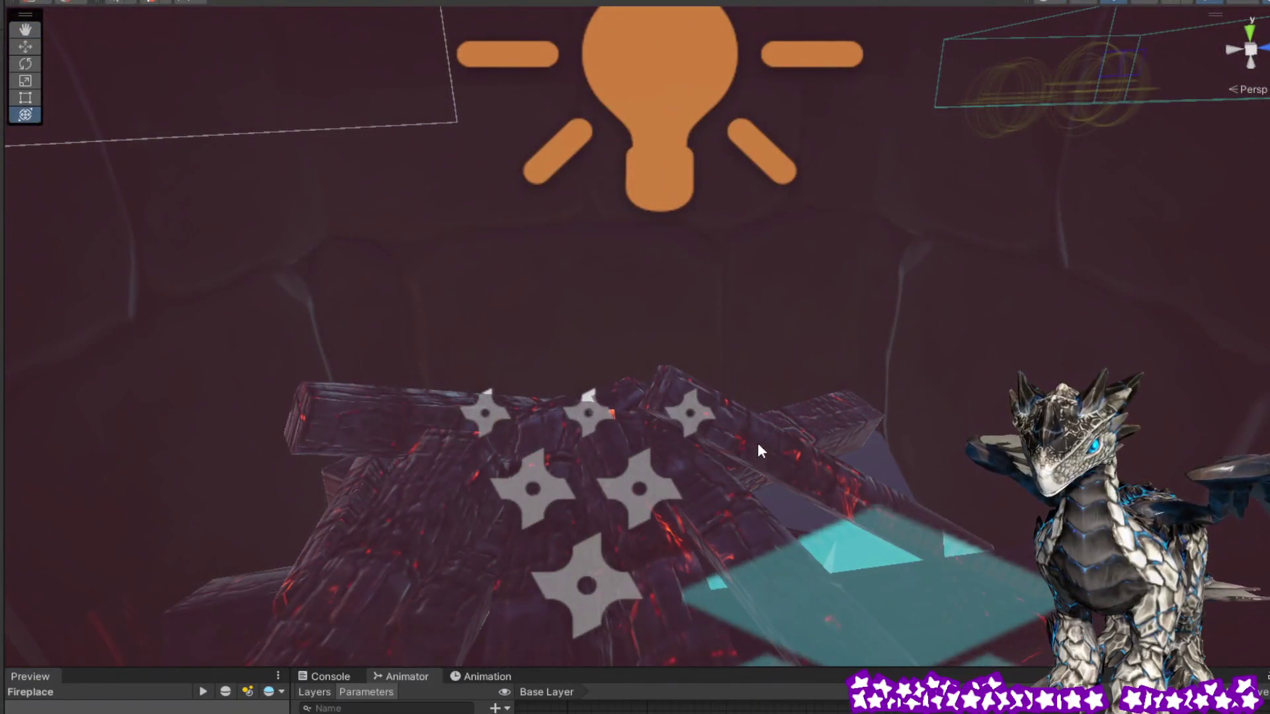
{"action": "scroll", "coordinate": [753, 457], "scroll_direction": "down", "scroll_amount": 10}
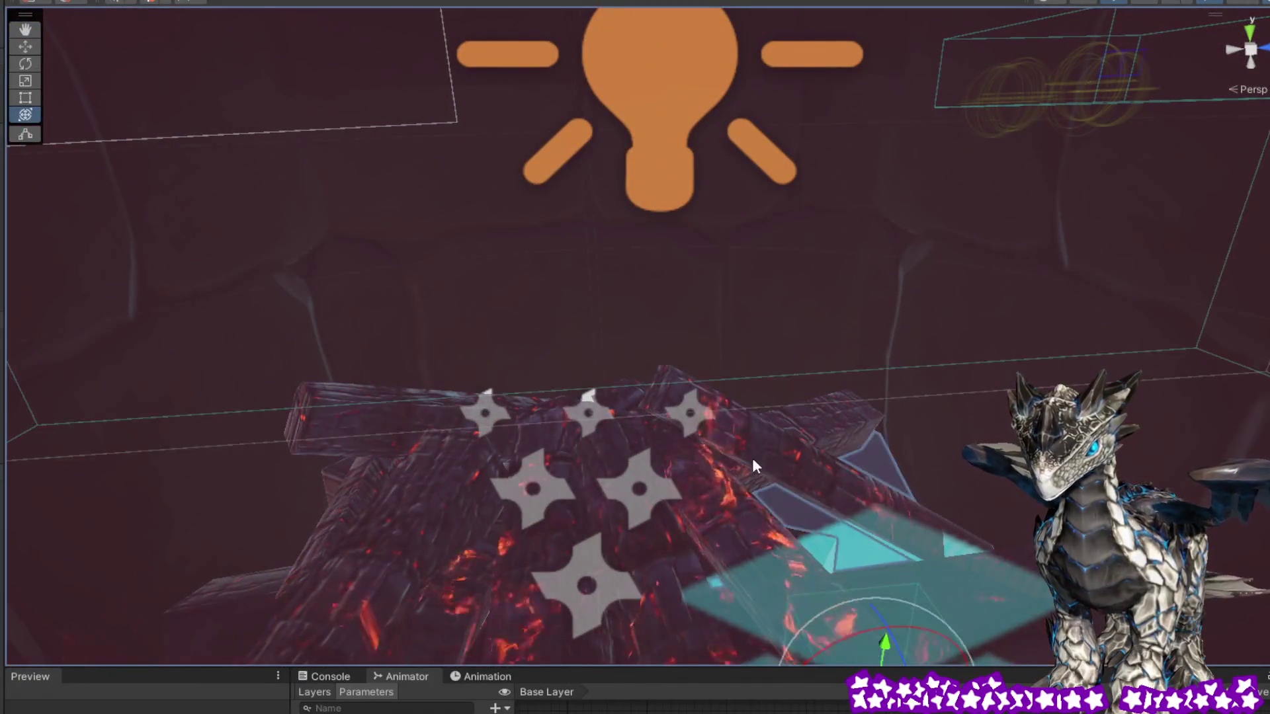
{"action": "scroll", "coordinate": [718, 395], "scroll_direction": "down", "scroll_amount": 5}
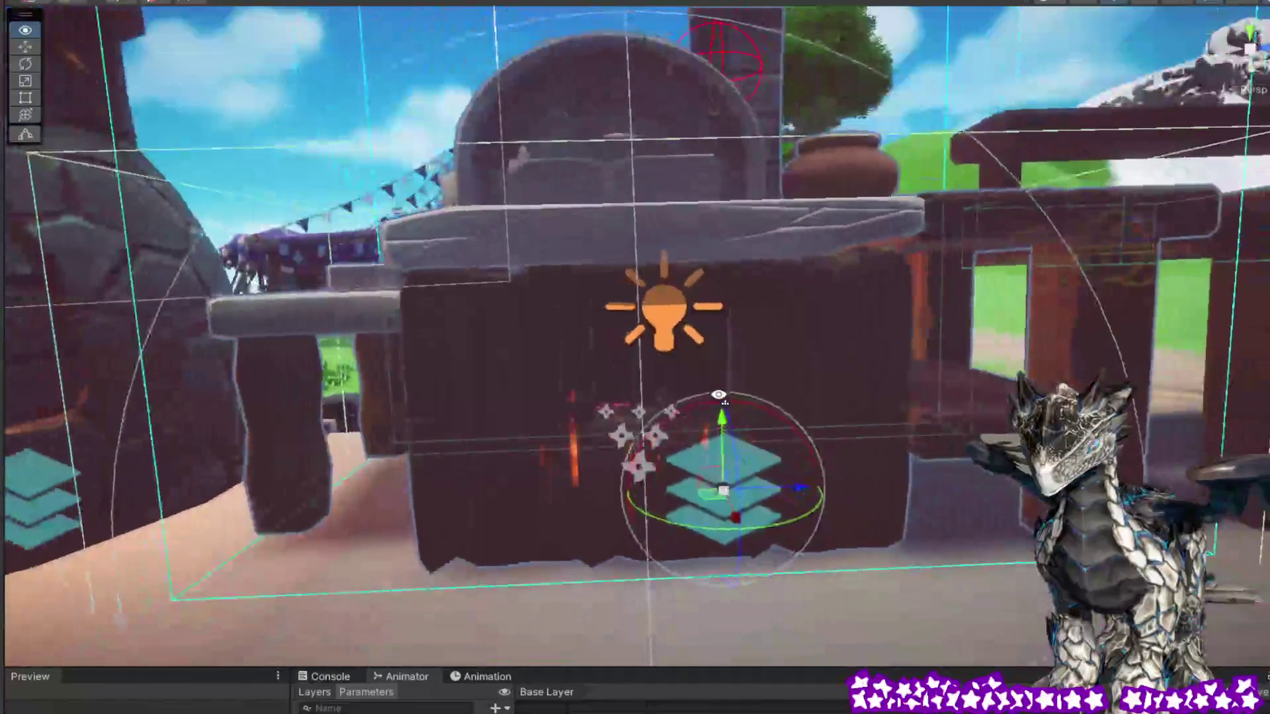
{"action": "scroll", "coordinate": [718, 407], "scroll_direction": "down", "scroll_amount": 8}
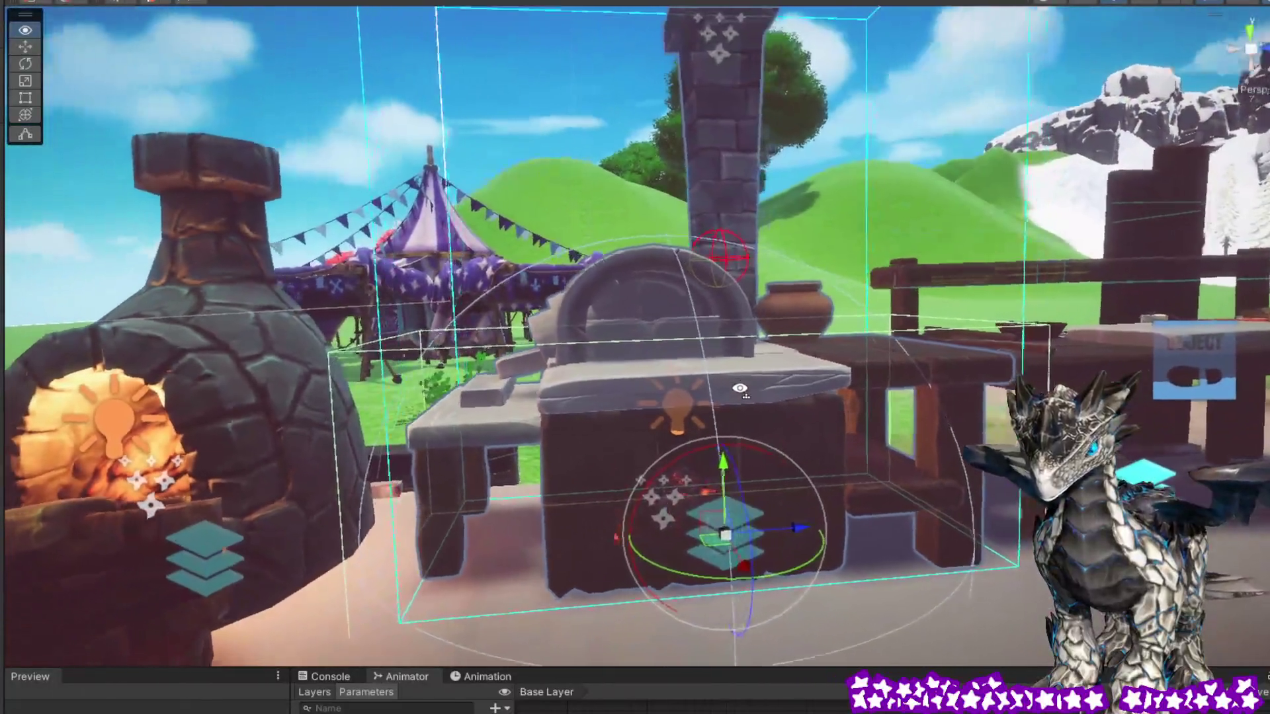
{"action": "mouse_move", "coordinate": [740, 389]}
{"action": "left_mouse_down"}
{"action": "mouse_move", "coordinate": [557, 422]}
{"action": "mouse_move", "coordinate": [711, 428]}
{"action": "mouse_move", "coordinate": [654, 430]}
{"action": "left_mouse_up"}
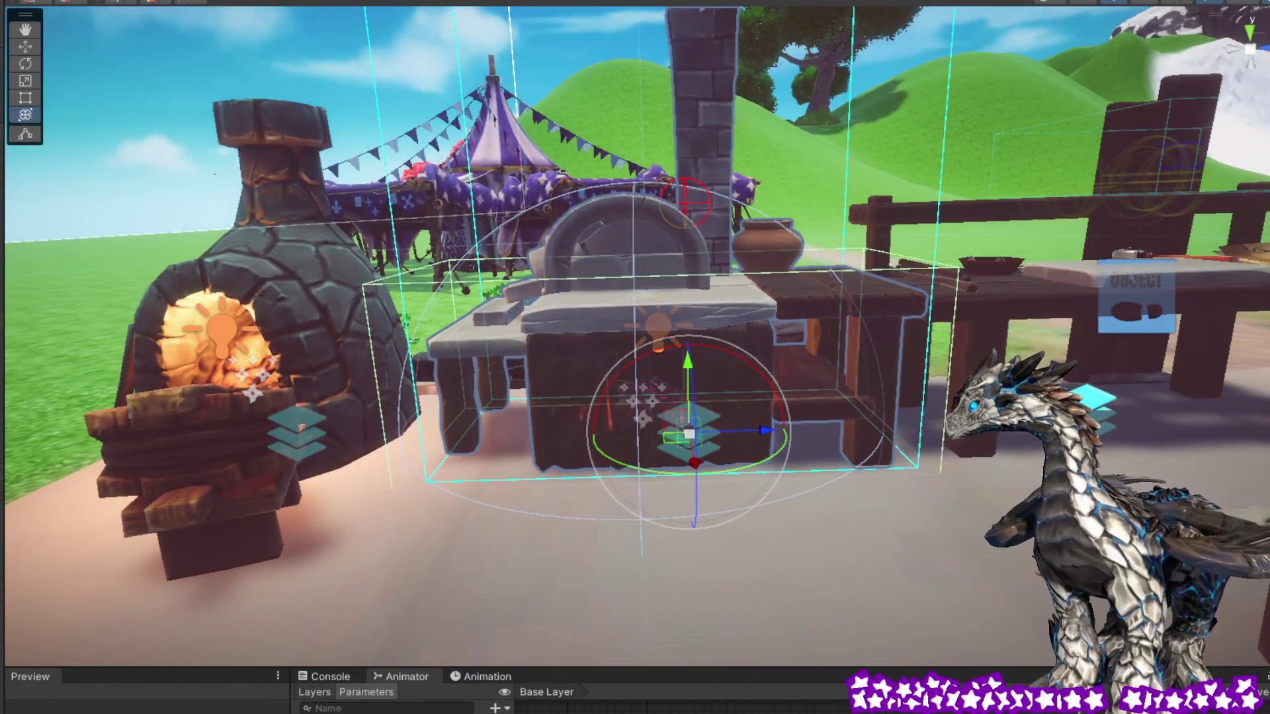
{"action": "left_click_drag", "start_coordinate": [959, 360], "coordinate": [935, 364]}
{"action": "key", "text": "f"}
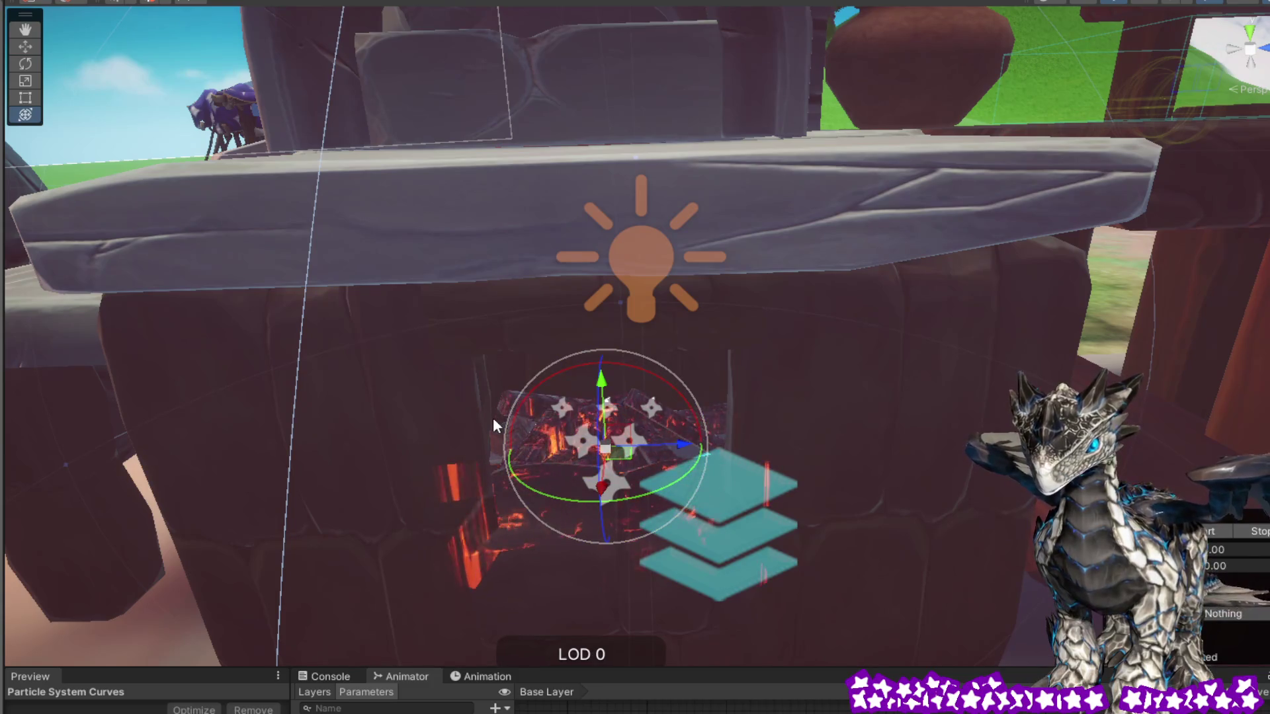
Select the Bonfire inside the fireplace, then switch the selection to the Fireplace object
{"action": "left_click", "coordinate": [502, 430]}
{"action": "left_click", "coordinate": [522, 450]}
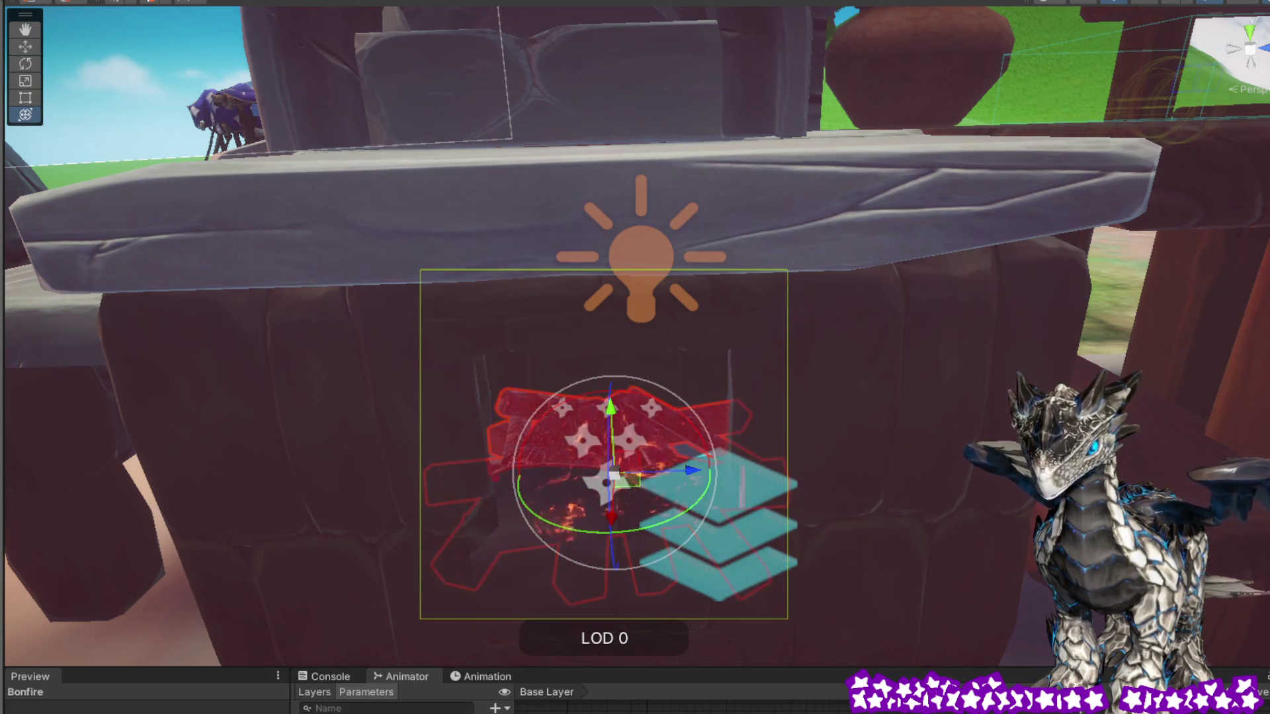
{"action": "left_click", "coordinate": [608, 436]}
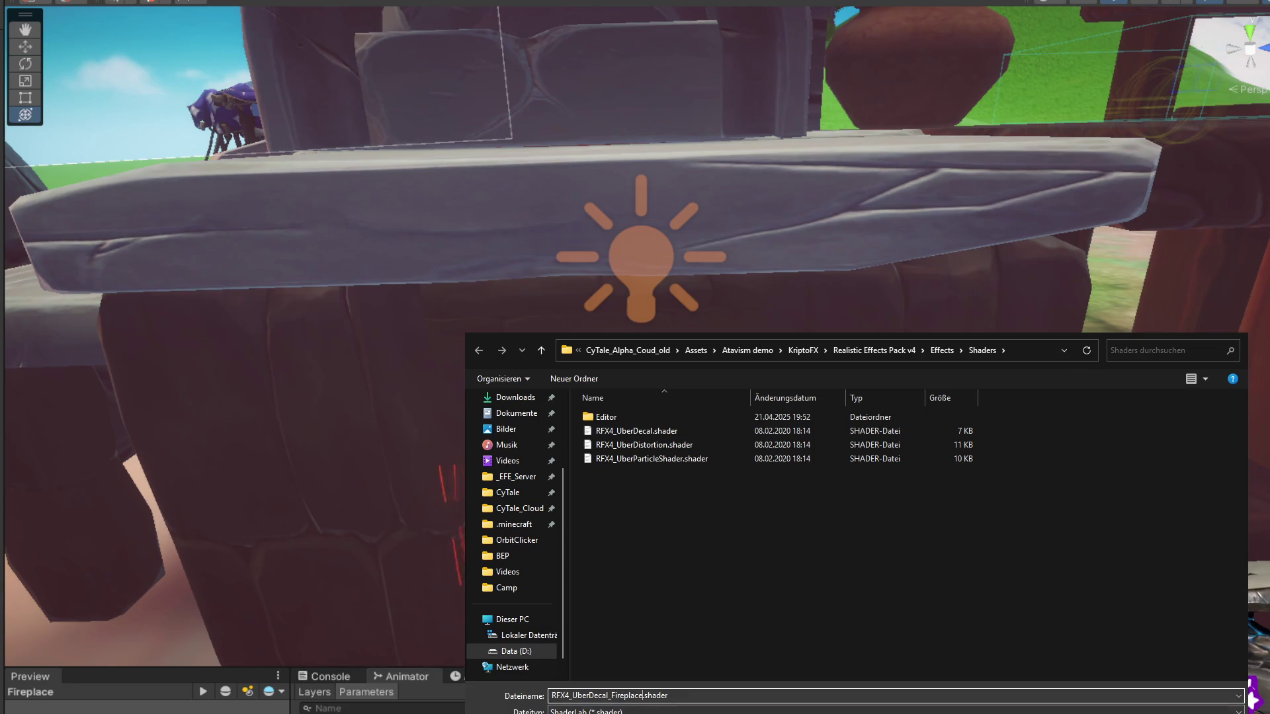
Confirm saving the decal shader copy as RFX4_UberDecal_Fireplace.shader
{"action": "key", "text": "Return"}
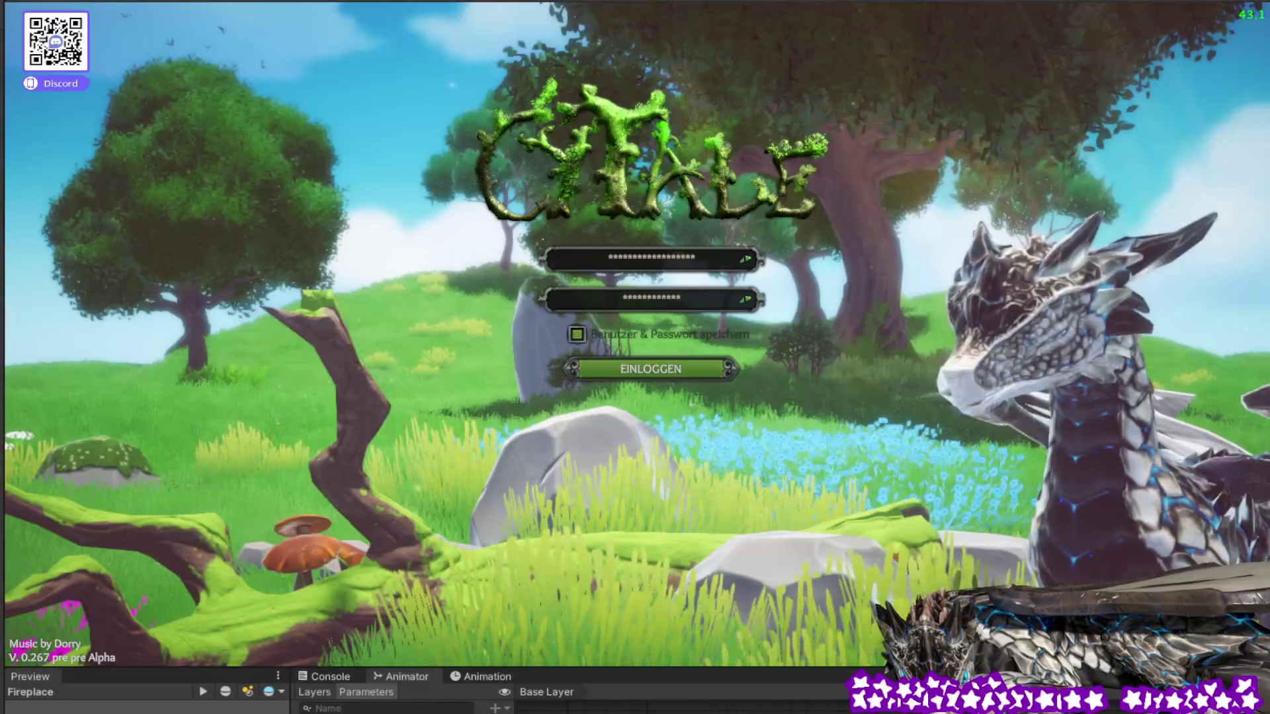
Exit Play mode with Ctrl+P to get back to the Scene view of the stone oven
{"action": "key", "text": "ctrl+p"}
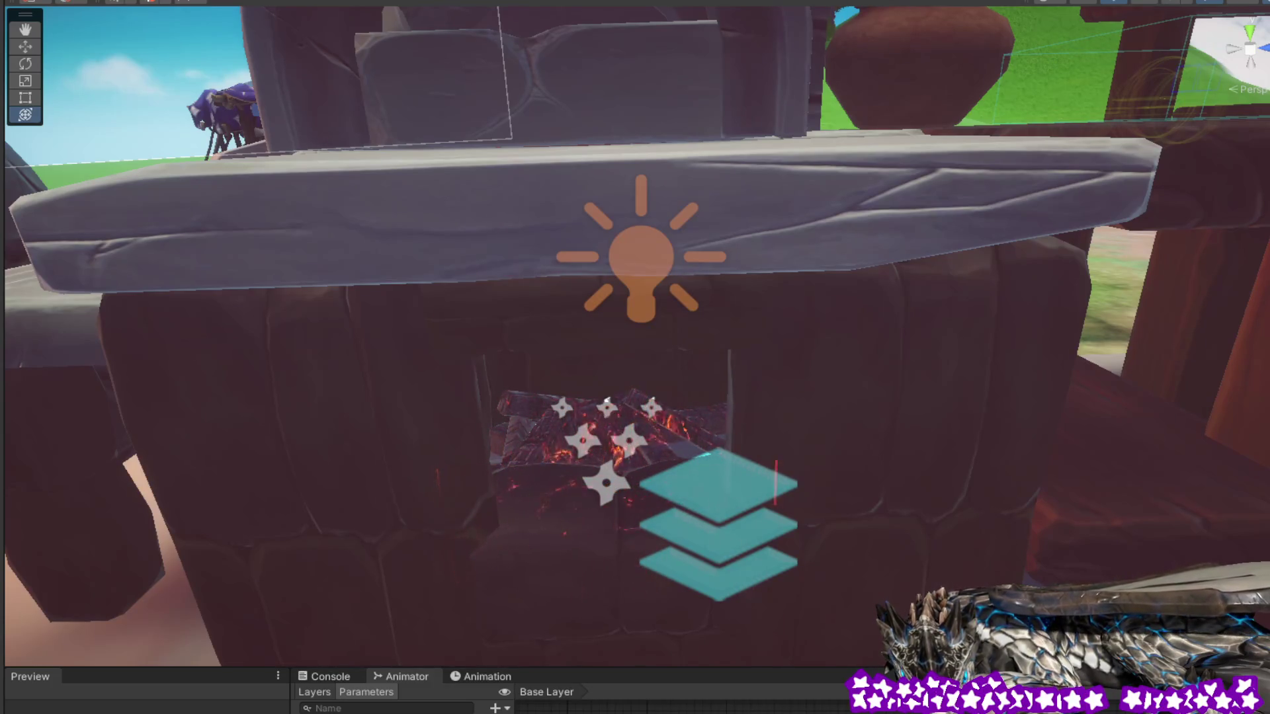
{"action": "left_click", "coordinate": [541, 446]}
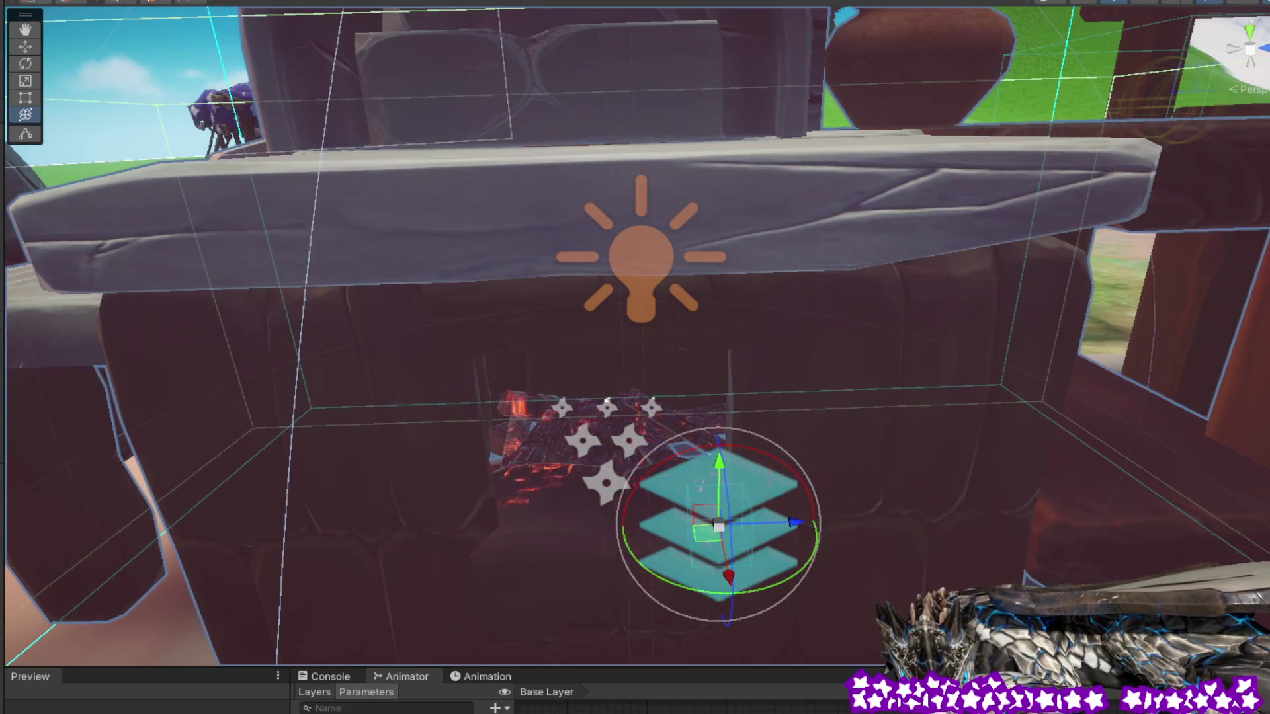
{"action": "left_click", "coordinate": [531, 443]}
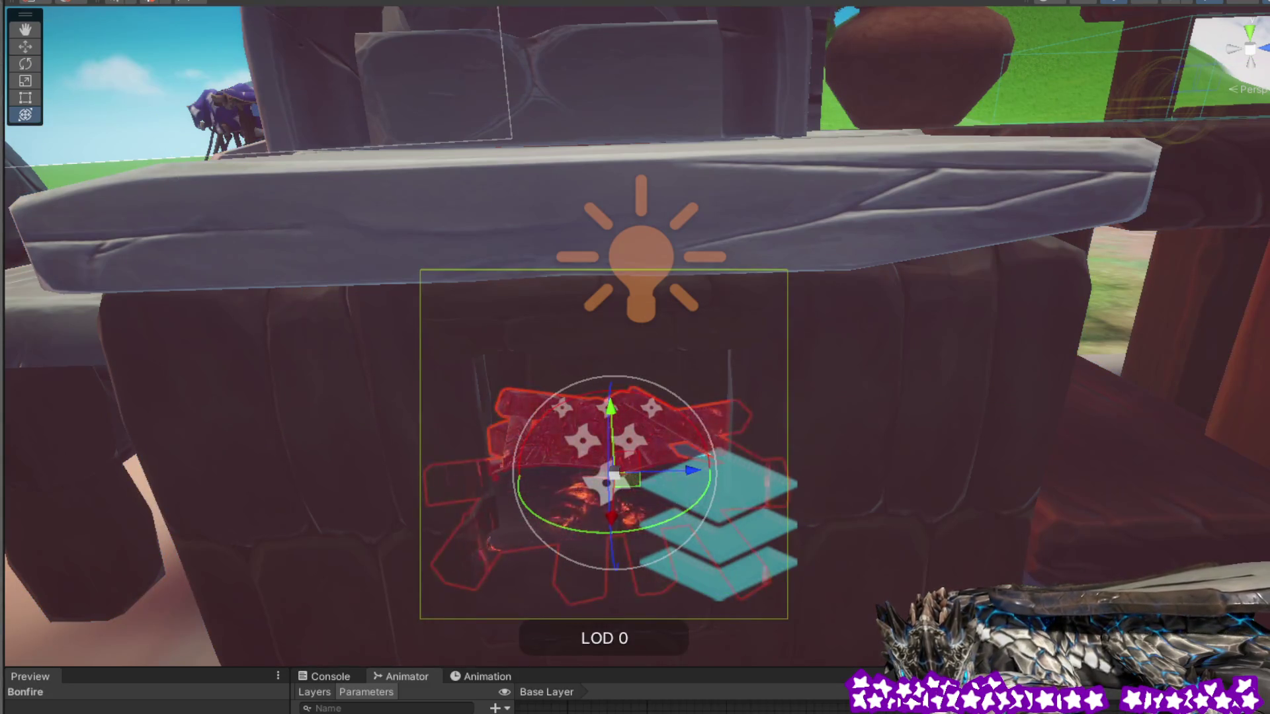
{"action": "left_click", "coordinate": [531, 443]}
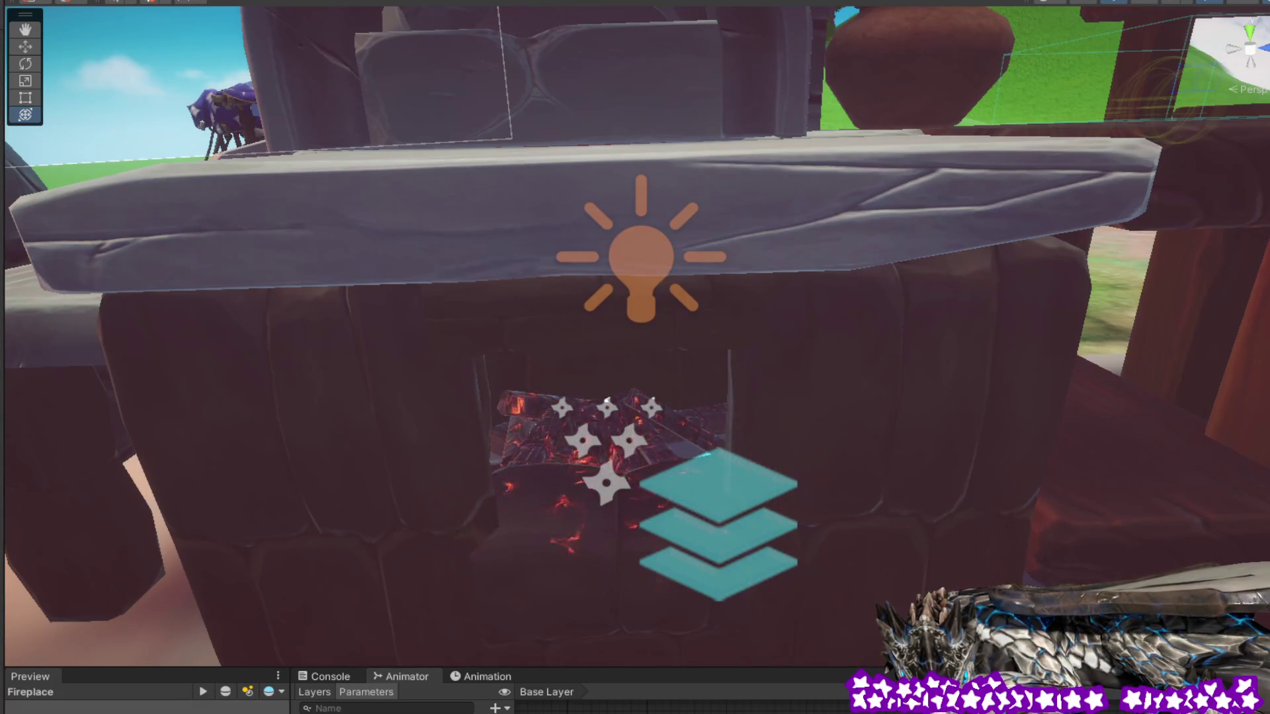
{"action": "left_click", "coordinate": [714, 490]}
{"action": "left_click", "coordinate": [530, 443]}
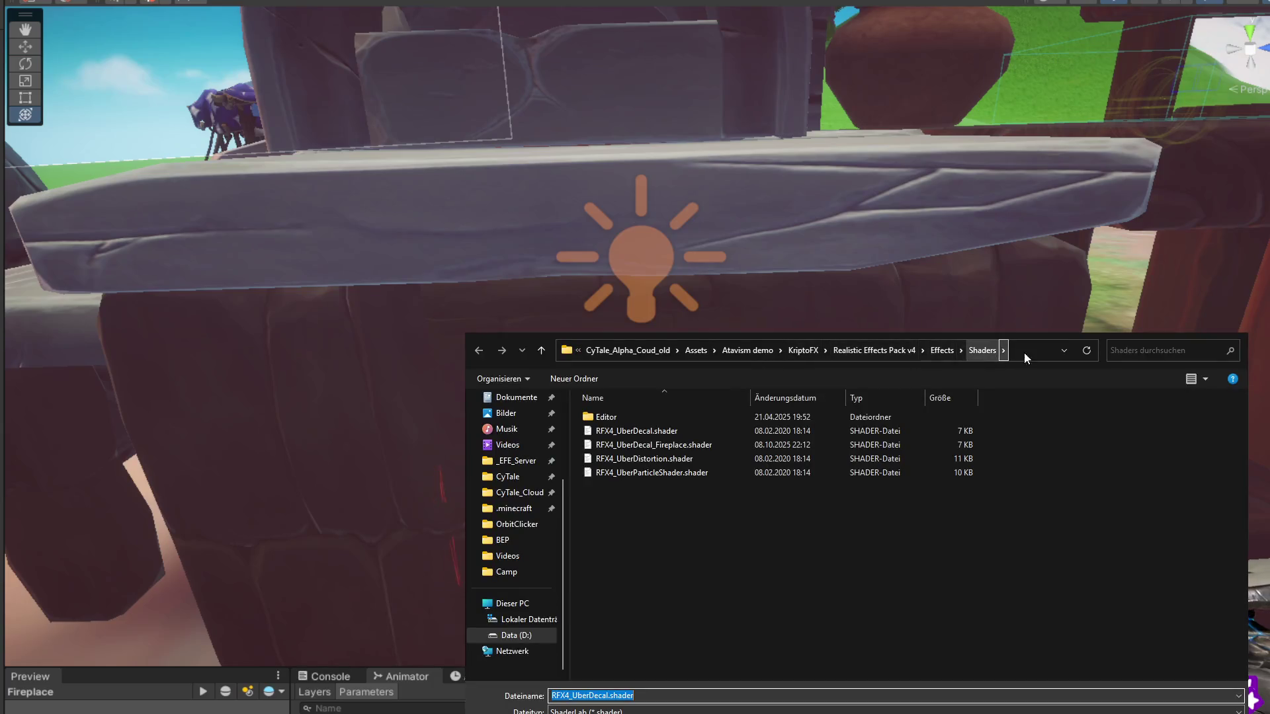
{"action": "left_click", "coordinate": [1034, 353]}
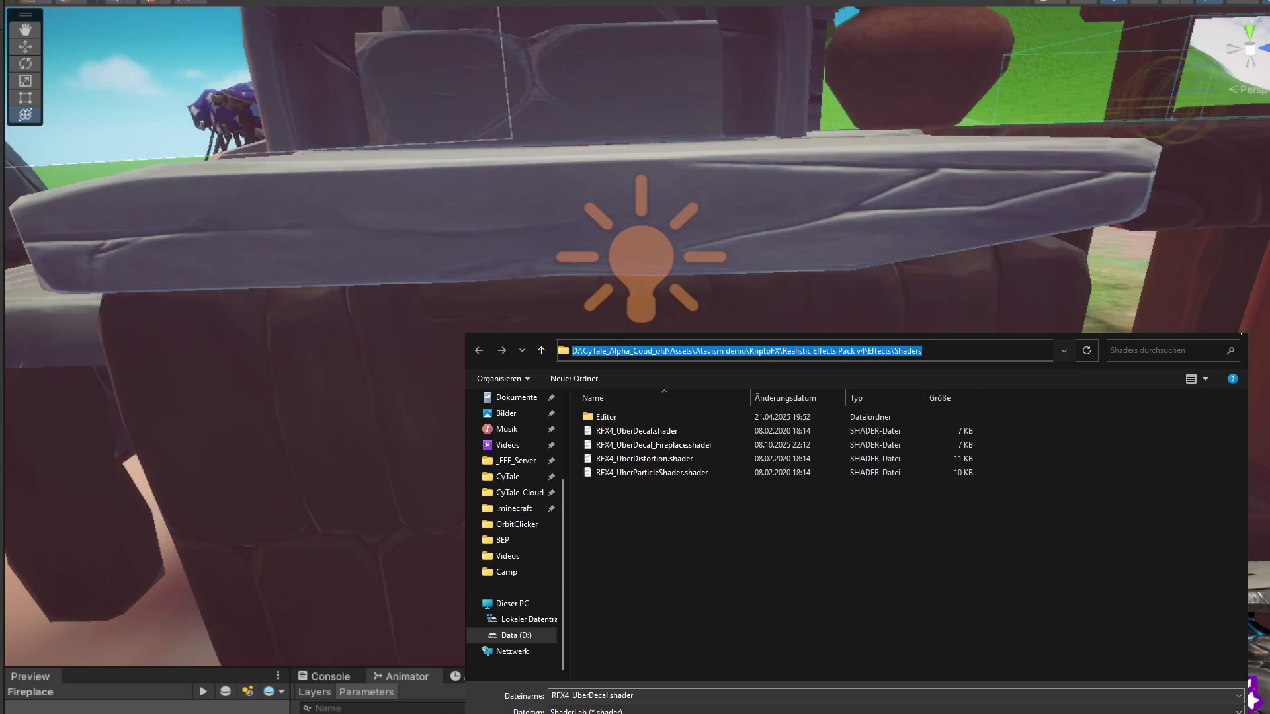
Reopen the Shaders folder browser, confirm its path, and open the empty Editor subfolder
{"action": "key", "text": "Escape"}
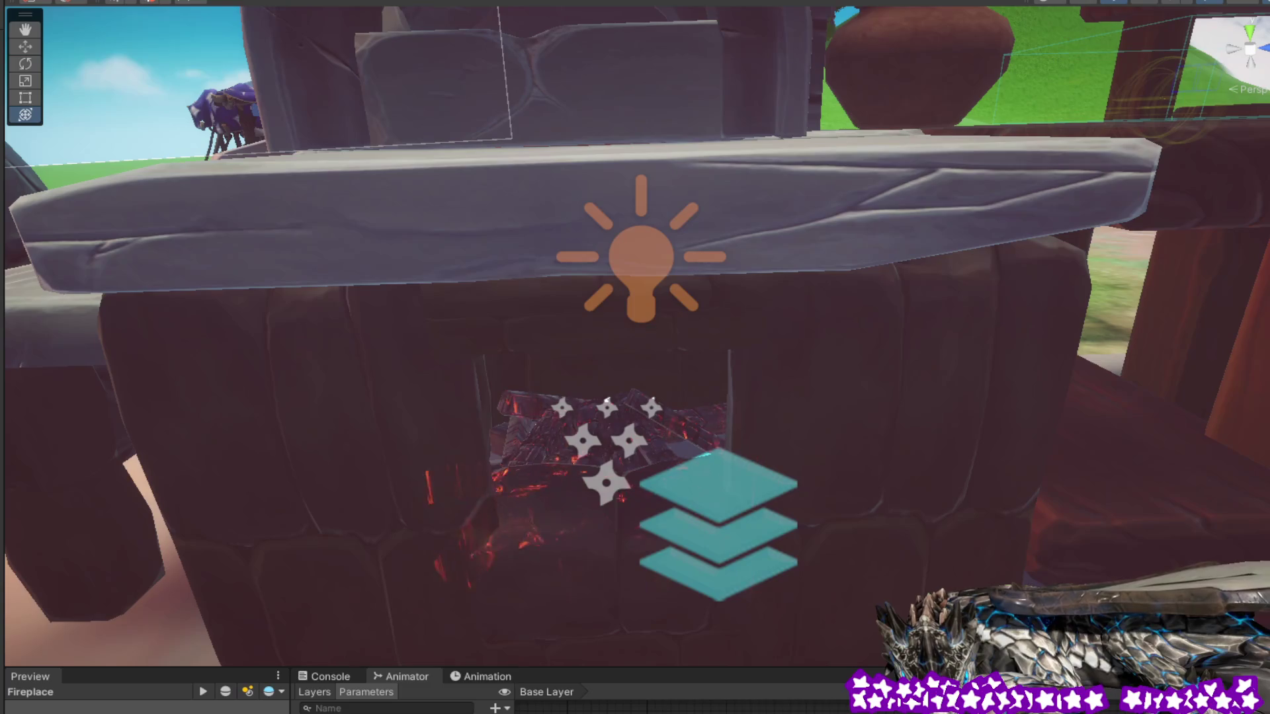
{"action": "key", "text": "alt+Tab"}
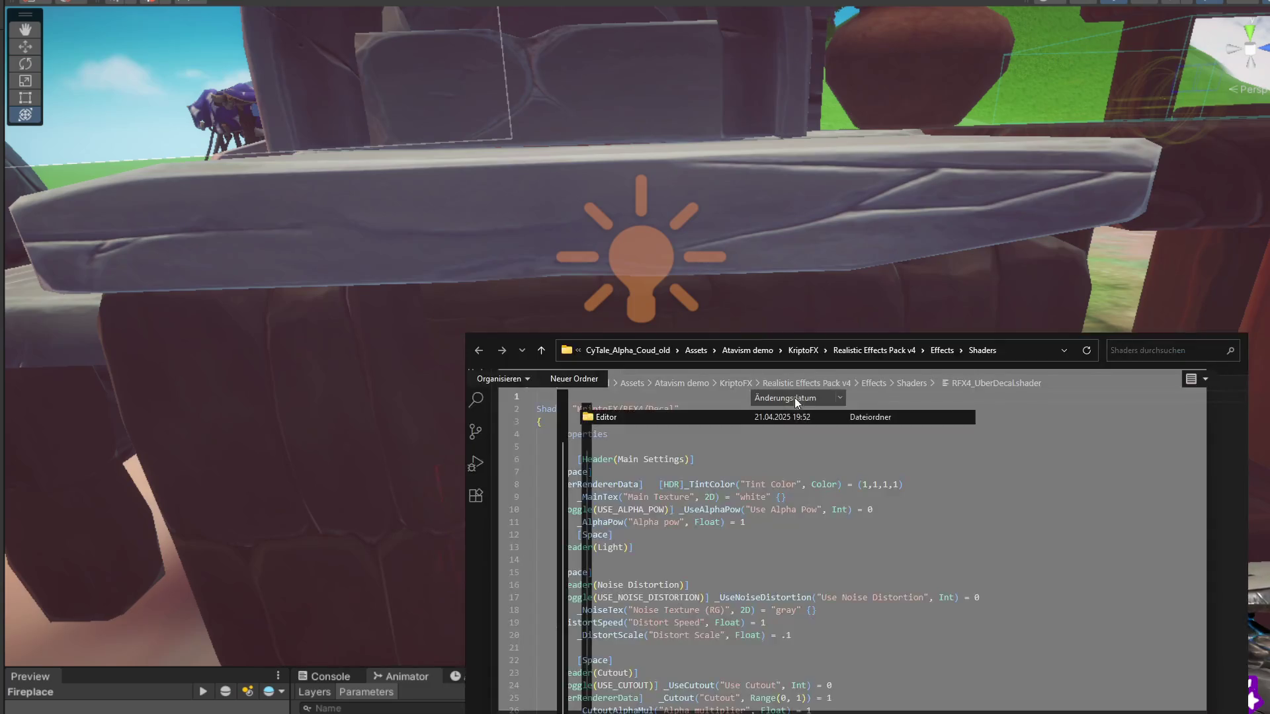
{"action": "left_click", "coordinate": [1019, 350]}
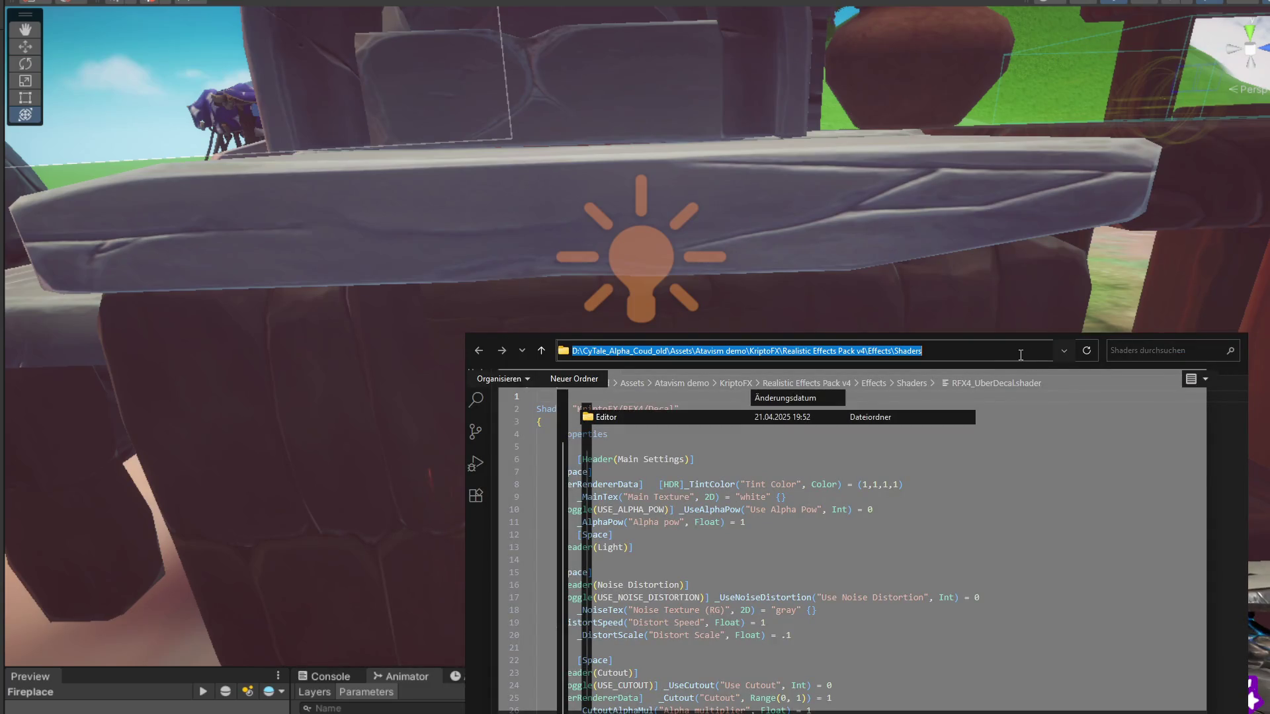
{"action": "left_click", "coordinate": [1015, 355]}
{"action": "key", "text": "Return"}
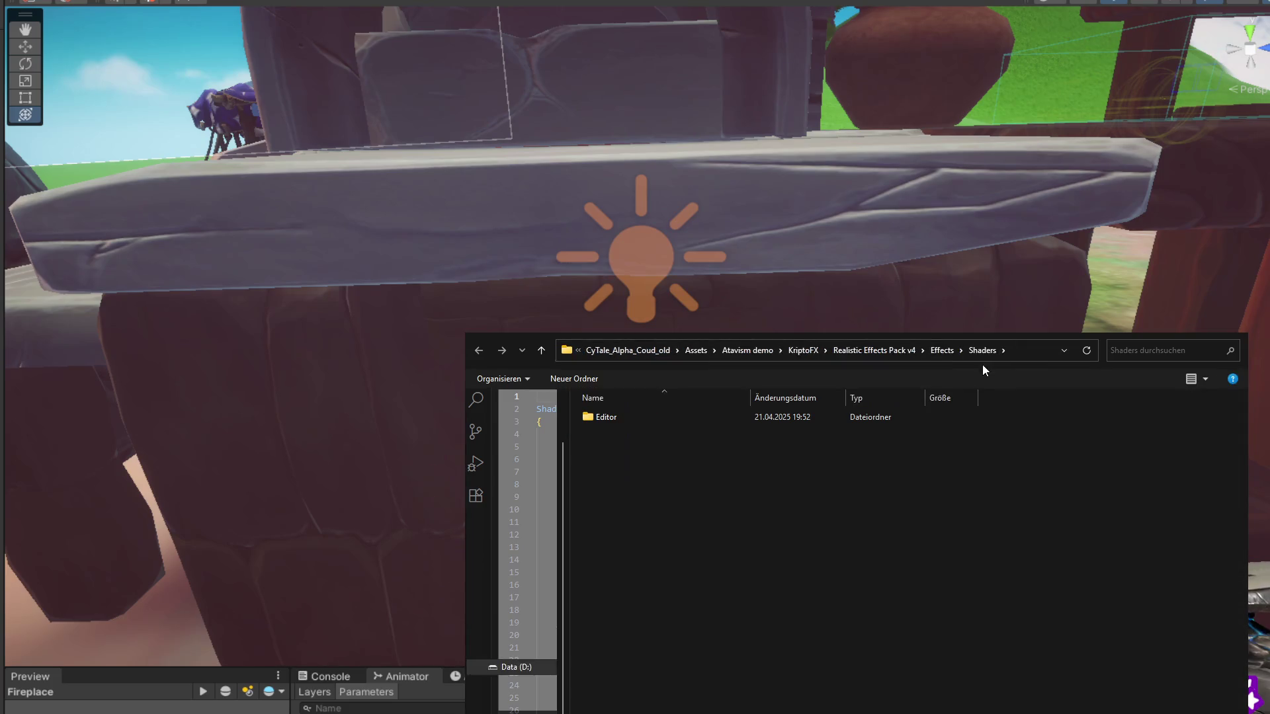
{"action": "double_click", "coordinate": [664, 419]}
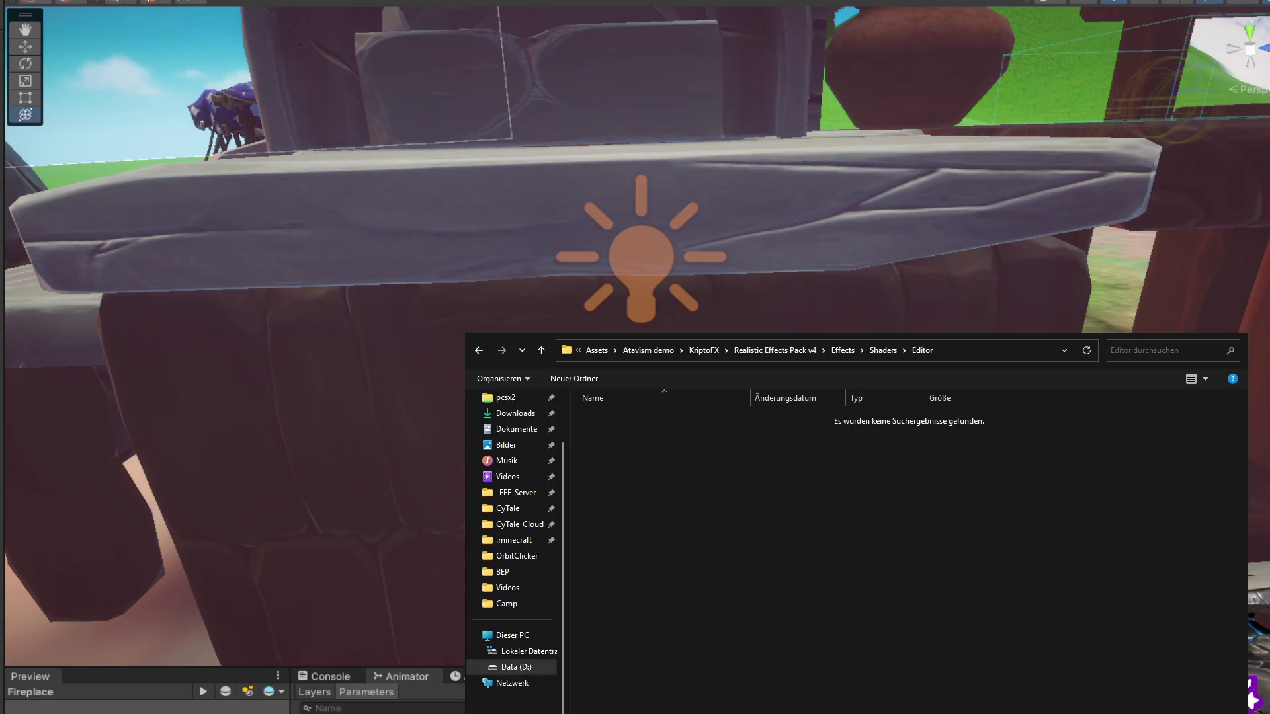
{"action": "key", "text": "alt+Tab"}
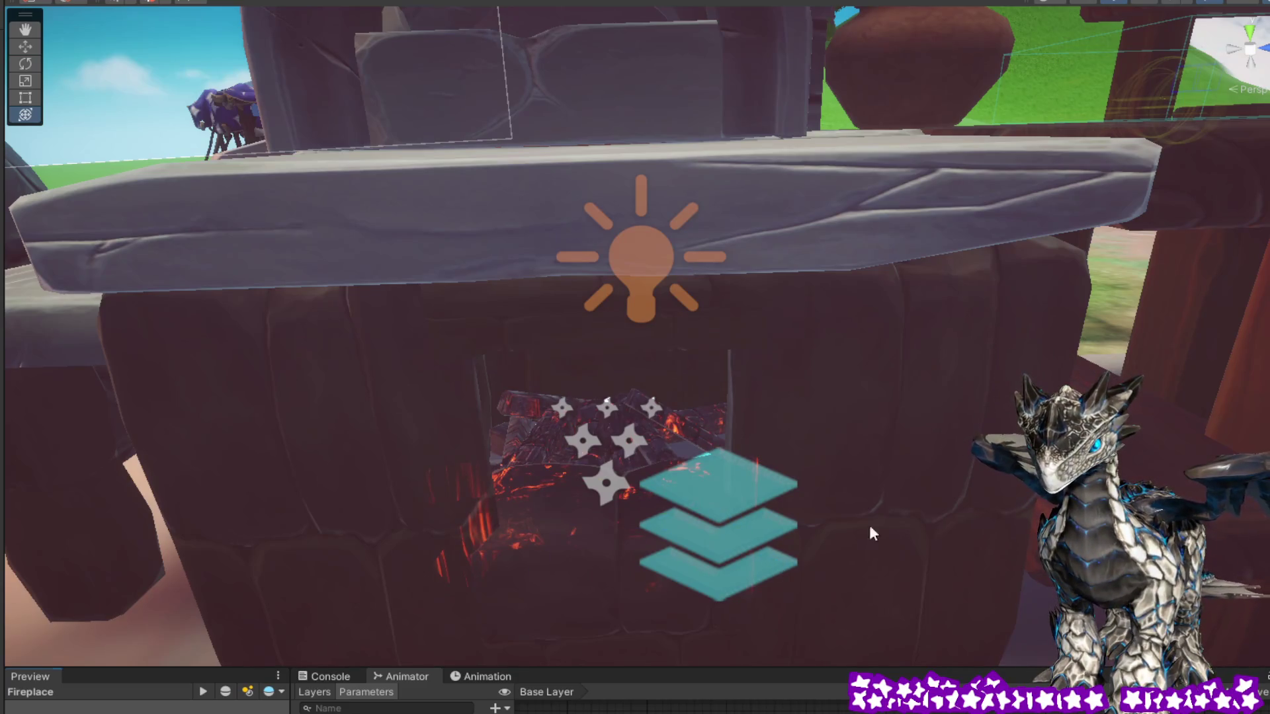
Pull the view back to see the whole fireplace with its embers, light and emitters
{"action": "mouse_move", "coordinate": [931, 533]}
{"action": "left_mouse_down"}
{"action": "mouse_move", "coordinate": [919, 501]}
{"action": "mouse_move", "coordinate": [939, 486]}
{"action": "left_mouse_up"}
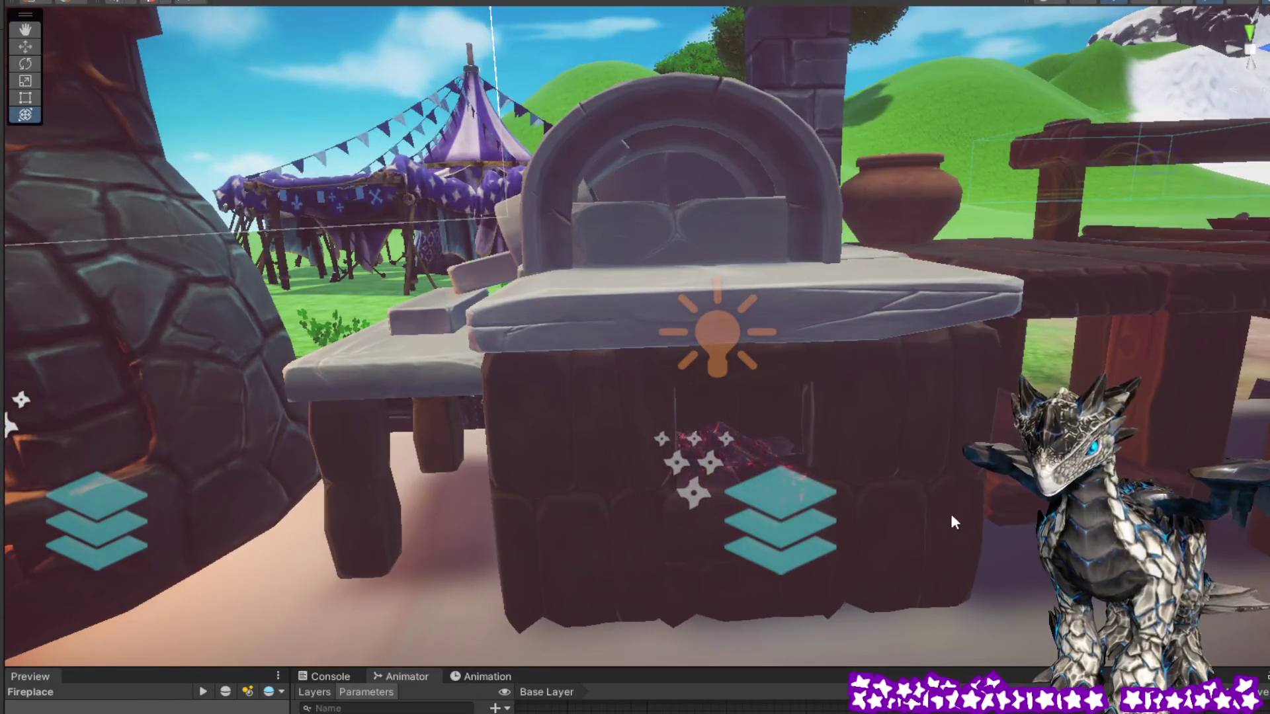
Select the fireplace object and orbit toward its left side to view the red flames
{"action": "left_click", "coordinate": [760, 445]}
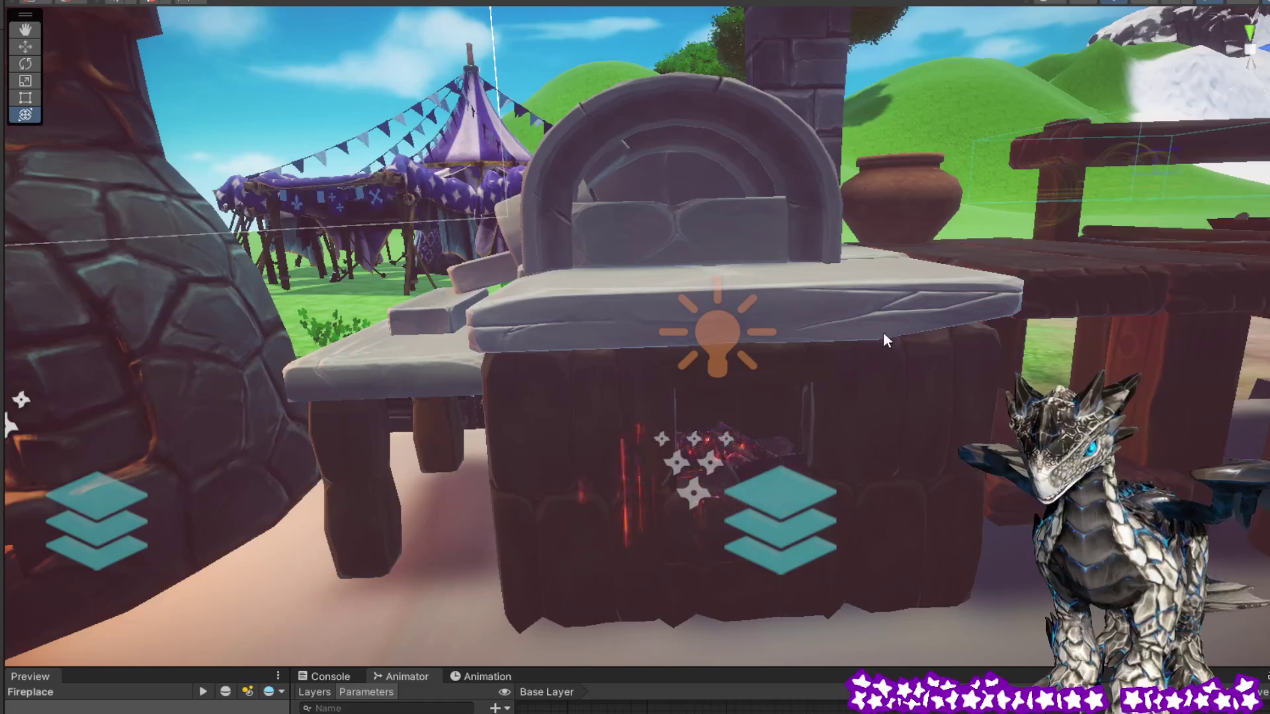
{"action": "mouse_move", "coordinate": [901, 371]}
{"action": "left_mouse_down", "text": "alt"}
{"action": "mouse_move", "coordinate": [873, 397]}
{"action": "mouse_move", "coordinate": [805, 377]}
{"action": "mouse_move", "coordinate": [886, 382]}
{"action": "mouse_move", "coordinate": [947, 364]}
{"action": "mouse_move", "coordinate": [882, 374]}
{"action": "mouse_move", "coordinate": [847, 399]}
{"action": "mouse_move", "coordinate": [870, 414]}
{"action": "mouse_move", "coordinate": [817, 387]}
{"action": "left_mouse_up", "text": "alt"}
{"action": "scroll", "coordinate": [881, 374], "scroll_direction": "up", "scroll_amount": 5}
{"action": "left_click", "coordinate": [811, 386]}
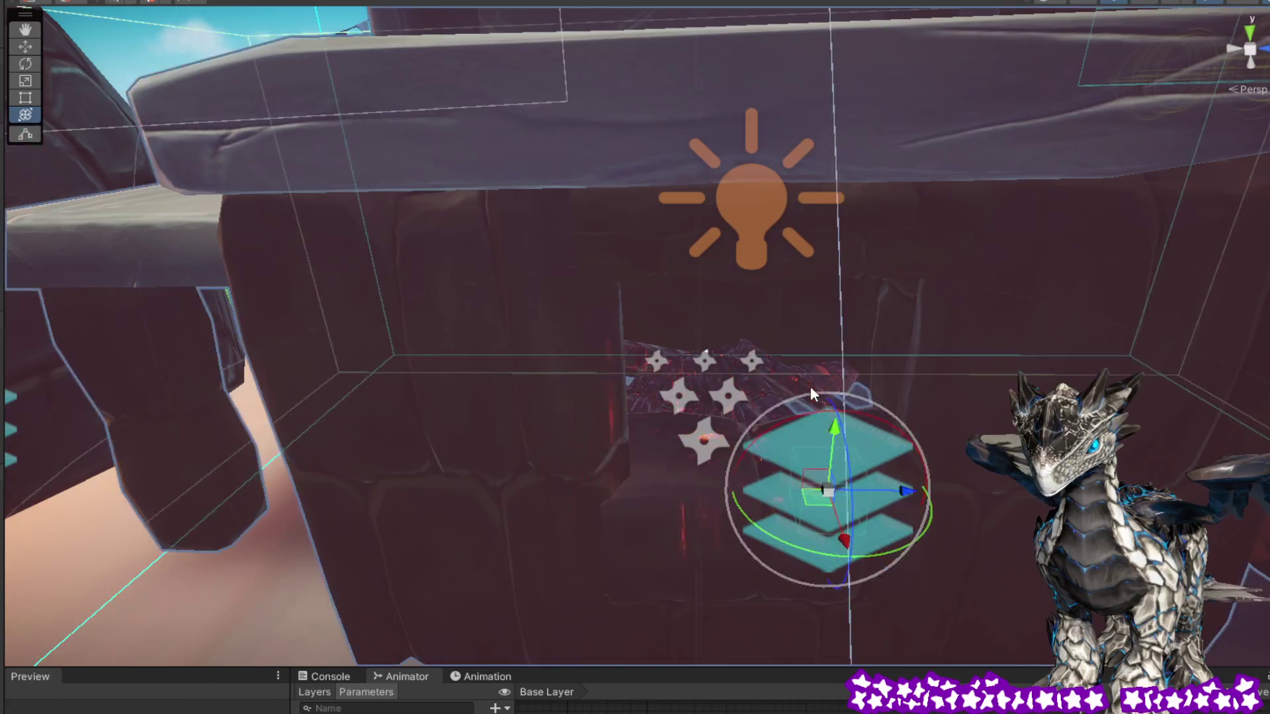
{"action": "left_click", "coordinate": [700, 366]}
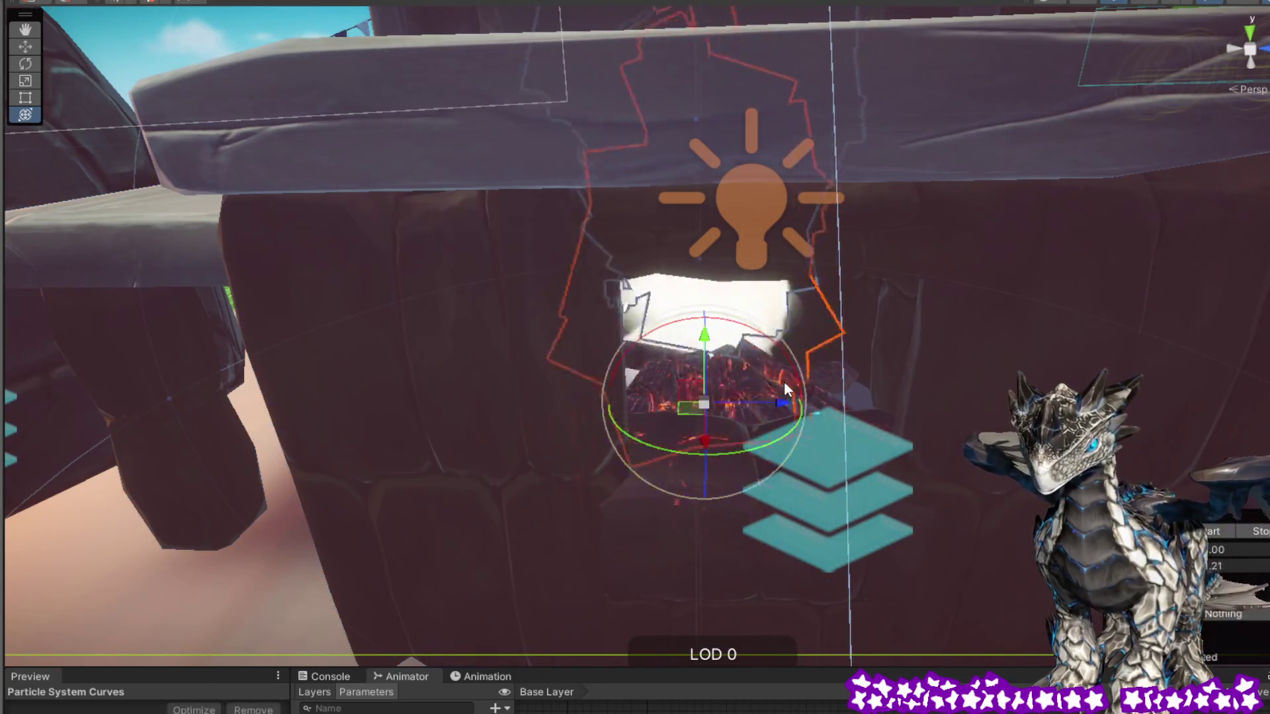
{"action": "scroll", "coordinate": [785, 383], "scroll_direction": "down", "scroll_amount": 5}
{"action": "left_click_drag", "start_coordinate": [785, 383], "coordinate": [828, 375], "text": "alt"}
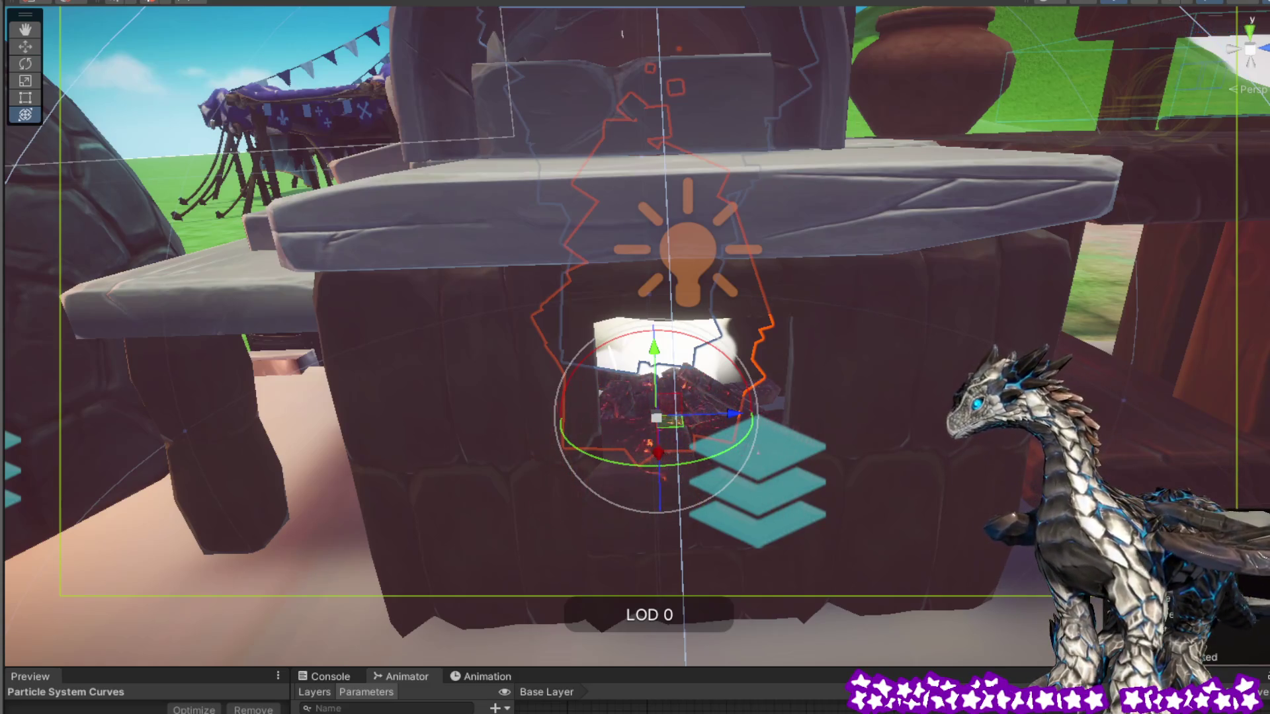
{"action": "left_click", "coordinate": [874, 400]}
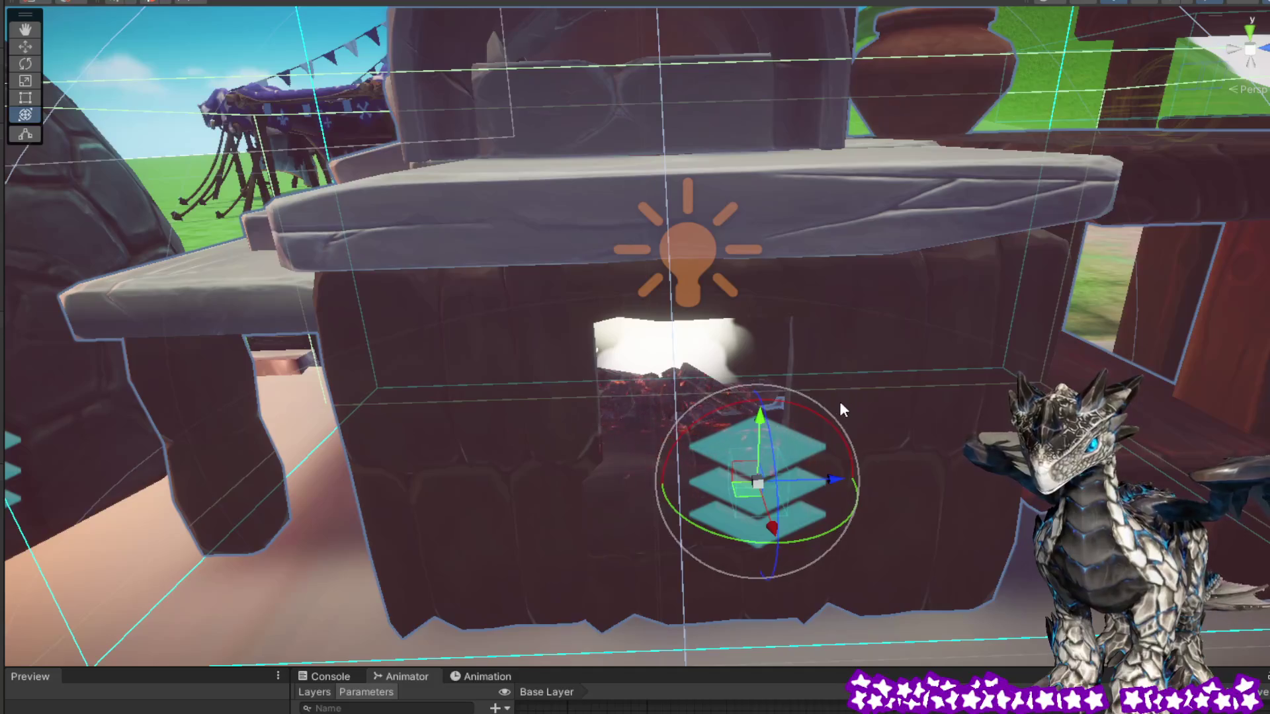
{"action": "mouse_move", "coordinate": [835, 414]}
{"action": "left_mouse_down"}
{"action": "mouse_move", "coordinate": [824, 400]}
{"action": "mouse_move", "coordinate": [787, 414]}
{"action": "left_mouse_up"}
{"action": "left_click", "coordinate": [671, 417]}
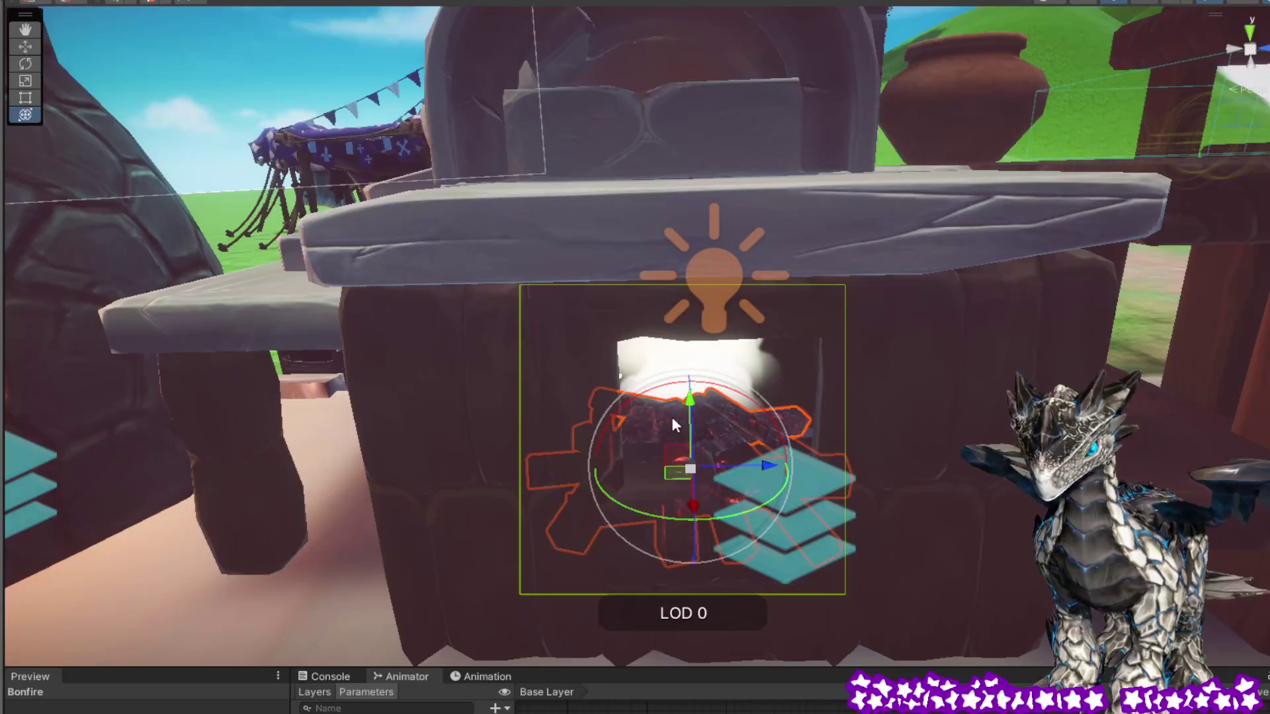
{"action": "left_click_drag", "start_coordinate": [821, 368], "coordinate": [834, 345]}
{"action": "left_click_drag", "start_coordinate": [837, 321], "coordinate": [608, 97]}
{"action": "left_click", "coordinate": [608, 97]}
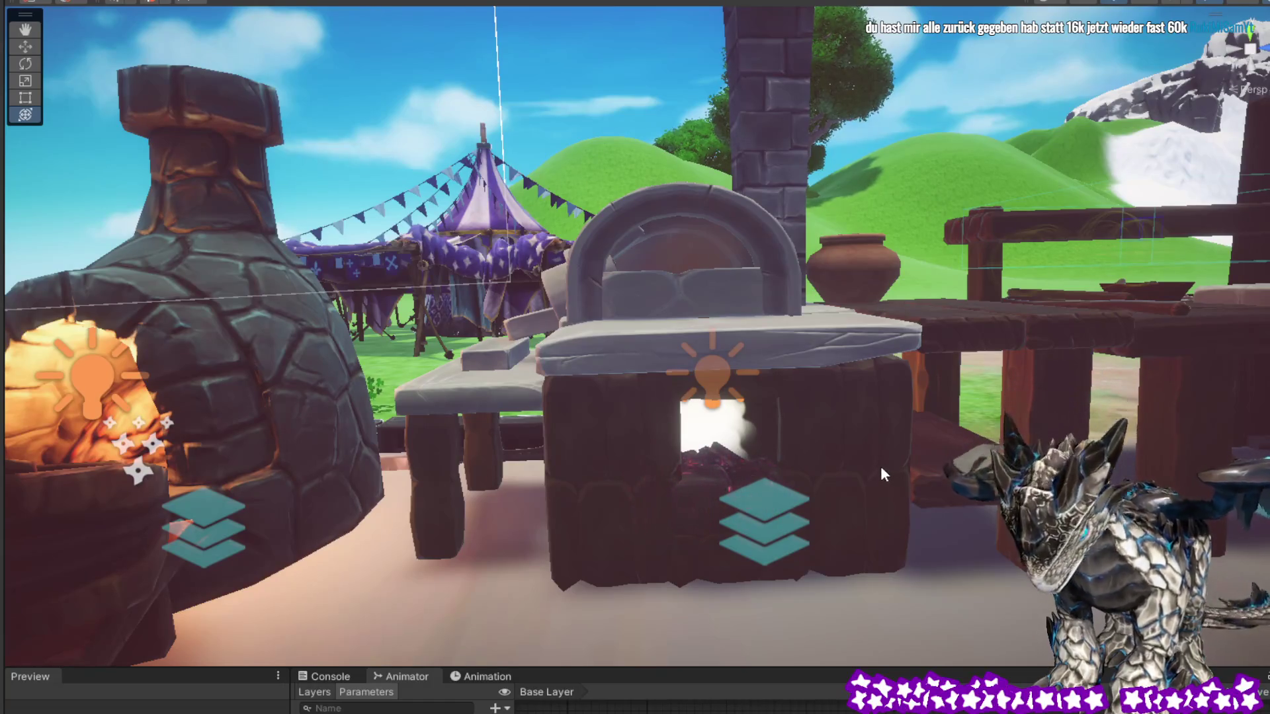
{"action": "left_click_drag", "start_coordinate": [899, 447], "coordinate": [884, 454]}
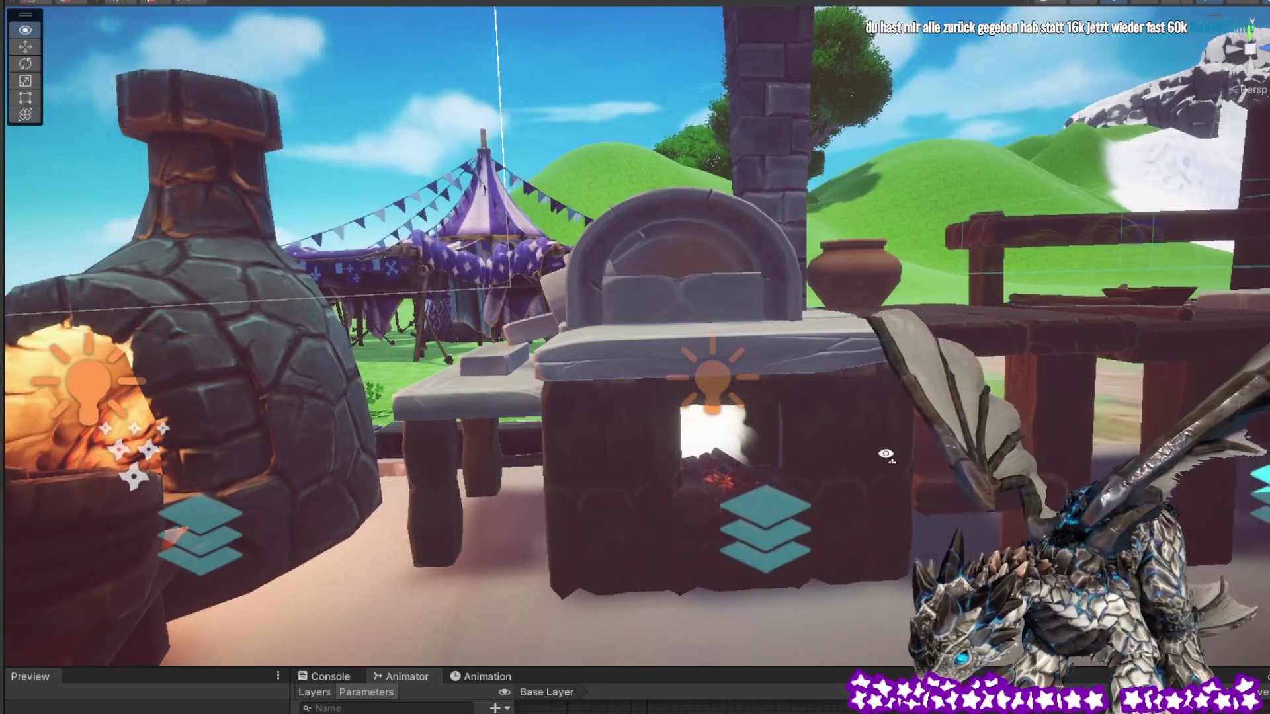
{"action": "scroll", "coordinate": [885, 454], "scroll_direction": "up", "scroll_amount": 10}
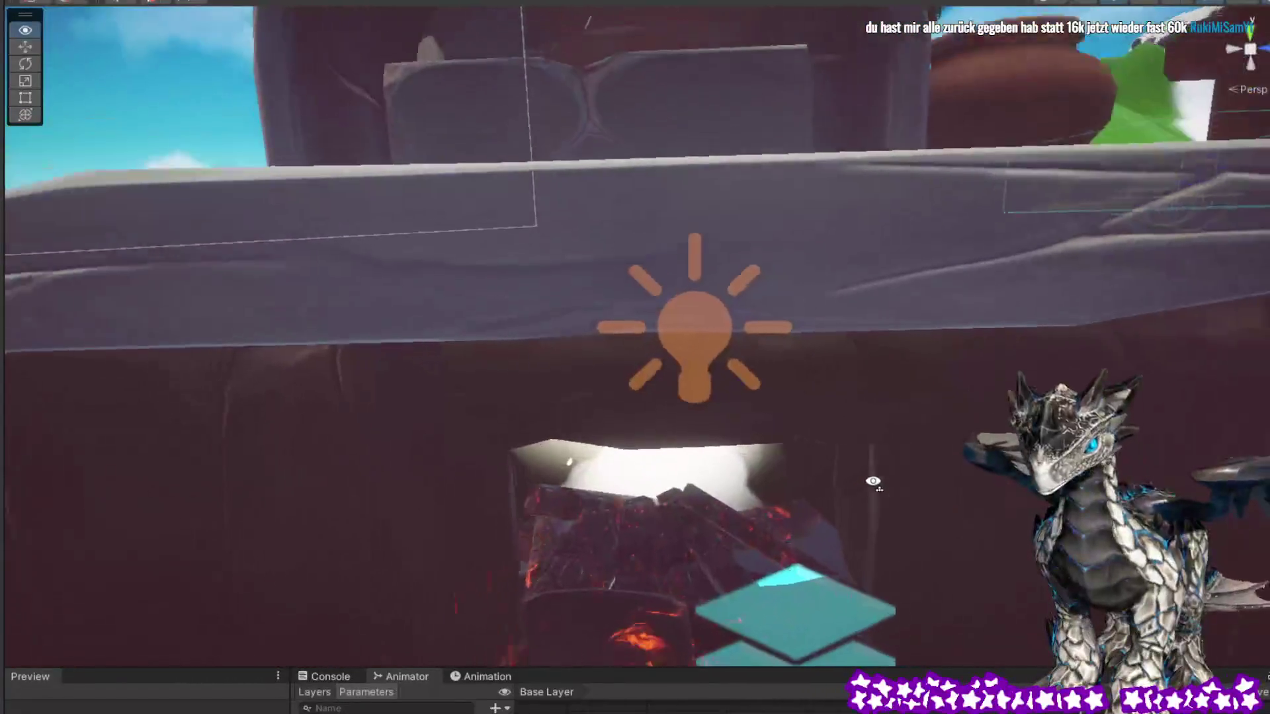
{"action": "scroll", "coordinate": [872, 482], "scroll_direction": "down", "scroll_amount": 5}
{"action": "scroll", "coordinate": [878, 453], "scroll_direction": "up", "scroll_amount": 4}
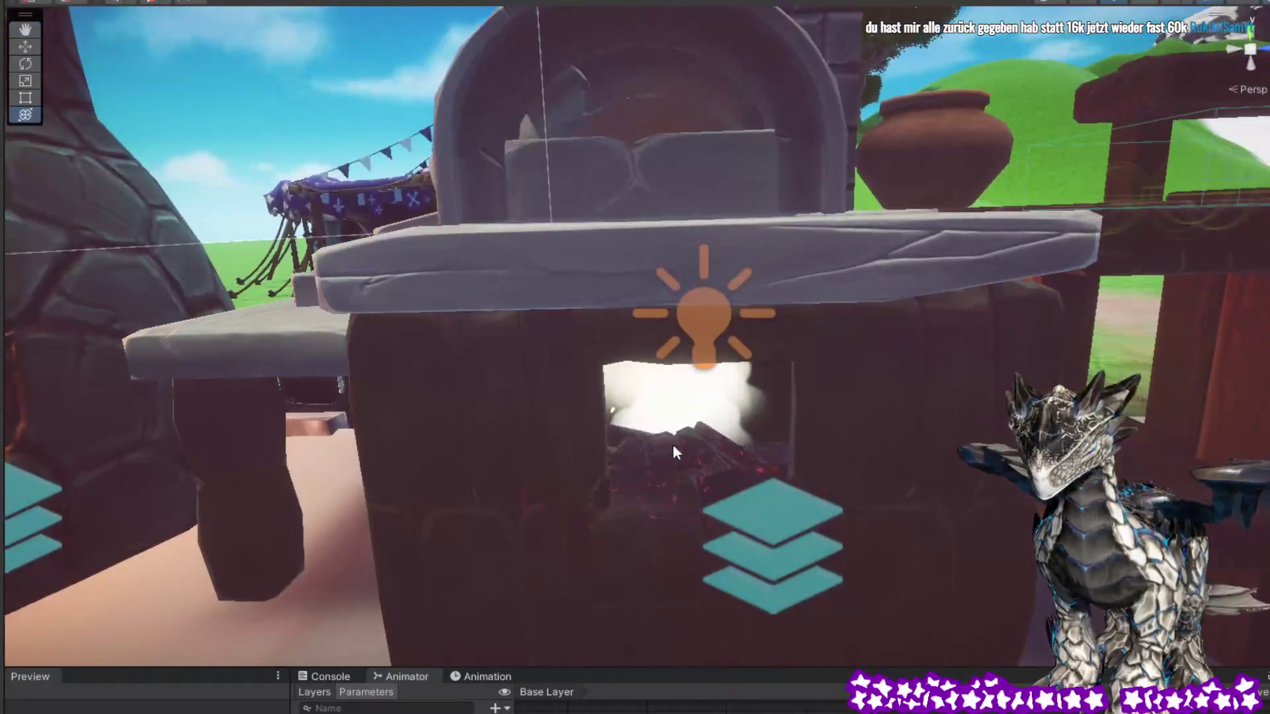
{"action": "left_click", "coordinate": [793, 450]}
{"action": "left_click", "coordinate": [687, 434]}
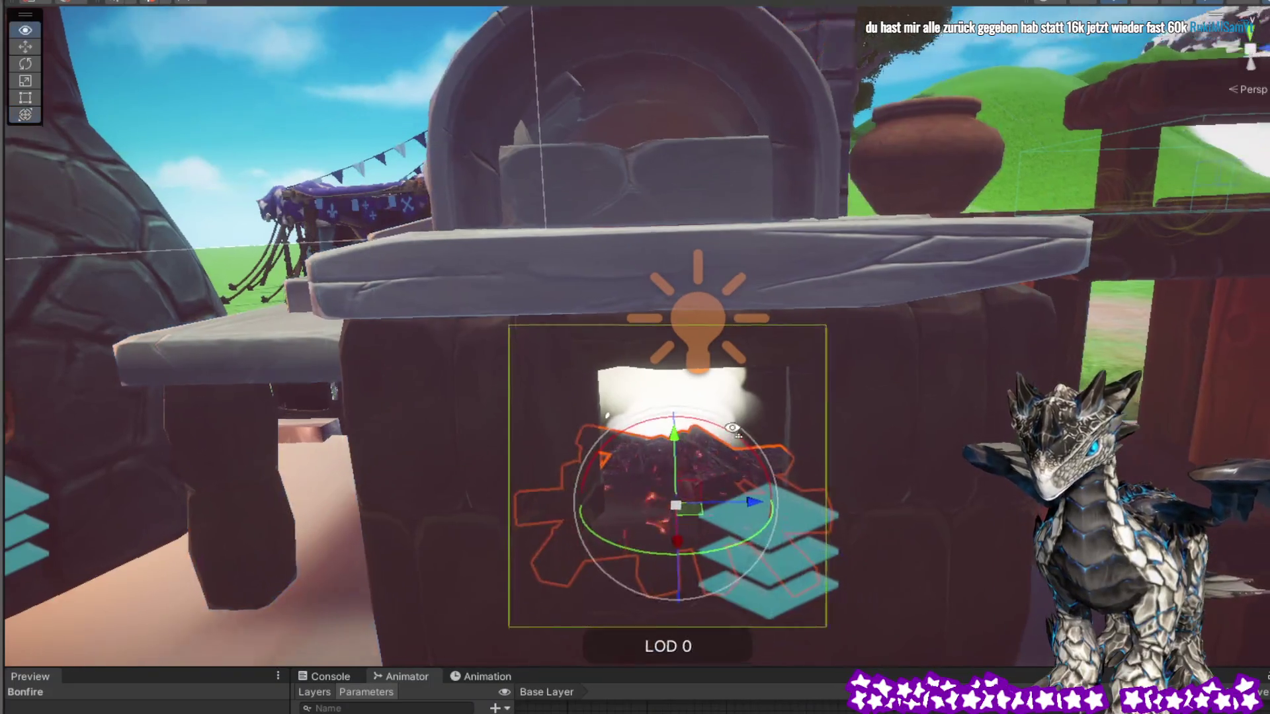
{"action": "scroll", "coordinate": [988, 512], "scroll_direction": "up", "scroll_amount": 10}
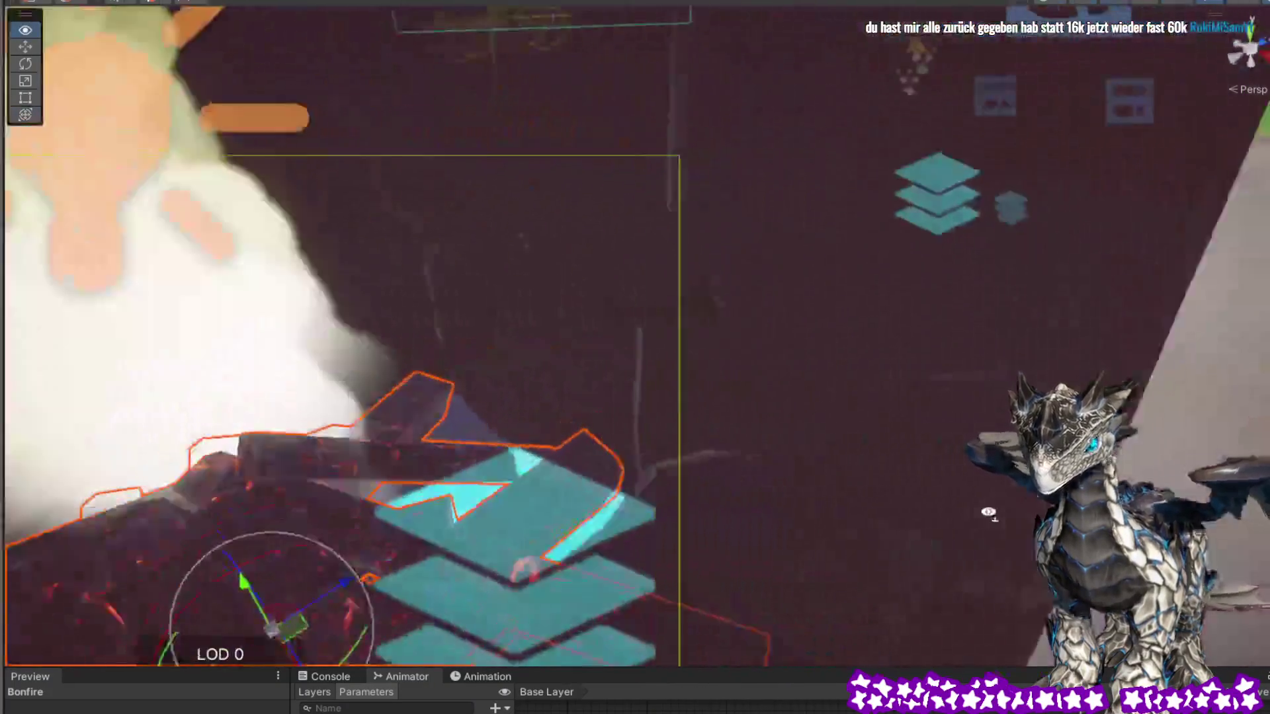
{"action": "mouse_move", "coordinate": [988, 512]}
{"action": "left_mouse_down"}
{"action": "mouse_move", "coordinate": [931, 588]}
{"action": "mouse_move", "coordinate": [743, 558]}
{"action": "mouse_move", "coordinate": [739, 457]}
{"action": "left_mouse_up"}
{"action": "scroll", "coordinate": [738, 456], "scroll_direction": "down", "scroll_amount": 6}
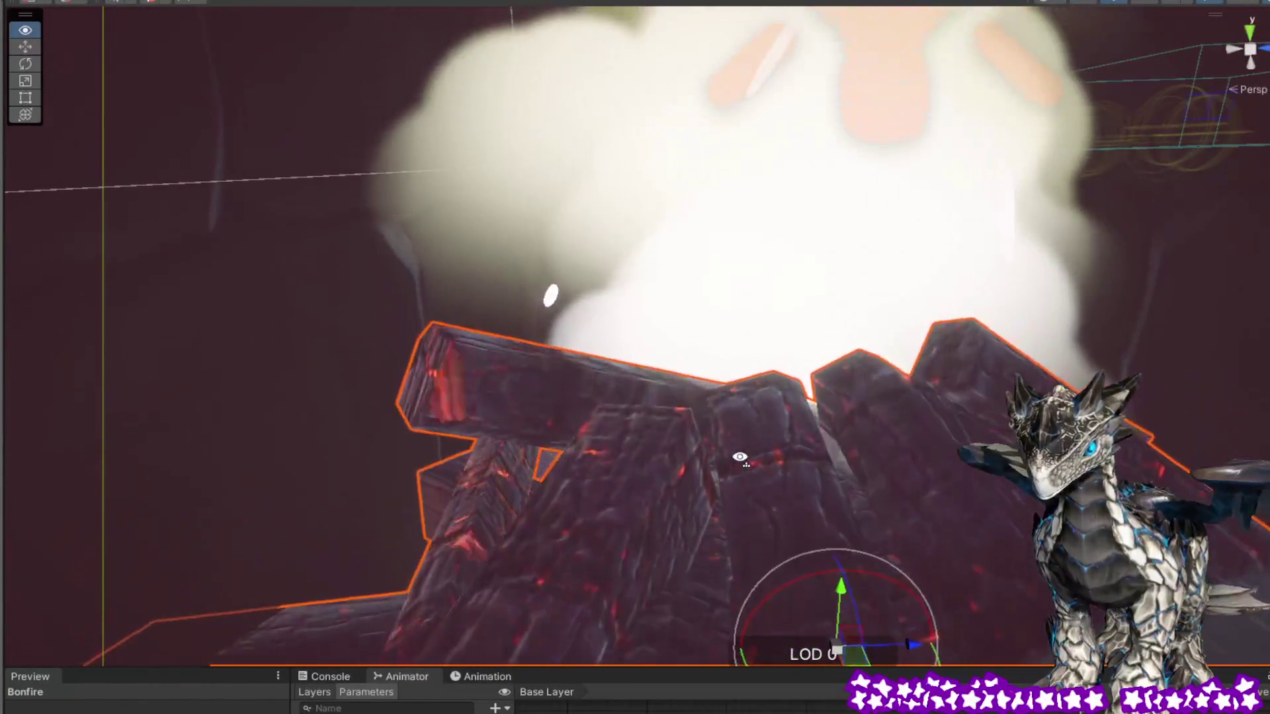
{"action": "scroll", "coordinate": [782, 468], "scroll_direction": "up", "scroll_amount": 8}
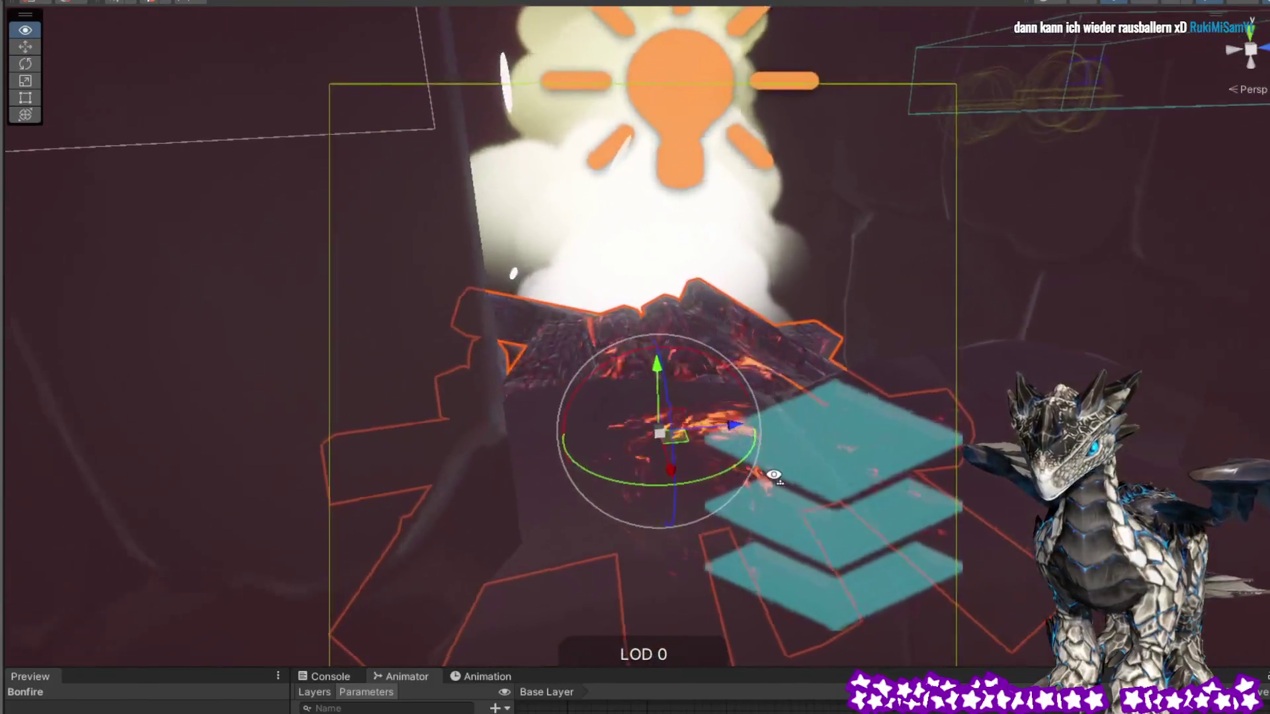
{"action": "scroll", "coordinate": [749, 438], "scroll_direction": "down", "scroll_amount": 8}
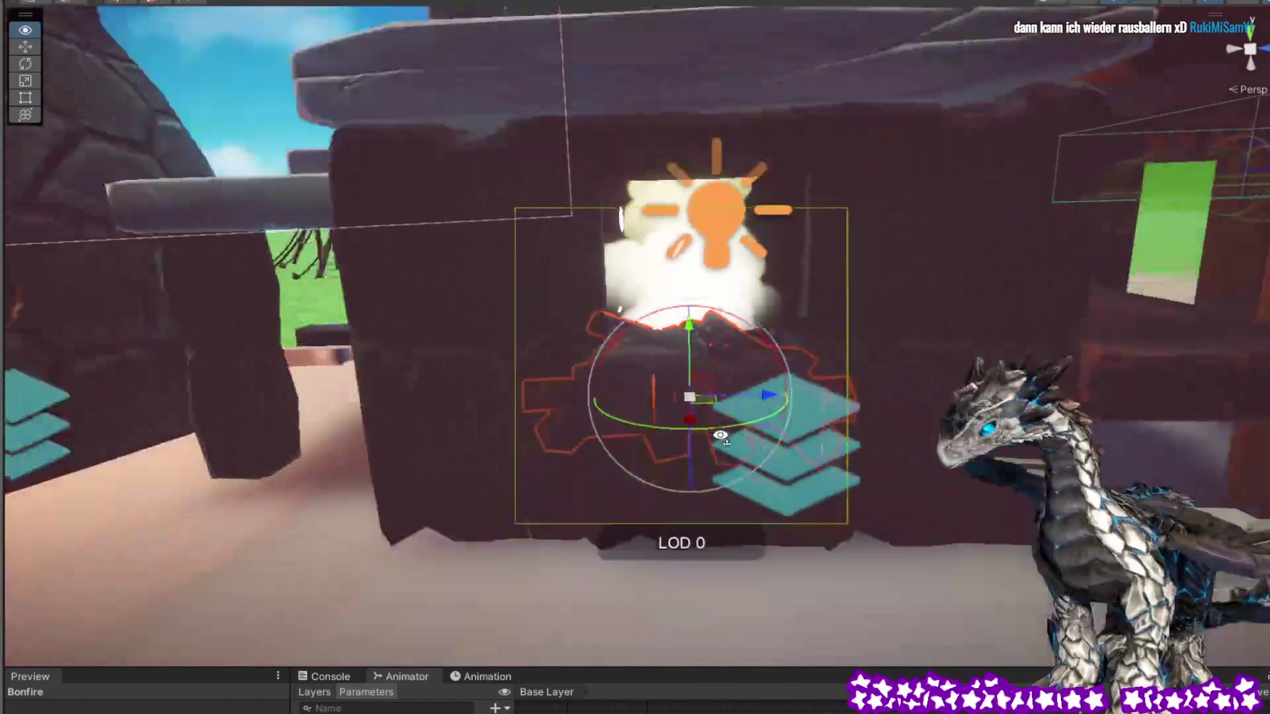
{"action": "left_click_drag", "start_coordinate": [720, 435], "coordinate": [604, 238]}
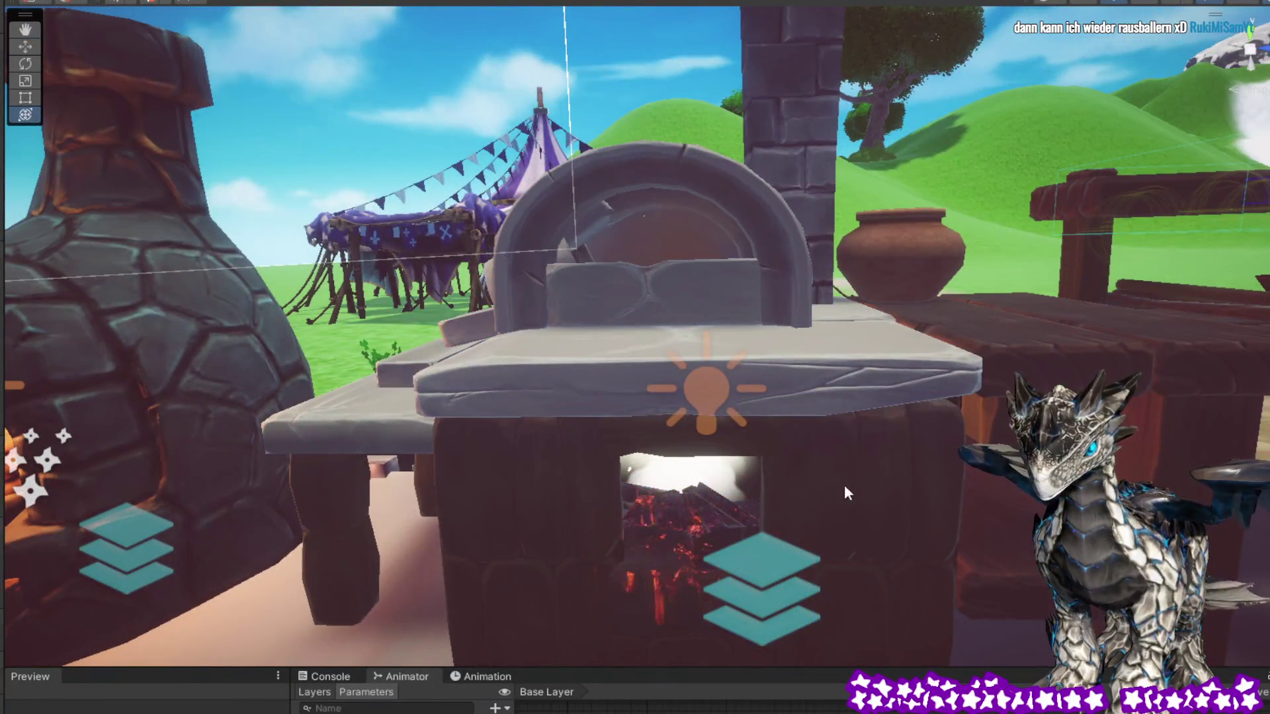
{"action": "left_click", "coordinate": [707, 514]}
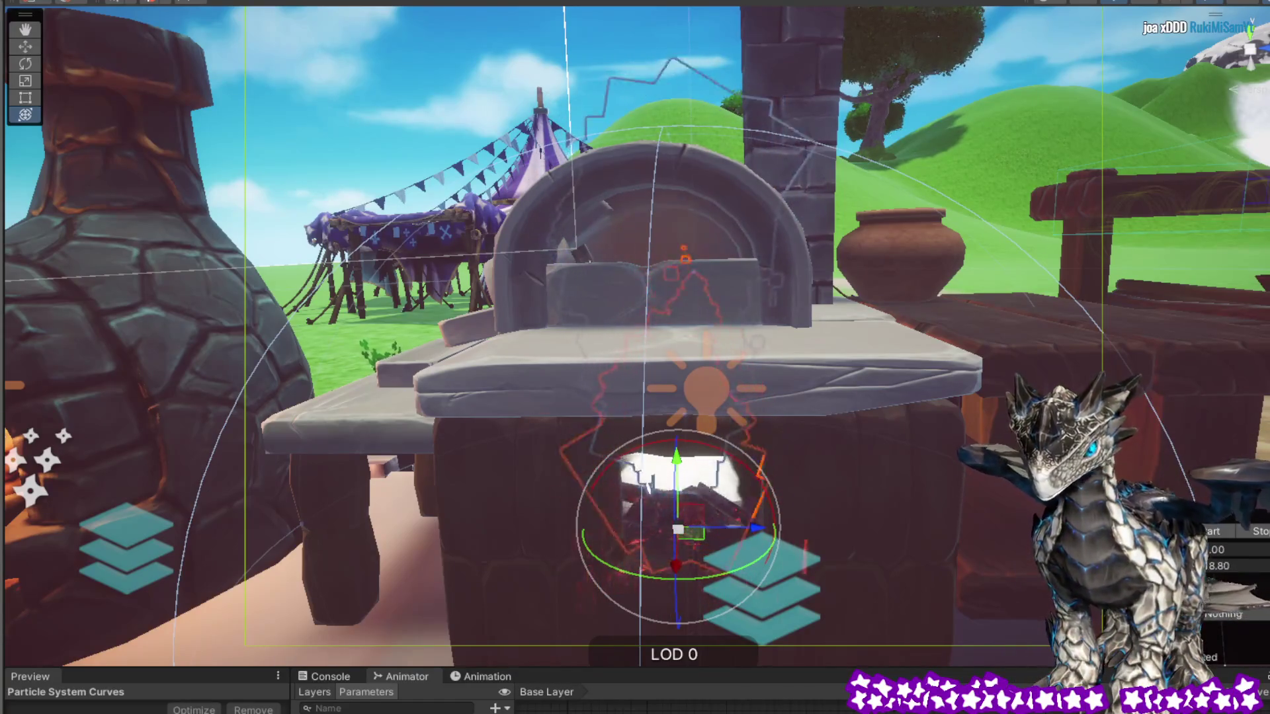
{"action": "mouse_move", "coordinate": [857, 392]}
{"action": "left_mouse_down"}
{"action": "mouse_move", "coordinate": [910, 395]}
{"action": "mouse_move", "coordinate": [935, 439]}
{"action": "mouse_move", "coordinate": [907, 477]}
{"action": "mouse_move", "coordinate": [906, 443]}
{"action": "mouse_move", "coordinate": [688, 454]}
{"action": "mouse_move", "coordinate": [921, 442]}
{"action": "mouse_move", "coordinate": [712, 536]}
{"action": "mouse_move", "coordinate": [463, 601]}
{"action": "mouse_move", "coordinate": [340, 617]}
{"action": "mouse_move", "coordinate": [745, 586]}
{"action": "mouse_move", "coordinate": [538, 595]}
{"action": "mouse_move", "coordinate": [504, 700]}
{"action": "mouse_move", "coordinate": [804, 650]}
{"action": "mouse_move", "coordinate": [751, 357]}
{"action": "mouse_move", "coordinate": [723, 332]}
{"action": "mouse_move", "coordinate": [658, 359]}
{"action": "left_mouse_up"}
{"action": "scroll", "coordinate": [658, 359], "scroll_direction": "down", "scroll_amount": 5}
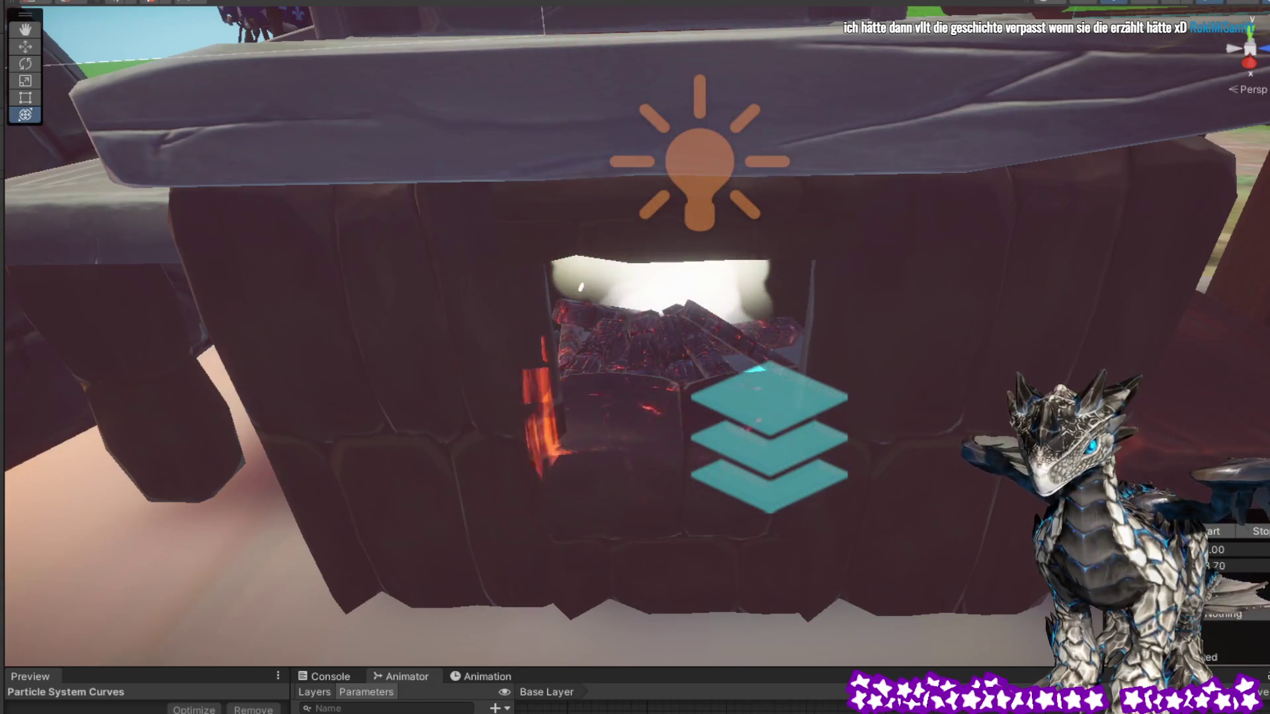
{"action": "left_click", "coordinate": [661, 357]}
{"action": "left_click_drag", "start_coordinate": [1144, 389], "coordinate": [1143, 389]}
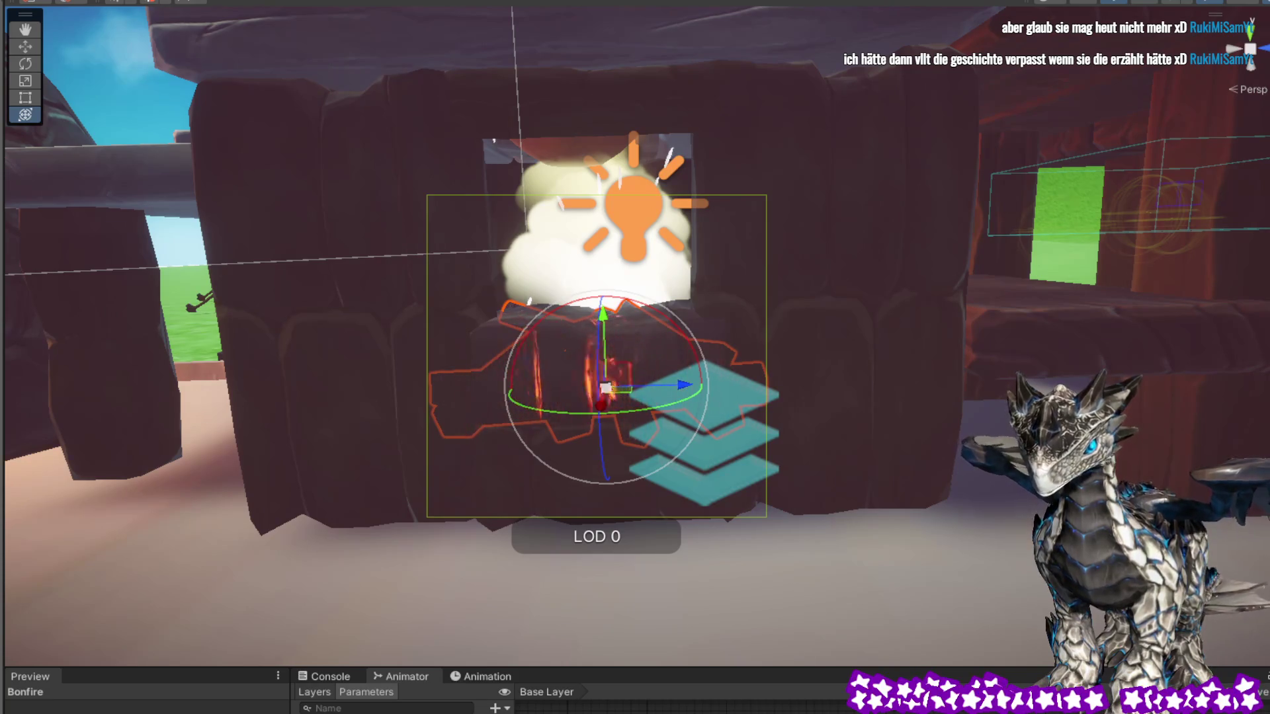
{"action": "left_click_drag", "start_coordinate": [1007, 348], "coordinate": [1007, 349]}
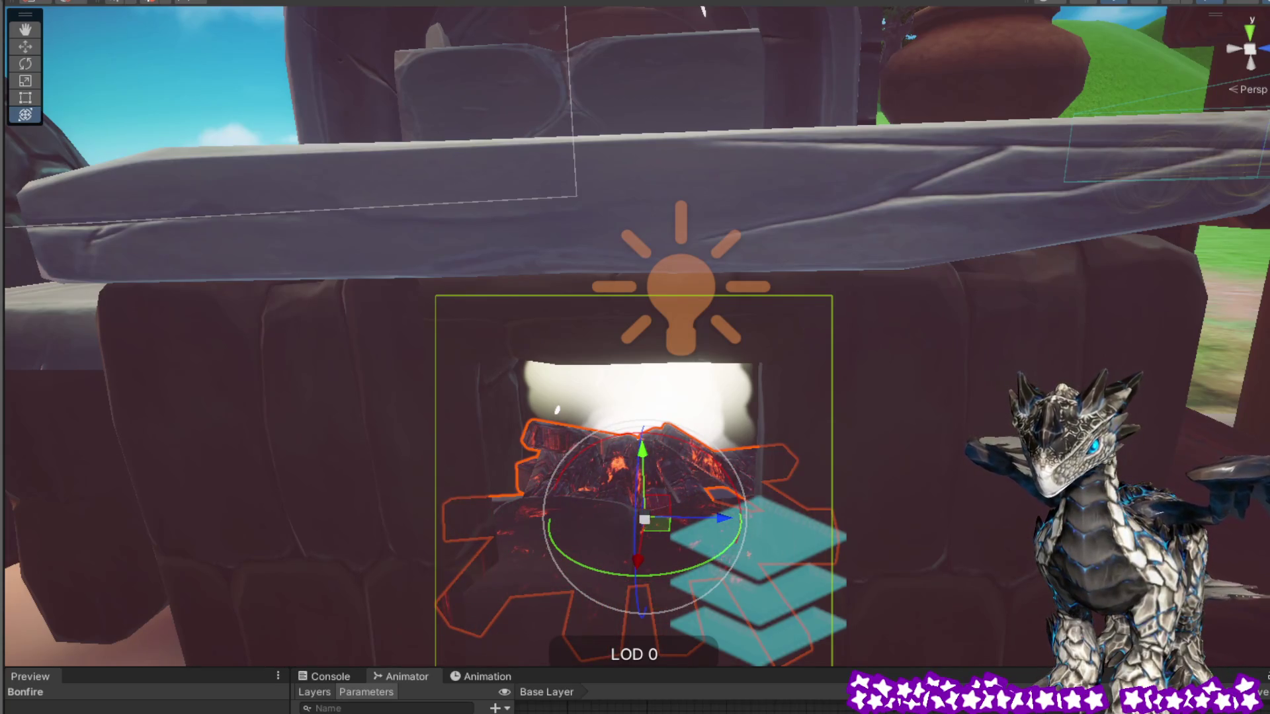
{"action": "left_click_drag", "start_coordinate": [635, 357], "coordinate": [489, 291]}
{"action": "scroll", "coordinate": [870, 126], "scroll_direction": "down", "scroll_amount": 5}
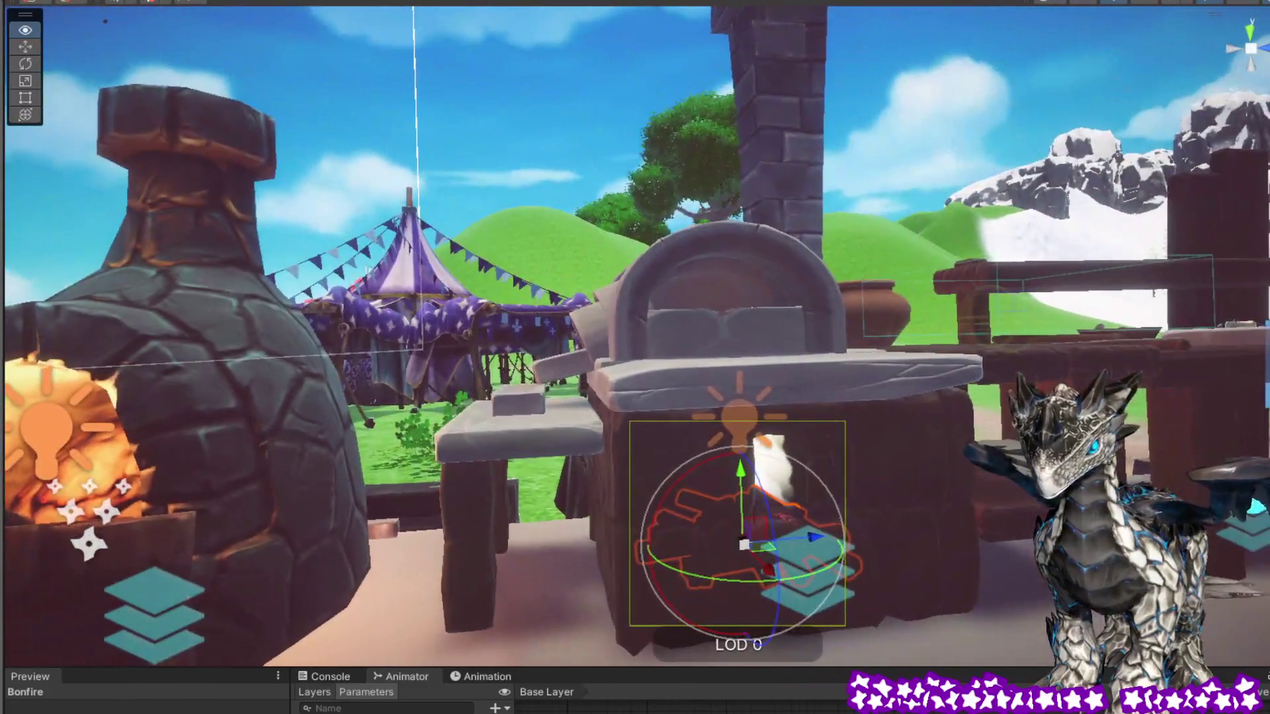
{"action": "left_click_drag", "start_coordinate": [635, 357], "coordinate": [618, 370]}
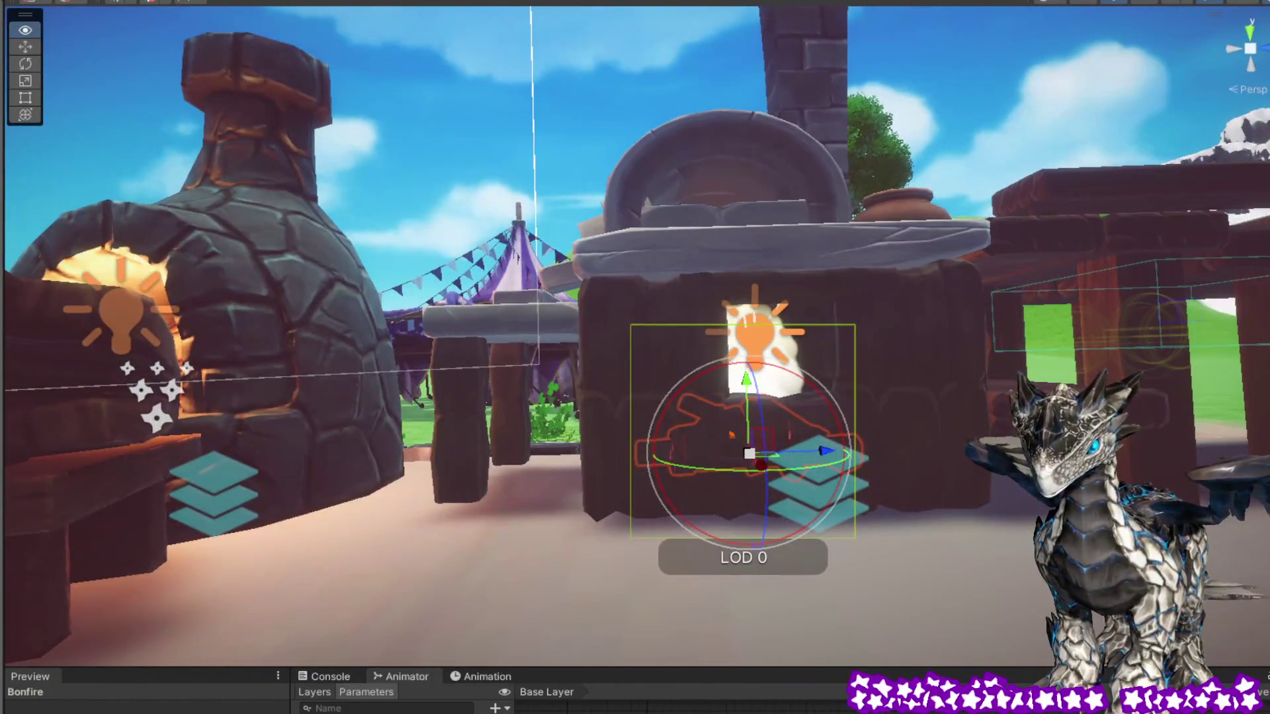
{"action": "left_click", "coordinate": [1046, 140]}
{"action": "mouse_move", "coordinate": [881, 487]}
{"action": "left_mouse_down"}
{"action": "mouse_move", "coordinate": [716, 494]}
{"action": "mouse_move", "coordinate": [720, 513]}
{"action": "mouse_move", "coordinate": [702, 502]}
{"action": "mouse_move", "coordinate": [805, 553]}
{"action": "mouse_move", "coordinate": [720, 454]}
{"action": "left_mouse_up"}
{"action": "left_click", "coordinate": [720, 468]}
{"action": "scroll", "coordinate": [771, 496], "scroll_direction": "up", "scroll_amount": 5}
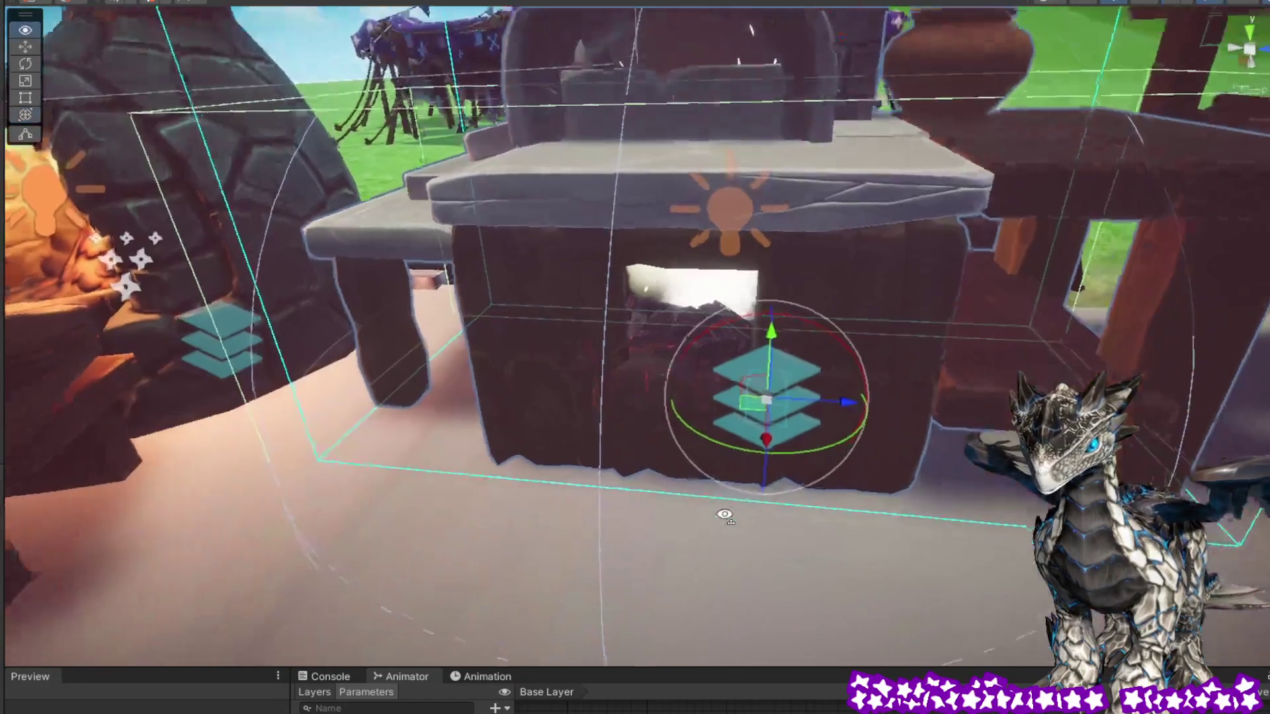
{"action": "scroll", "coordinate": [771, 496], "scroll_direction": "up", "scroll_amount": 3}
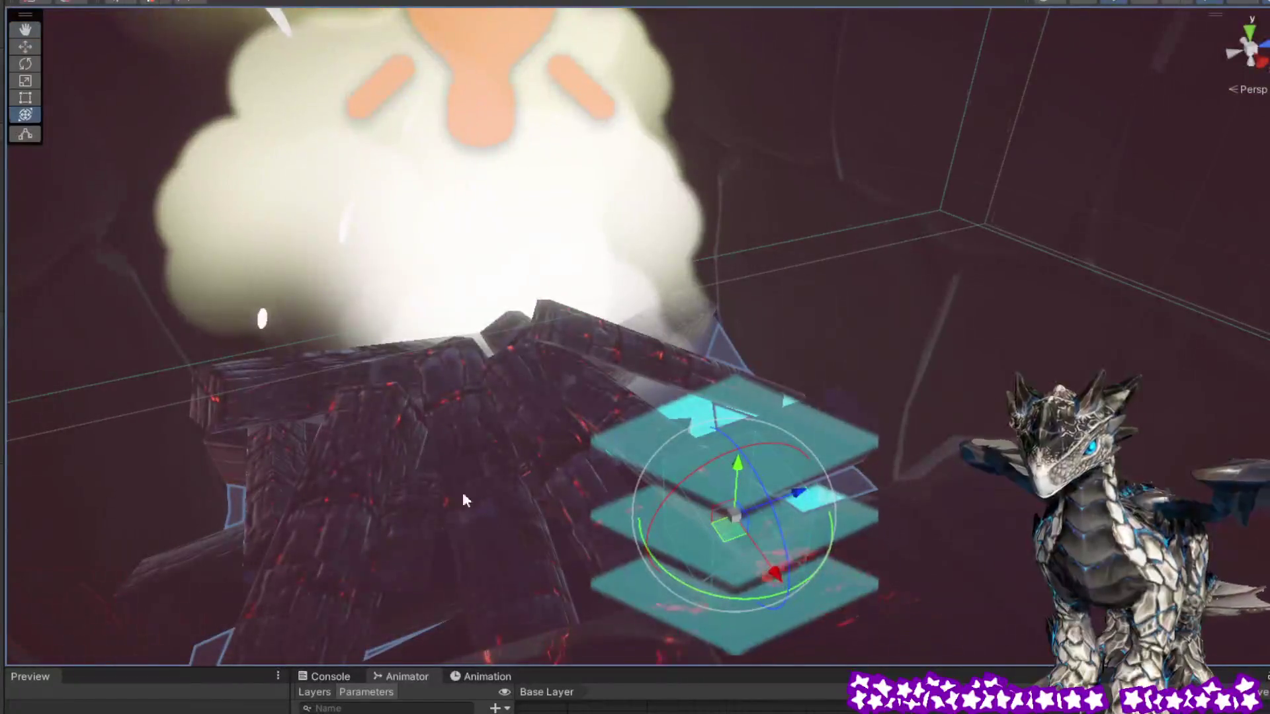
{"action": "left_click", "coordinate": [472, 461]}
{"action": "key", "text": "f"}
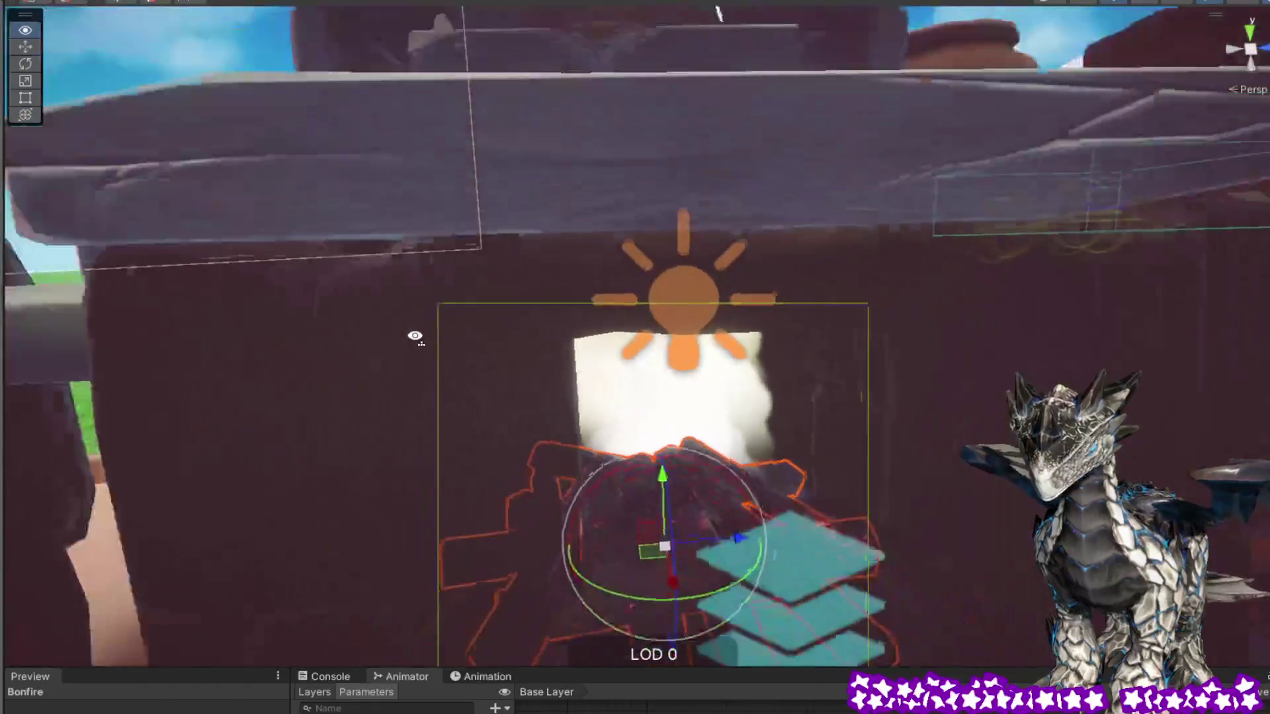
{"action": "scroll", "coordinate": [428, 355], "scroll_direction": "up", "scroll_amount": 5}
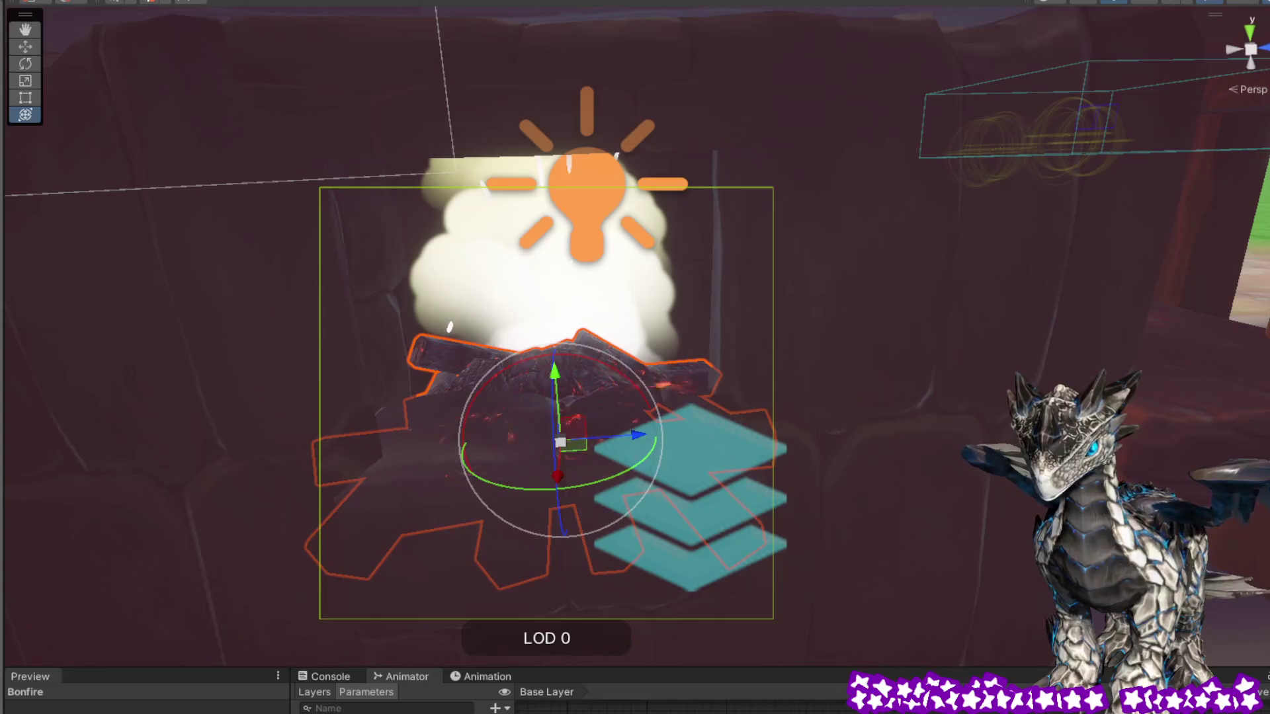
{"action": "scroll", "coordinate": [879, 431], "scroll_direction": "down", "scroll_amount": 5}
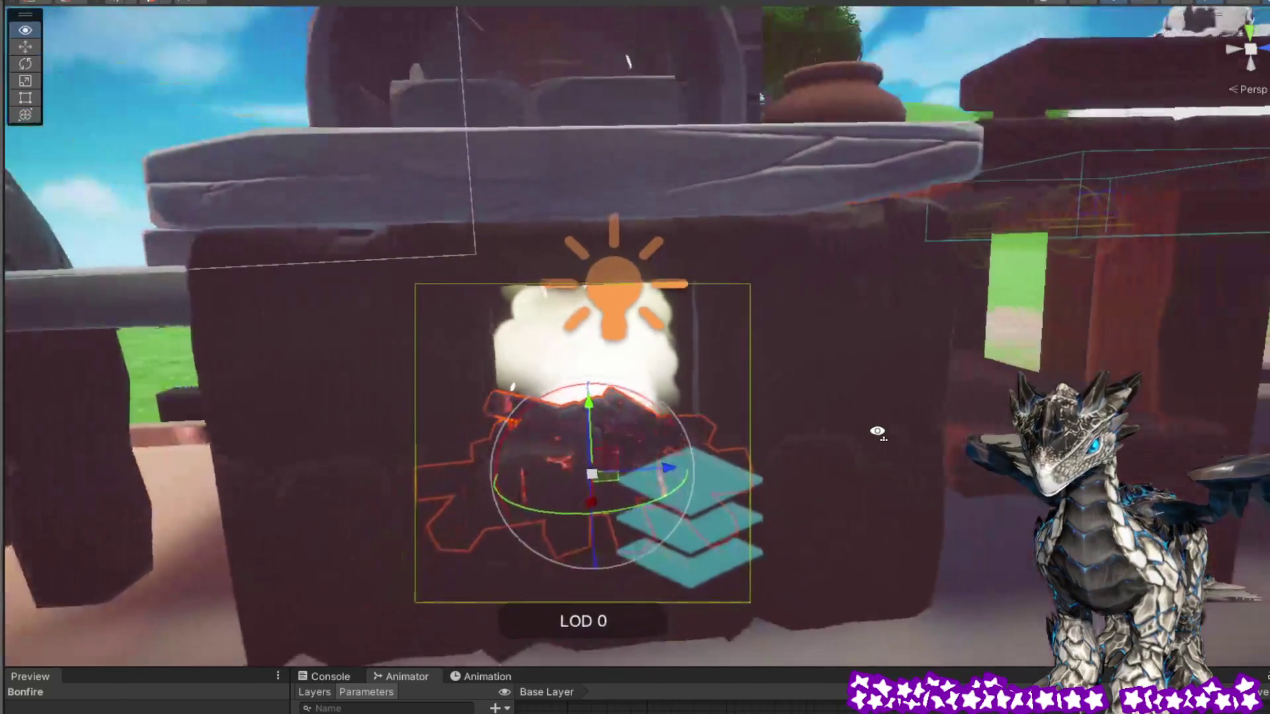
{"action": "scroll", "coordinate": [878, 431], "scroll_direction": "up", "scroll_amount": 8}
{"action": "scroll", "coordinate": [835, 471], "scroll_direction": "up", "scroll_amount": 3}
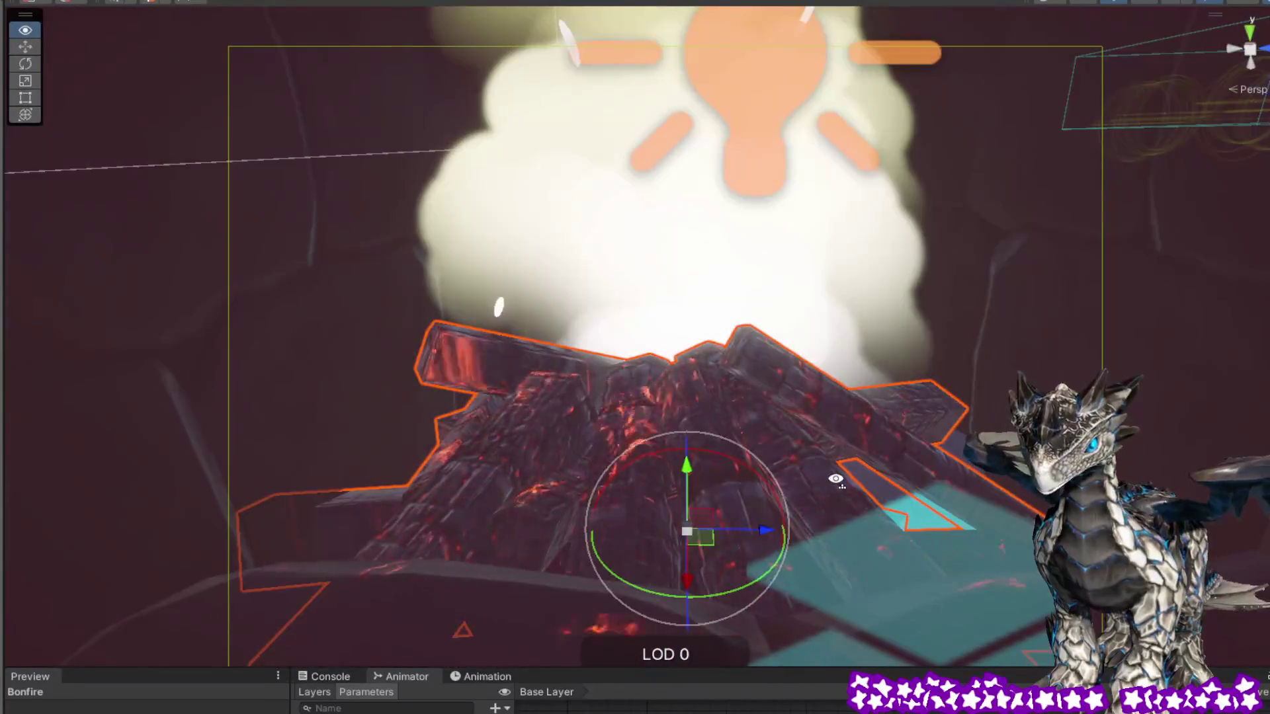
{"action": "scroll", "coordinate": [845, 445], "scroll_direction": "down", "scroll_amount": 4}
{"action": "scroll", "coordinate": [861, 433], "scroll_direction": "down", "scroll_amount": 5}
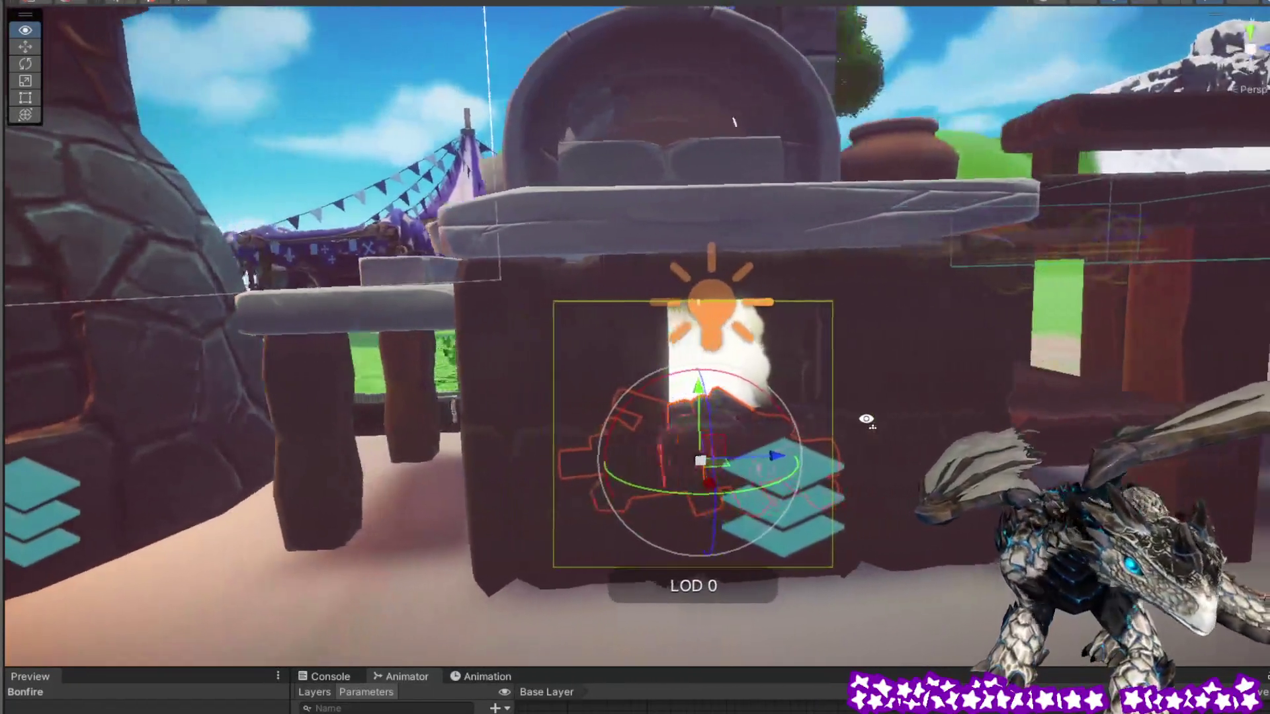
{"action": "mouse_move", "coordinate": [866, 419]}
{"action": "left_mouse_down"}
{"action": "mouse_move", "coordinate": [851, 426]}
{"action": "mouse_move", "coordinate": [886, 450]}
{"action": "left_mouse_up"}
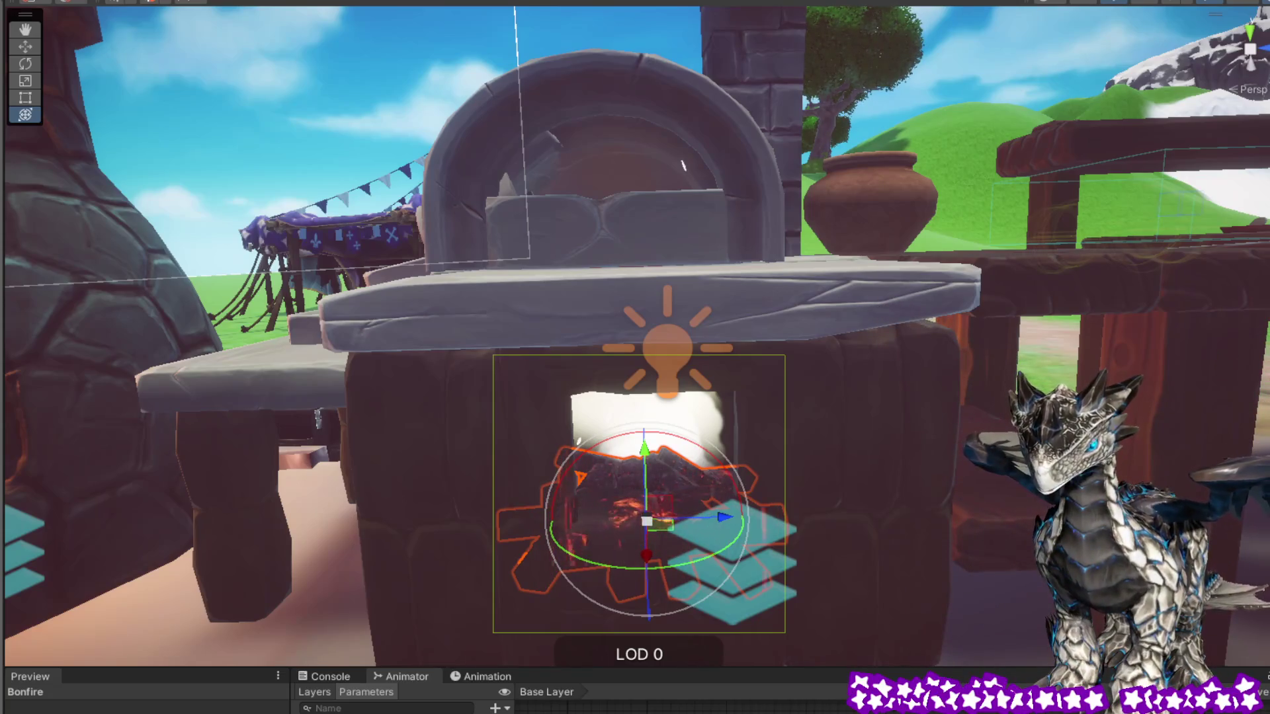
{"action": "left_click", "coordinate": [816, 463]}
{"action": "left_click", "coordinate": [820, 420]}
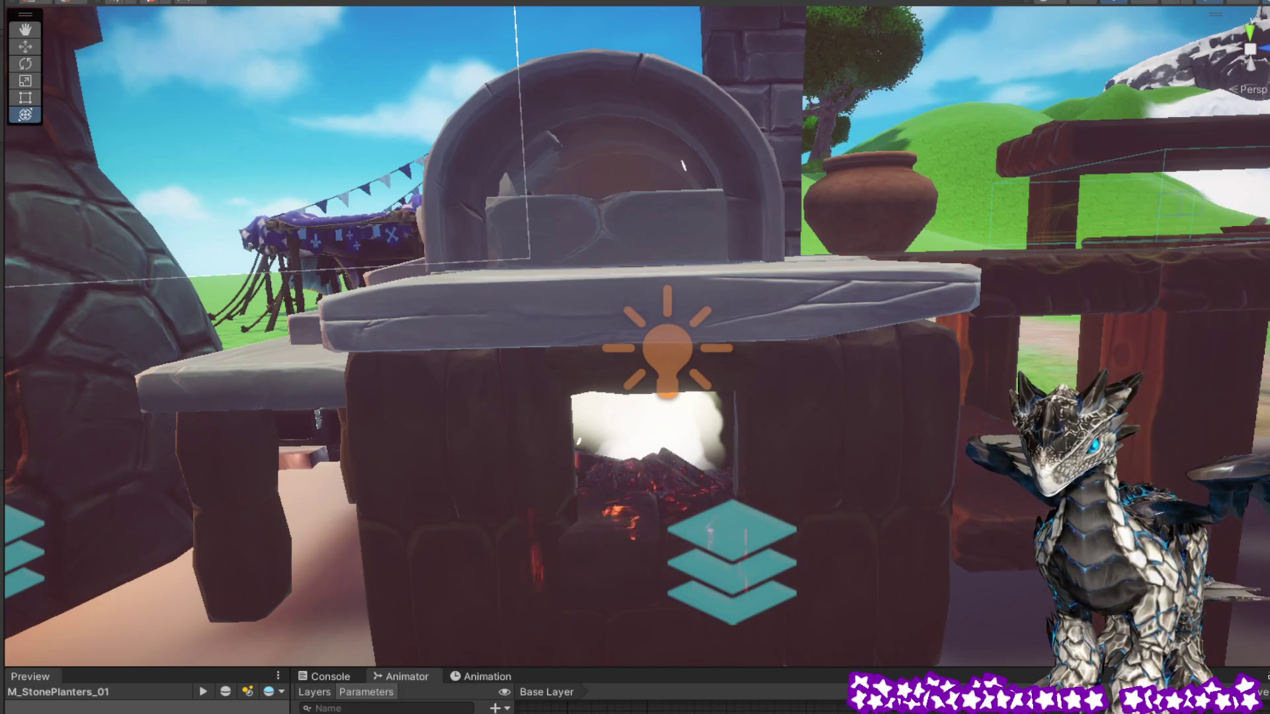
{"action": "left_click", "coordinate": [652, 475]}
{"action": "left_click", "coordinate": [653, 471]}
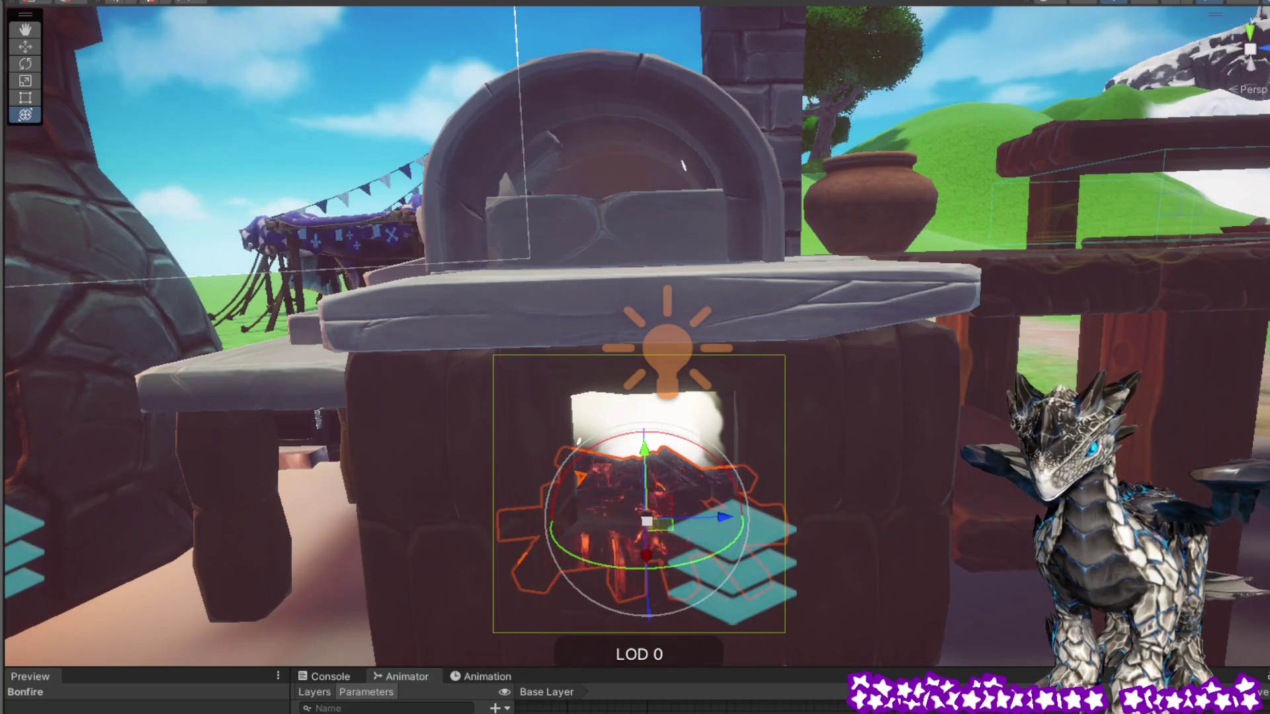
{"action": "mouse_move", "coordinate": [1000, 527]}
{"action": "left_mouse_down"}
{"action": "mouse_move", "coordinate": [956, 510]}
{"action": "mouse_move", "coordinate": [841, 609]}
{"action": "mouse_move", "coordinate": [743, 646]}
{"action": "mouse_move", "coordinate": [534, 628]}
{"action": "mouse_move", "coordinate": [533, 609]}
{"action": "mouse_move", "coordinate": [850, 582]}
{"action": "mouse_move", "coordinate": [1002, 552]}
{"action": "mouse_move", "coordinate": [926, 575]}
{"action": "mouse_move", "coordinate": [811, 513]}
{"action": "mouse_move", "coordinate": [770, 522]}
{"action": "mouse_move", "coordinate": [796, 530]}
{"action": "mouse_move", "coordinate": [784, 533]}
{"action": "left_mouse_up"}
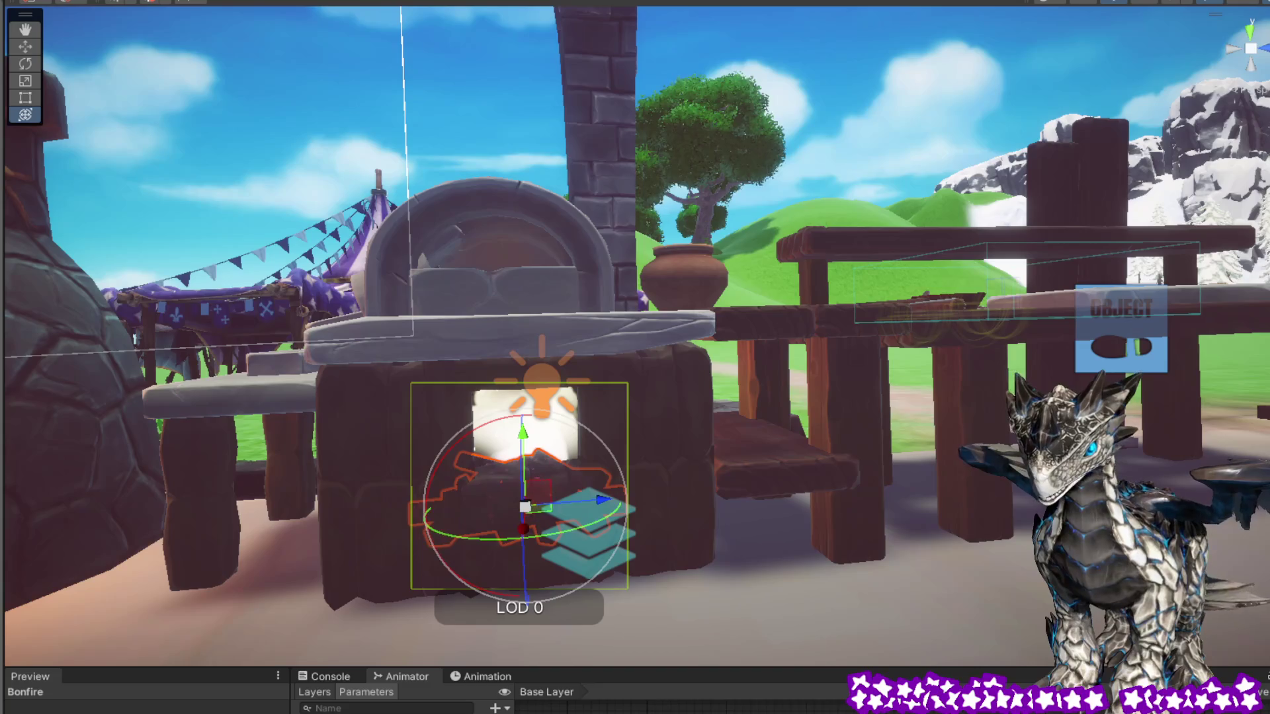
Deselect the Bonfire with Shift+D to see its white flame glow without gizmos
{"action": "key", "text": "shift+d"}
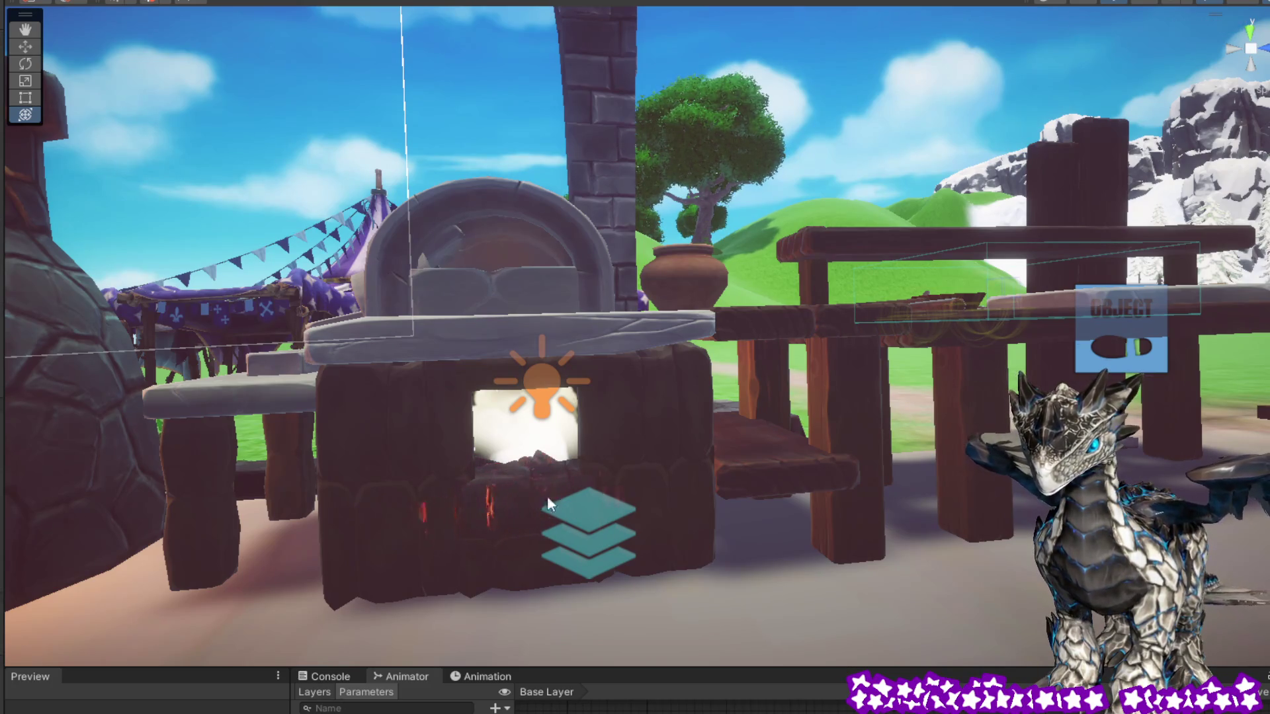
Select the fireplace's fire particle system and frame it up close
{"action": "left_click", "coordinate": [519, 455]}
{"action": "mouse_move", "coordinate": [519, 455]}
{"action": "left_mouse_down"}
{"action": "mouse_move", "coordinate": [595, 509]}
{"action": "mouse_move", "coordinate": [363, 526]}
{"action": "left_mouse_up"}
{"action": "left_click", "coordinate": [539, 466]}
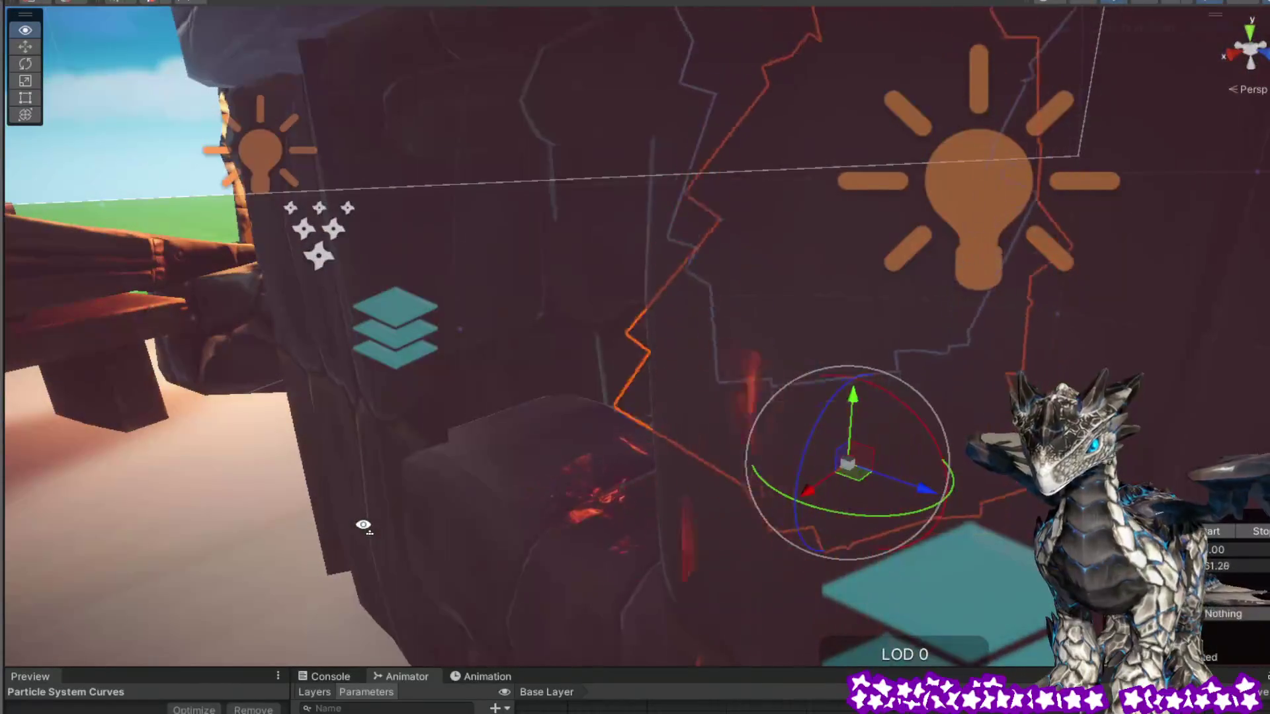
{"action": "key", "text": "f"}
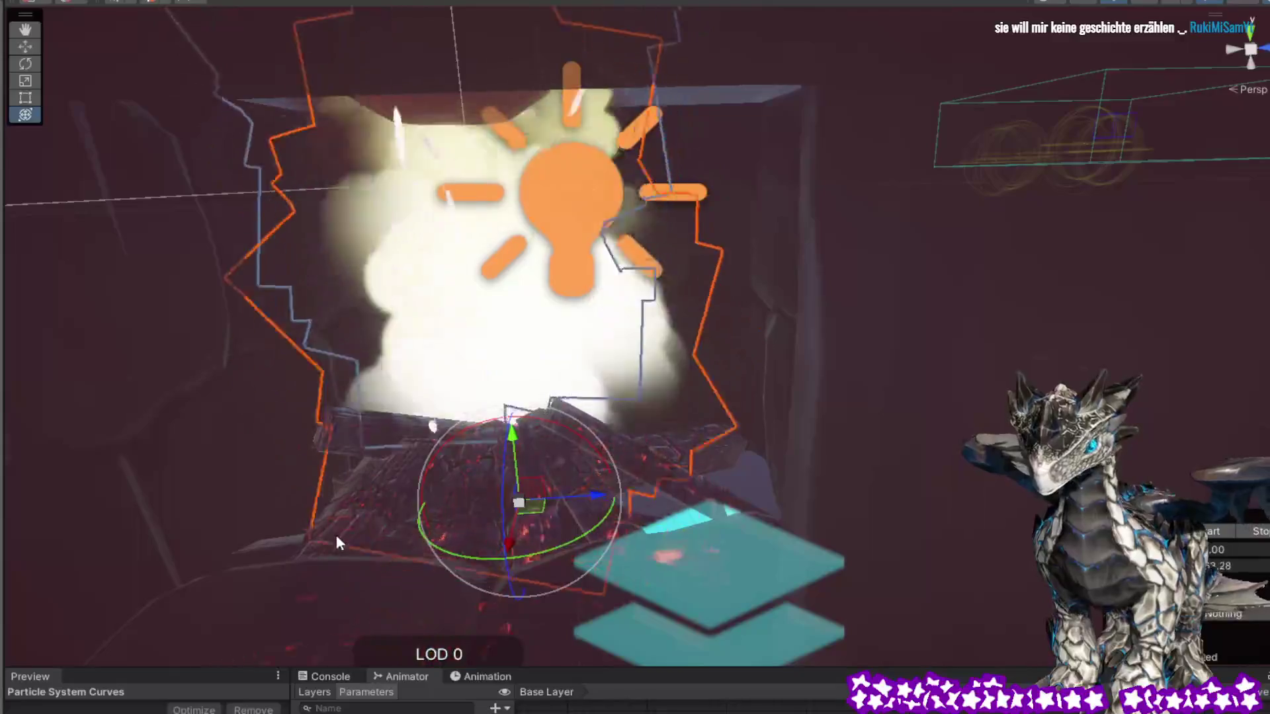
Select the Bonfire, orbit around it, then clear the selection
{"action": "left_click", "coordinate": [330, 535]}
{"action": "left_click", "coordinate": [393, 533]}
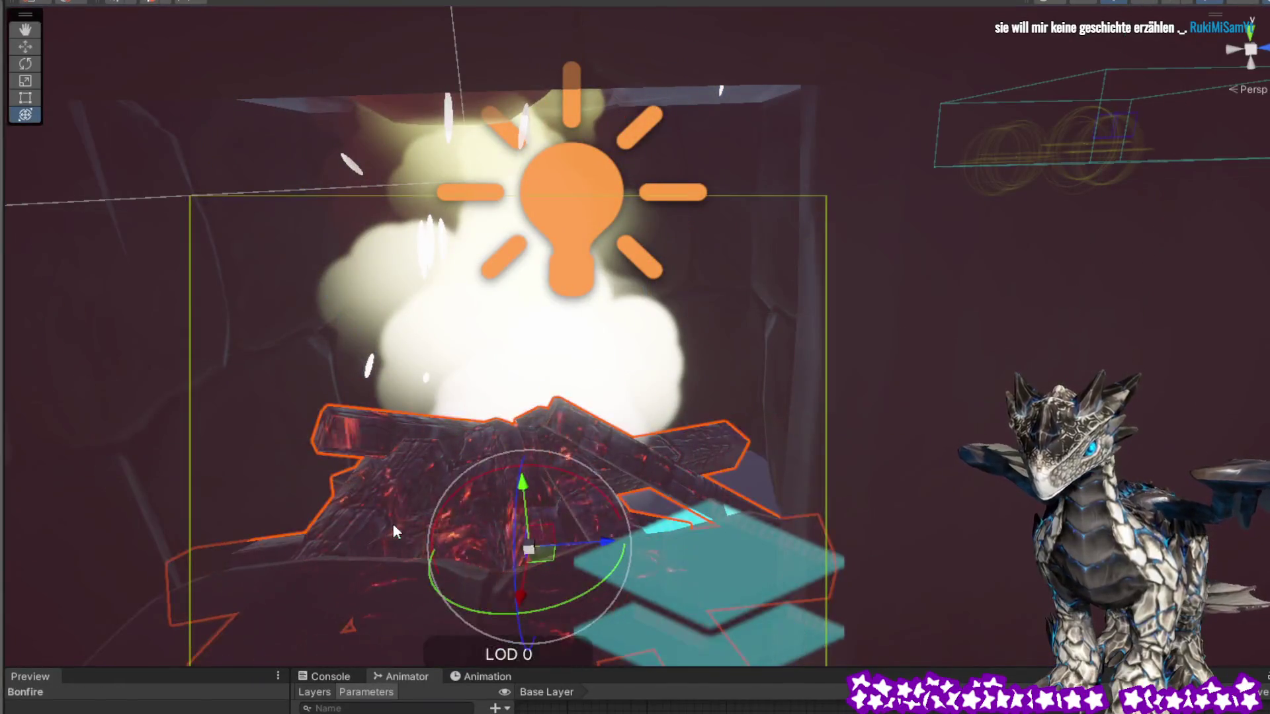
{"action": "mouse_move", "coordinate": [441, 470]}
{"action": "left_mouse_down"}
{"action": "mouse_move", "coordinate": [374, 420]}
{"action": "mouse_move", "coordinate": [377, 399]}
{"action": "mouse_move", "coordinate": [682, 453]}
{"action": "mouse_move", "coordinate": [833, 460]}
{"action": "mouse_move", "coordinate": [949, 461]}
{"action": "mouse_move", "coordinate": [1256, 427]}
{"action": "left_mouse_up"}
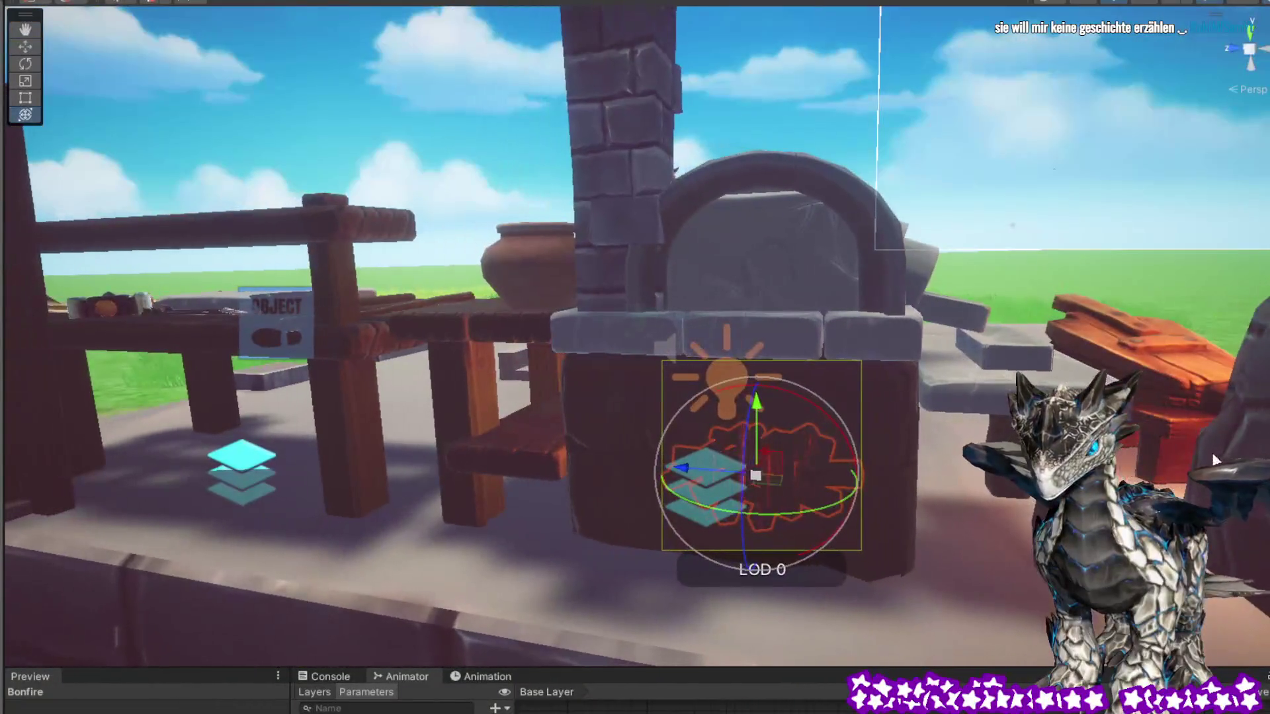
{"action": "left_click", "coordinate": [912, 101]}
Orbit and zoom the Scene view around the stone oven toward the pot side
{"action": "left_click_drag", "start_coordinate": [904, 444], "coordinate": [995, 444]}
{"action": "scroll", "coordinate": [995, 444], "scroll_direction": "up", "scroll_amount": 3}
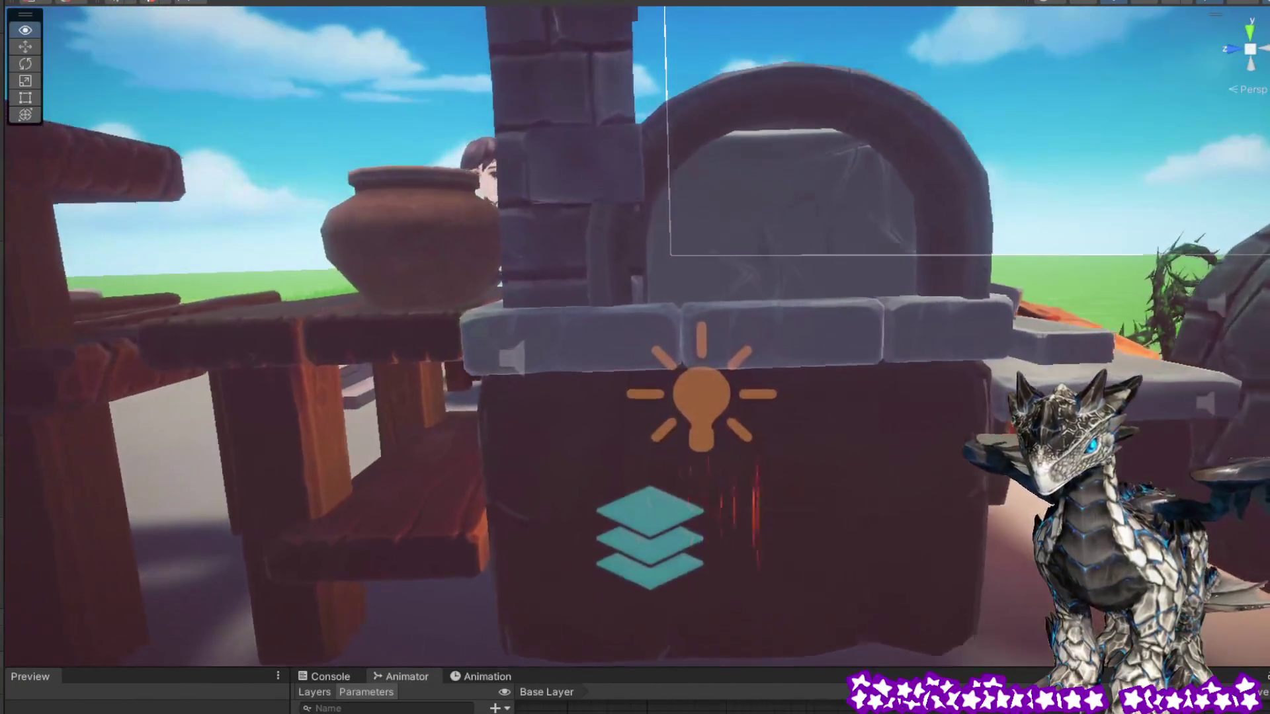
{"action": "scroll", "coordinate": [994, 444], "scroll_direction": "down", "scroll_amount": 4}
{"action": "scroll", "coordinate": [994, 444], "scroll_direction": "down", "scroll_amount": 2}
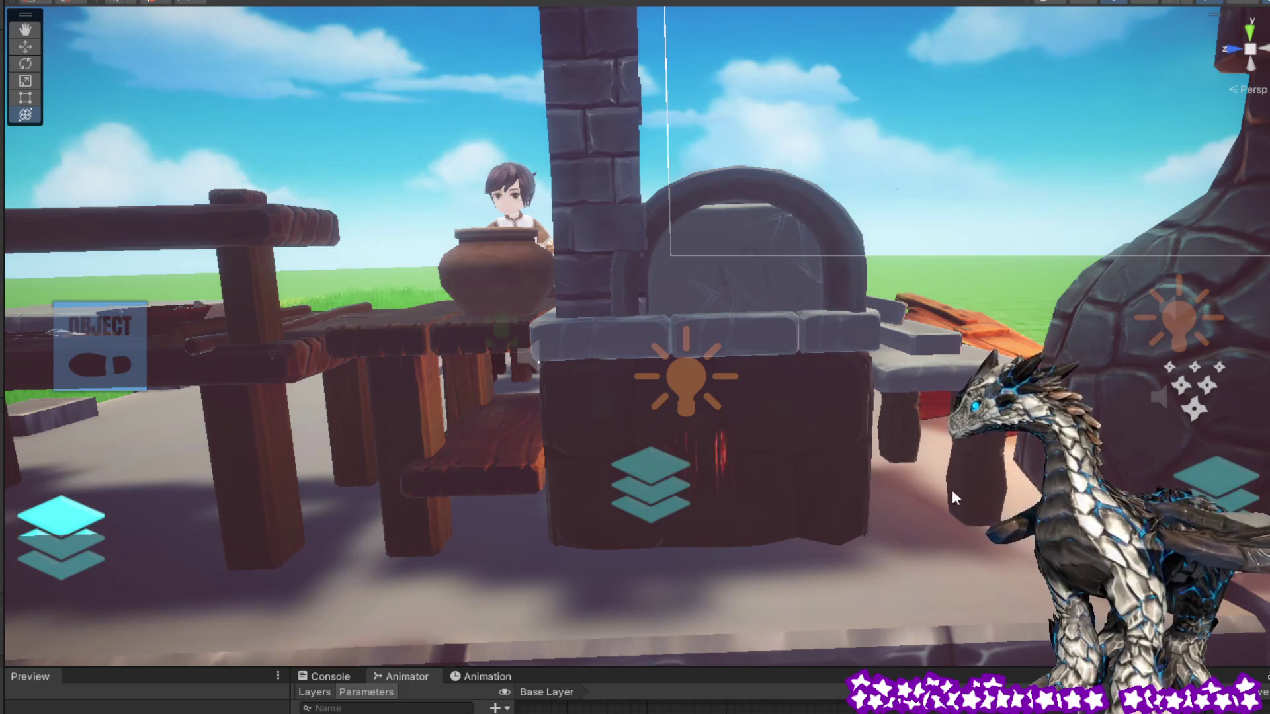
{"action": "mouse_move", "coordinate": [958, 370]}
{"action": "left_mouse_down"}
{"action": "mouse_move", "coordinate": [912, 397]}
{"action": "mouse_move", "coordinate": [818, 418]}
{"action": "mouse_move", "coordinate": [989, 401]}
{"action": "left_mouse_up"}
{"action": "scroll", "coordinate": [990, 400], "scroll_direction": "down", "scroll_amount": 5}
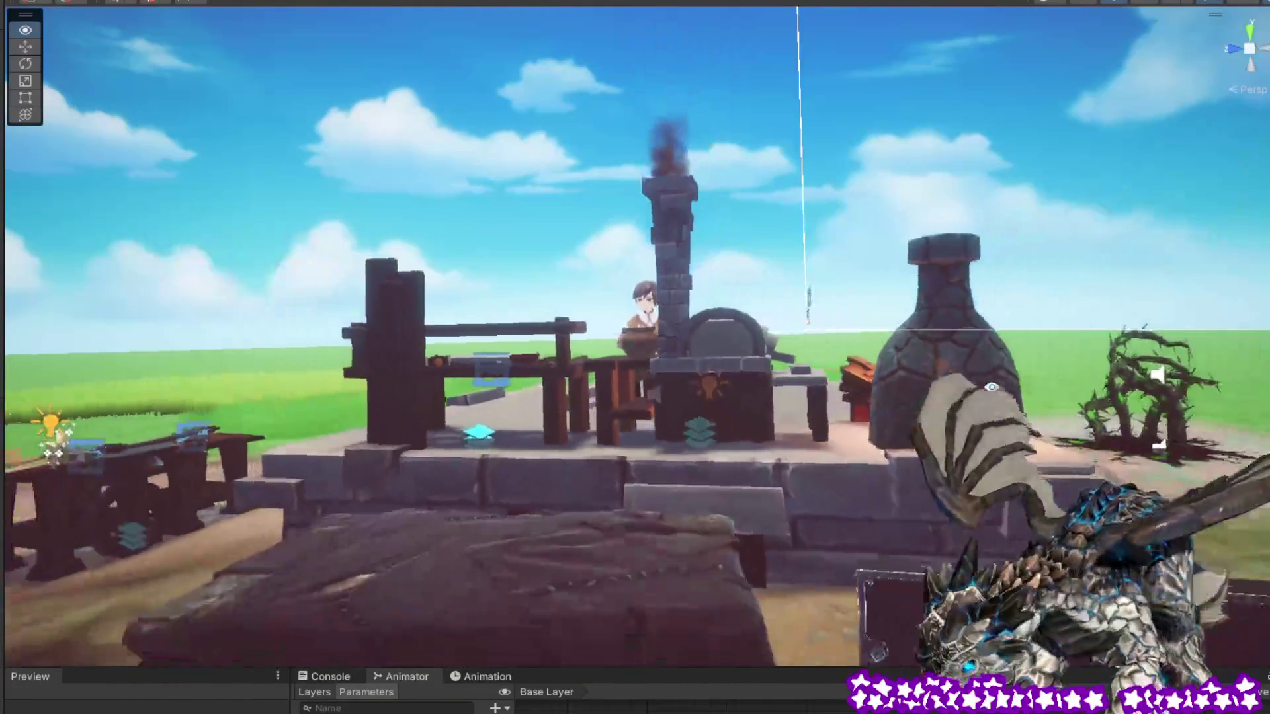
{"action": "scroll", "coordinate": [1004, 402], "scroll_direction": "up", "scroll_amount": 5}
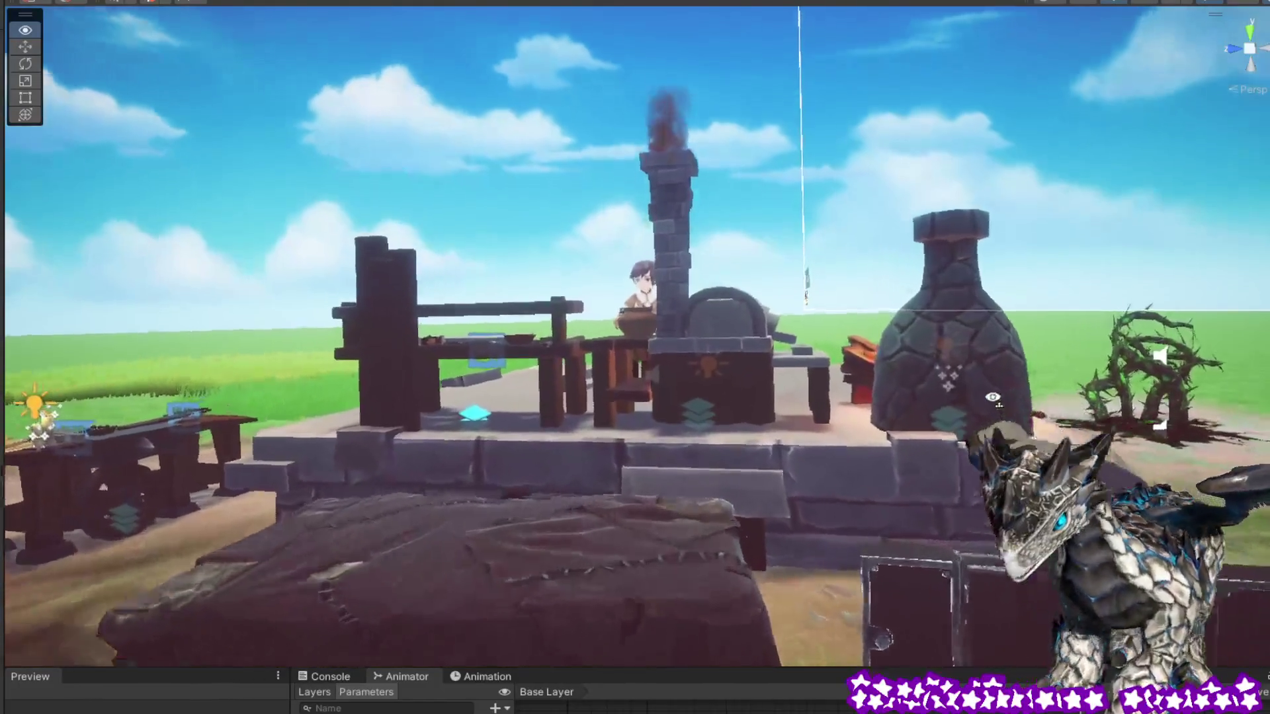
{"action": "scroll", "coordinate": [1003, 403], "scroll_direction": "up", "scroll_amount": 8}
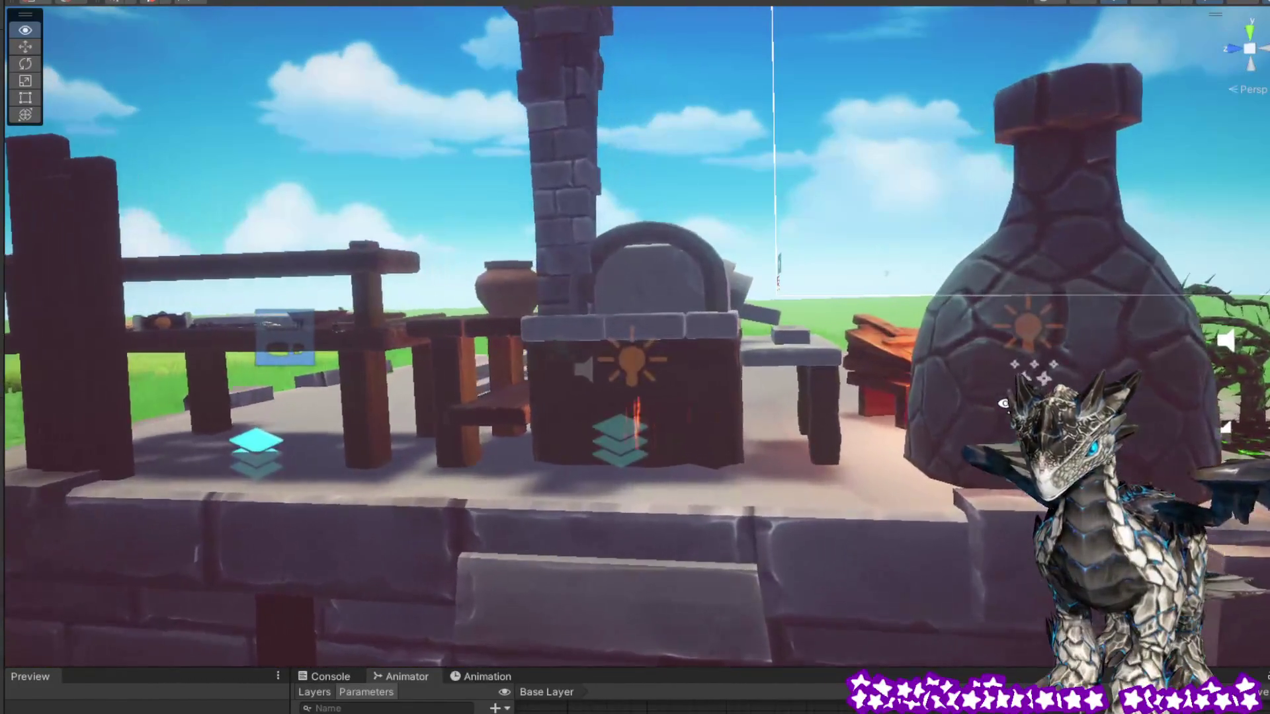
{"action": "scroll", "coordinate": [1004, 403], "scroll_direction": "up", "scroll_amount": 3}
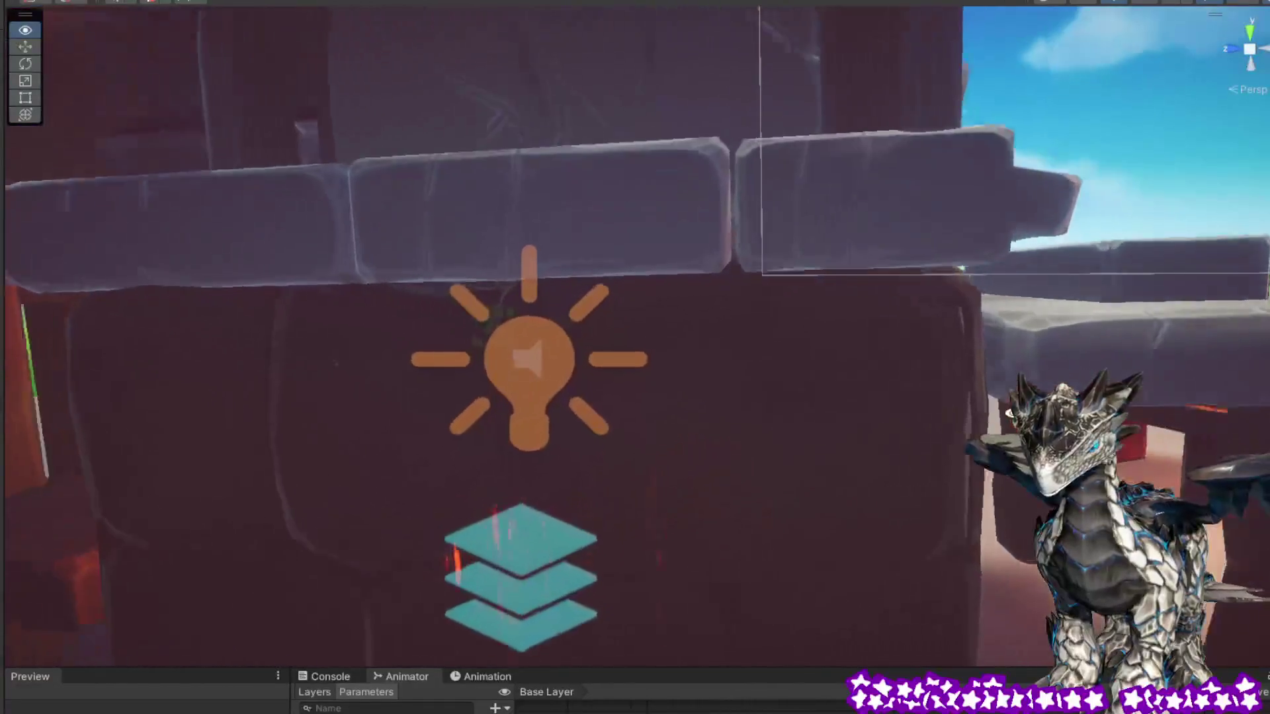
{"action": "mouse_move", "coordinate": [921, 445]}
{"action": "left_mouse_down"}
{"action": "mouse_move", "coordinate": [595, 509]}
{"action": "mouse_move", "coordinate": [402, 465]}
{"action": "left_mouse_up"}
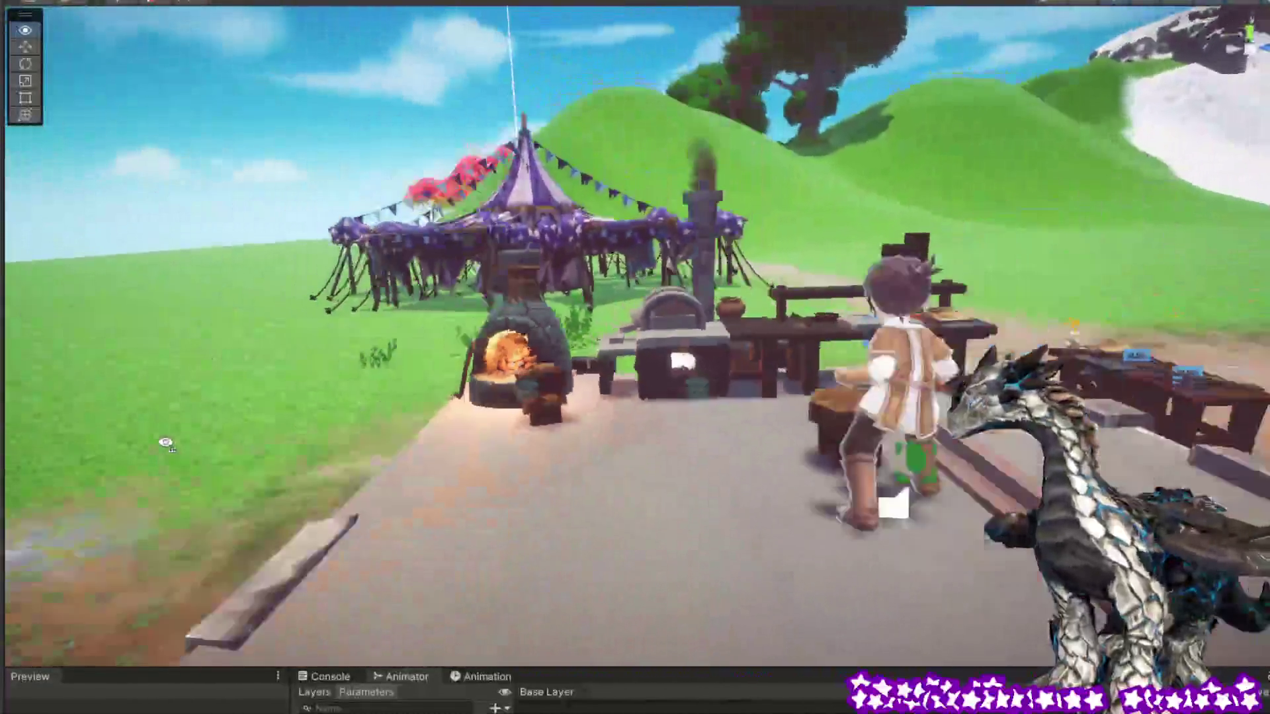
{"action": "mouse_move", "coordinate": [165, 443]}
{"action": "left_mouse_down"}
{"action": "mouse_move", "coordinate": [178, 463]}
{"action": "mouse_move", "coordinate": [163, 476]}
{"action": "mouse_move", "coordinate": [193, 499]}
{"action": "mouse_move", "coordinate": [181, 503]}
{"action": "mouse_move", "coordinate": [173, 487]}
{"action": "mouse_move", "coordinate": [193, 487]}
{"action": "mouse_move", "coordinate": [169, 434]}
{"action": "mouse_move", "coordinate": [190, 444]}
{"action": "left_mouse_up"}
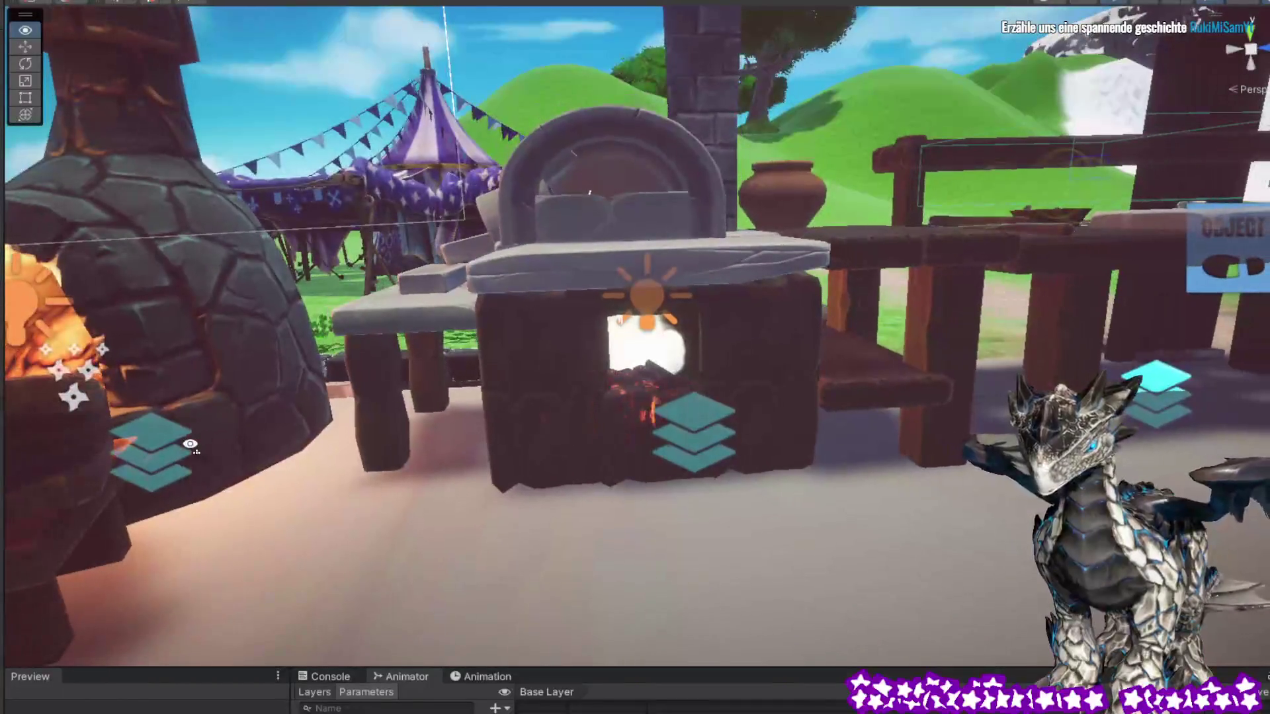
Bring the view up to the forge and select the Bonfire burning inside it
{"action": "mouse_move", "coordinate": [529, 437]}
{"action": "left_mouse_down"}
{"action": "mouse_move", "coordinate": [517, 433]}
{"action": "mouse_move", "coordinate": [545, 428]}
{"action": "left_mouse_up"}
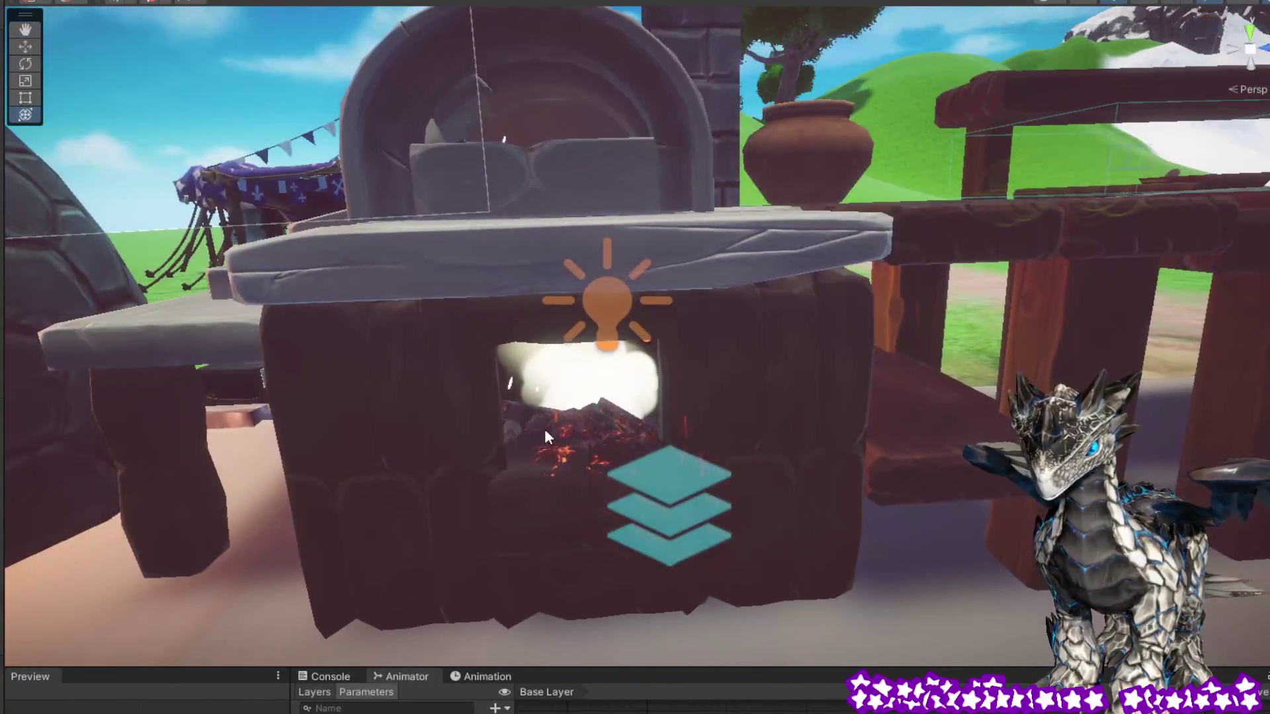
{"action": "left_click", "coordinate": [576, 414]}
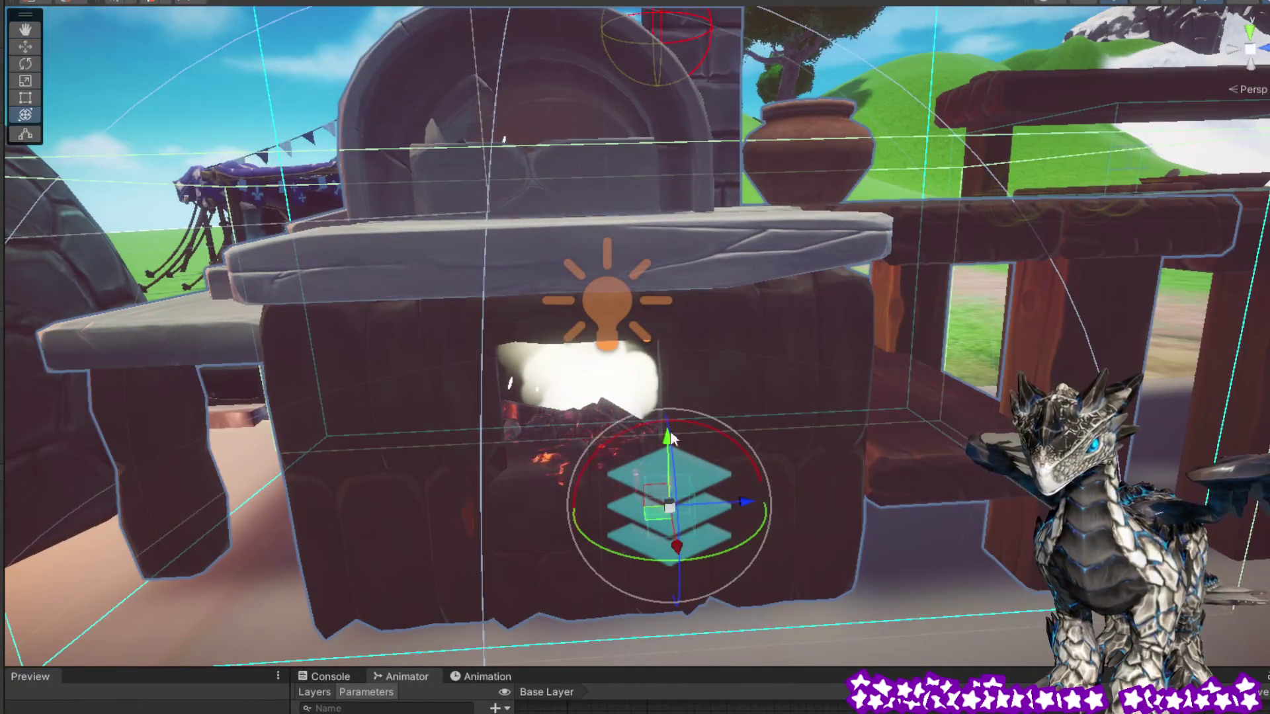
{"action": "left_click", "coordinate": [590, 414]}
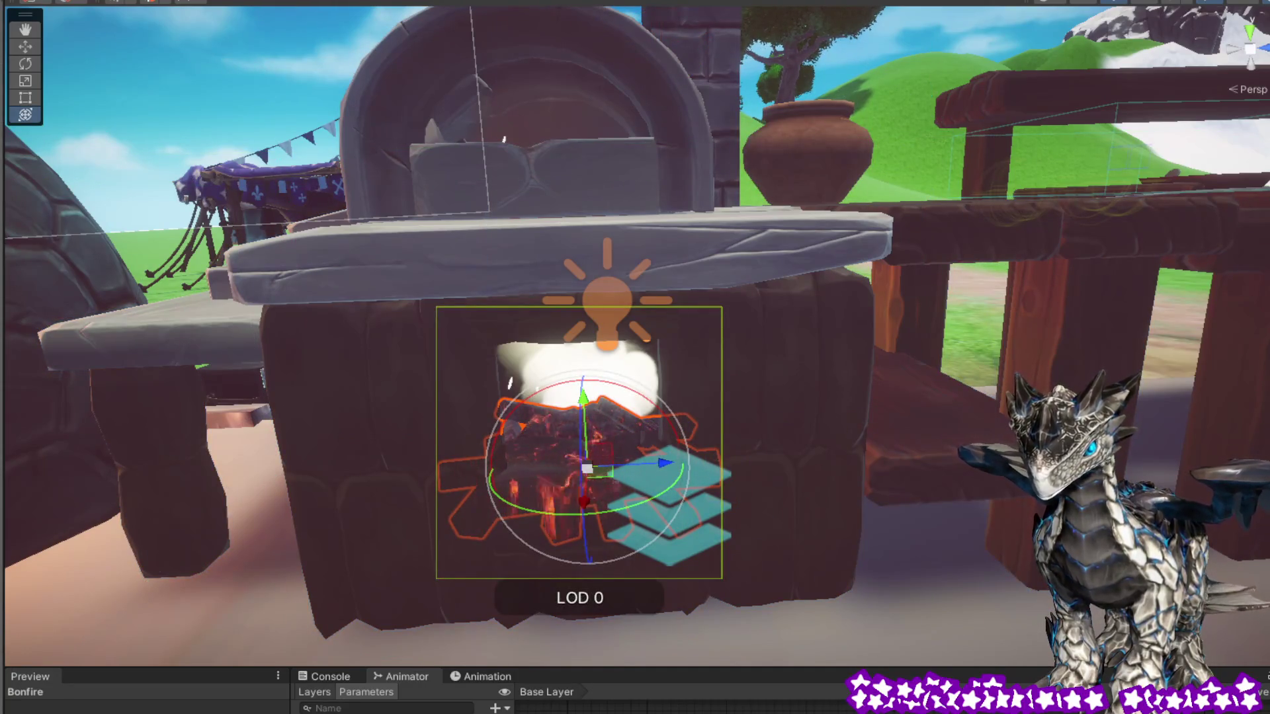
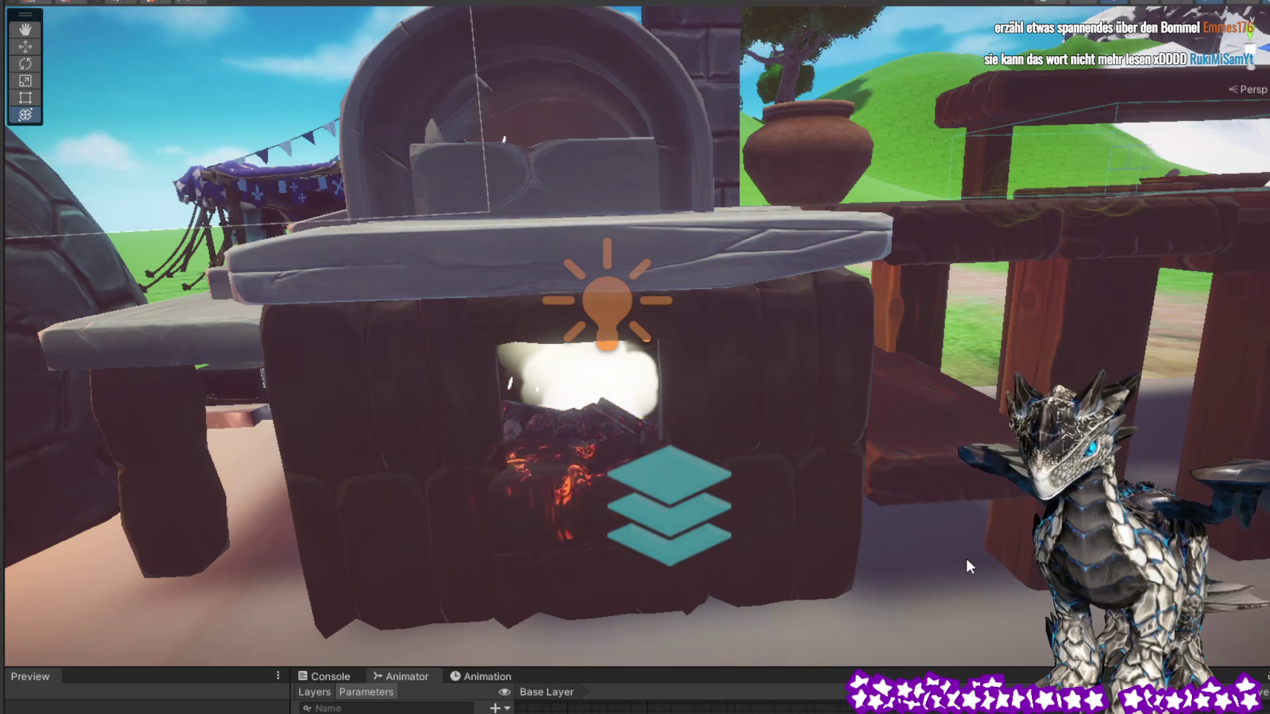
Inspect the oven's interior, selecting its probe group and the Bonfire inside
{"action": "mouse_move", "coordinate": [960, 562]}
{"action": "left_mouse_down"}
{"action": "mouse_move", "coordinate": [923, 528]}
{"action": "mouse_move", "coordinate": [919, 547]}
{"action": "mouse_move", "coordinate": [930, 543]}
{"action": "left_mouse_up"}
{"action": "left_click_drag", "start_coordinate": [833, 522], "coordinate": [1036, 485]}
{"action": "left_click_drag", "start_coordinate": [622, 508], "coordinate": [638, 439]}
{"action": "scroll", "coordinate": [654, 489], "scroll_direction": "up", "scroll_amount": 8}
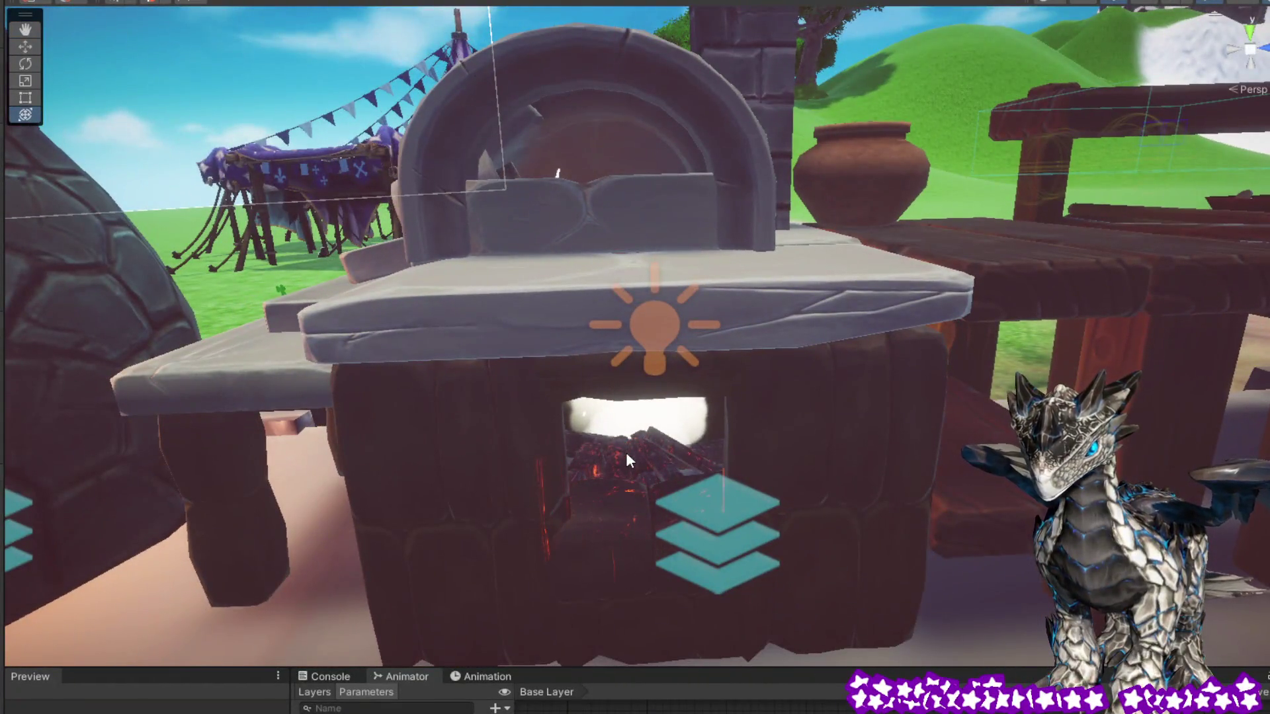
{"action": "left_click", "coordinate": [661, 499]}
{"action": "mouse_move", "coordinate": [661, 499]}
{"action": "left_mouse_down"}
{"action": "mouse_move", "coordinate": [763, 422]}
{"action": "mouse_move", "coordinate": [482, 580]}
{"action": "mouse_move", "coordinate": [355, 609]}
{"action": "mouse_move", "coordinate": [337, 599]}
{"action": "mouse_move", "coordinate": [337, 586]}
{"action": "mouse_move", "coordinate": [394, 567]}
{"action": "mouse_move", "coordinate": [766, 458]}
{"action": "left_mouse_up"}
{"action": "scroll", "coordinate": [661, 443], "scroll_direction": "up", "scroll_amount": 10}
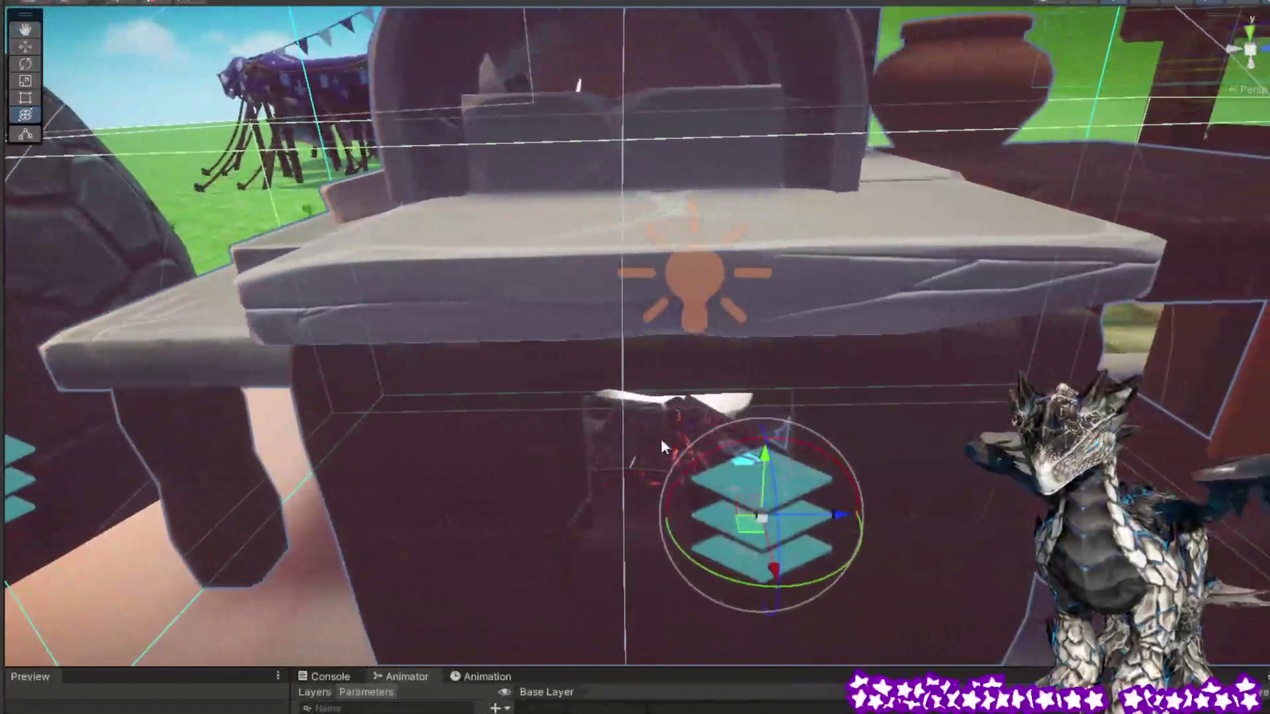
{"action": "left_click", "coordinate": [661, 439]}
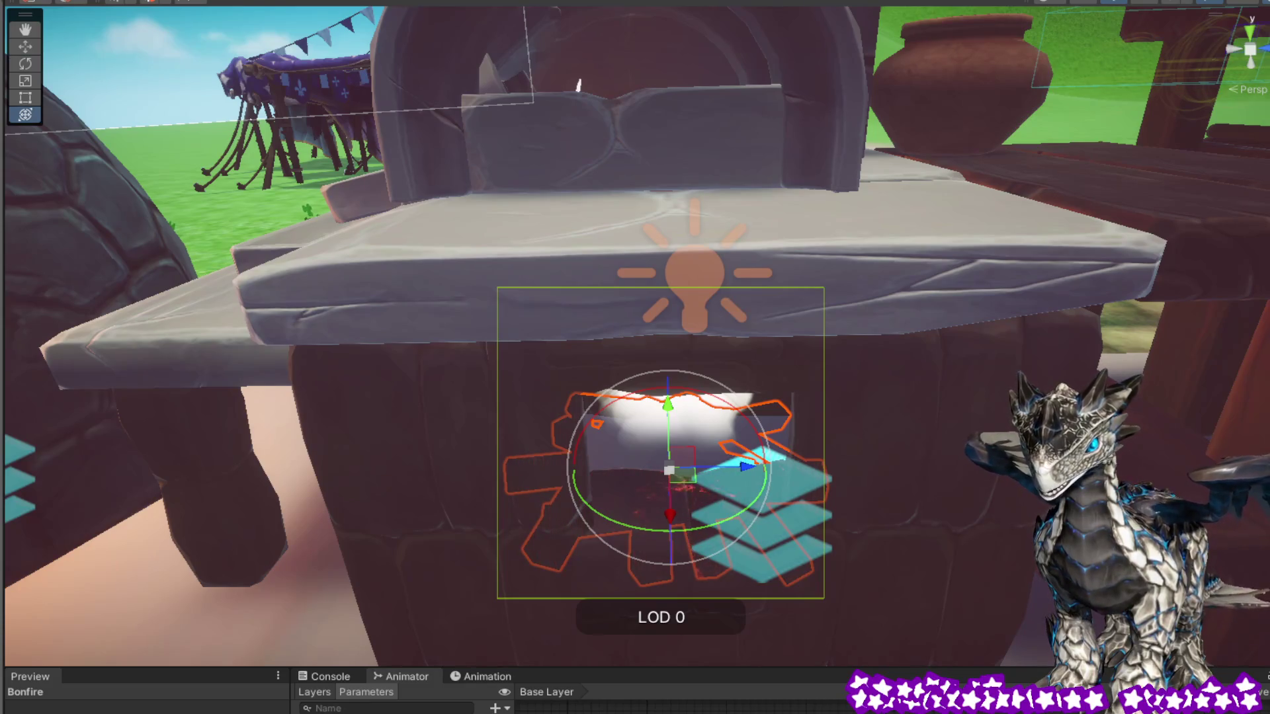
{"action": "mouse_move", "coordinate": [930, 519]}
{"action": "left_mouse_down"}
{"action": "mouse_move", "coordinate": [930, 482]}
{"action": "mouse_move", "coordinate": [907, 439]}
{"action": "mouse_move", "coordinate": [924, 427]}
{"action": "left_mouse_up"}
{"action": "scroll", "coordinate": [924, 427], "scroll_direction": "up", "scroll_amount": 3}
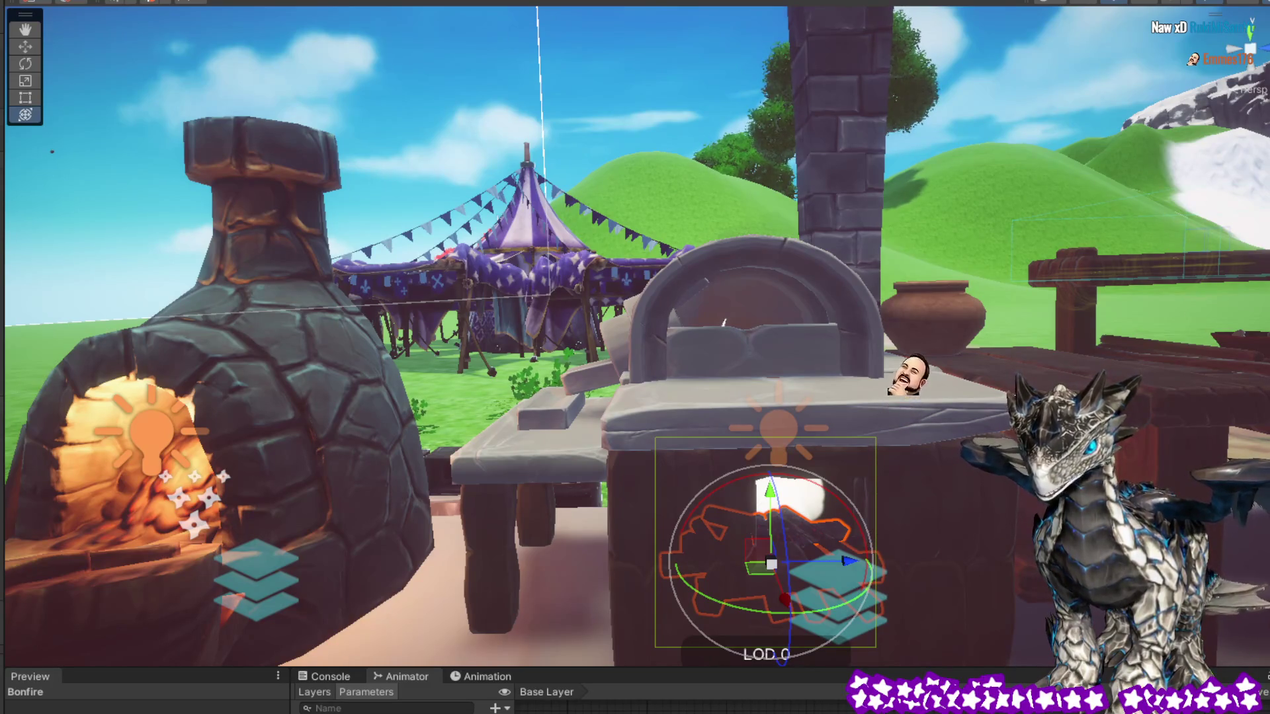
Clear the Bonfire selection and back the view out of the oven toward the grass
{"action": "key", "text": "q"}
{"action": "key", "text": "shift+d"}
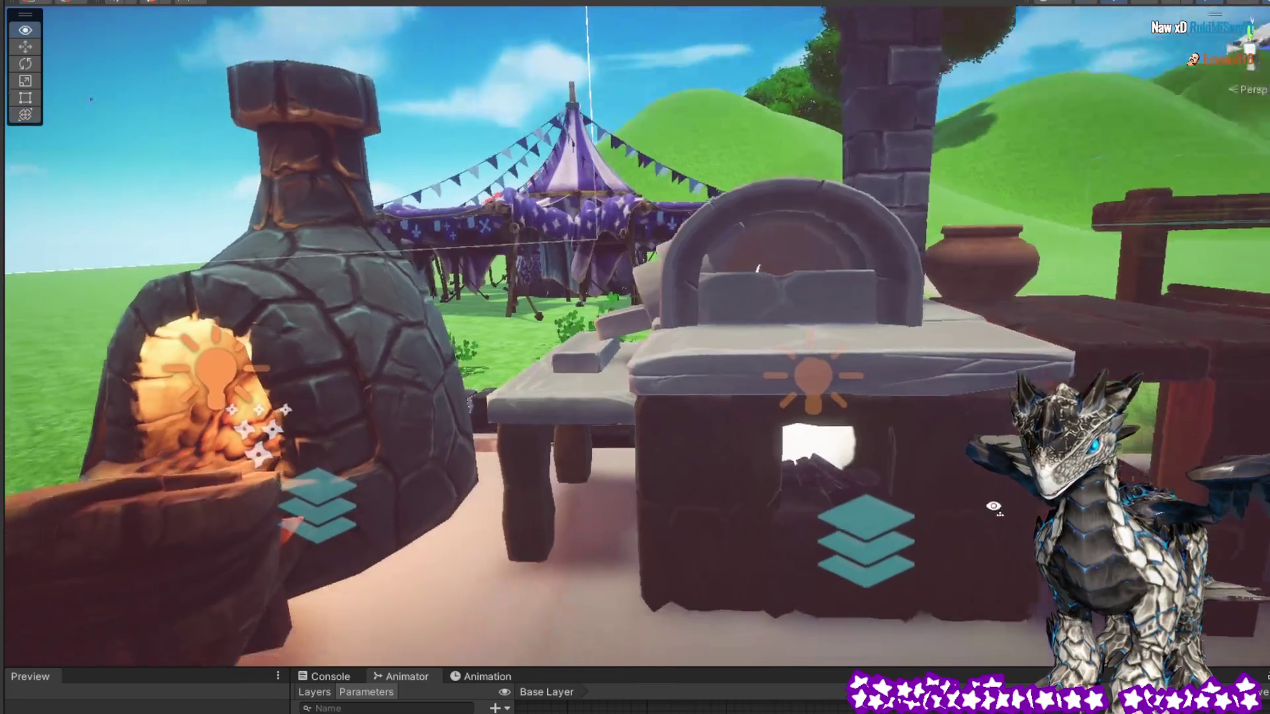
{"action": "key", "text": "w"}
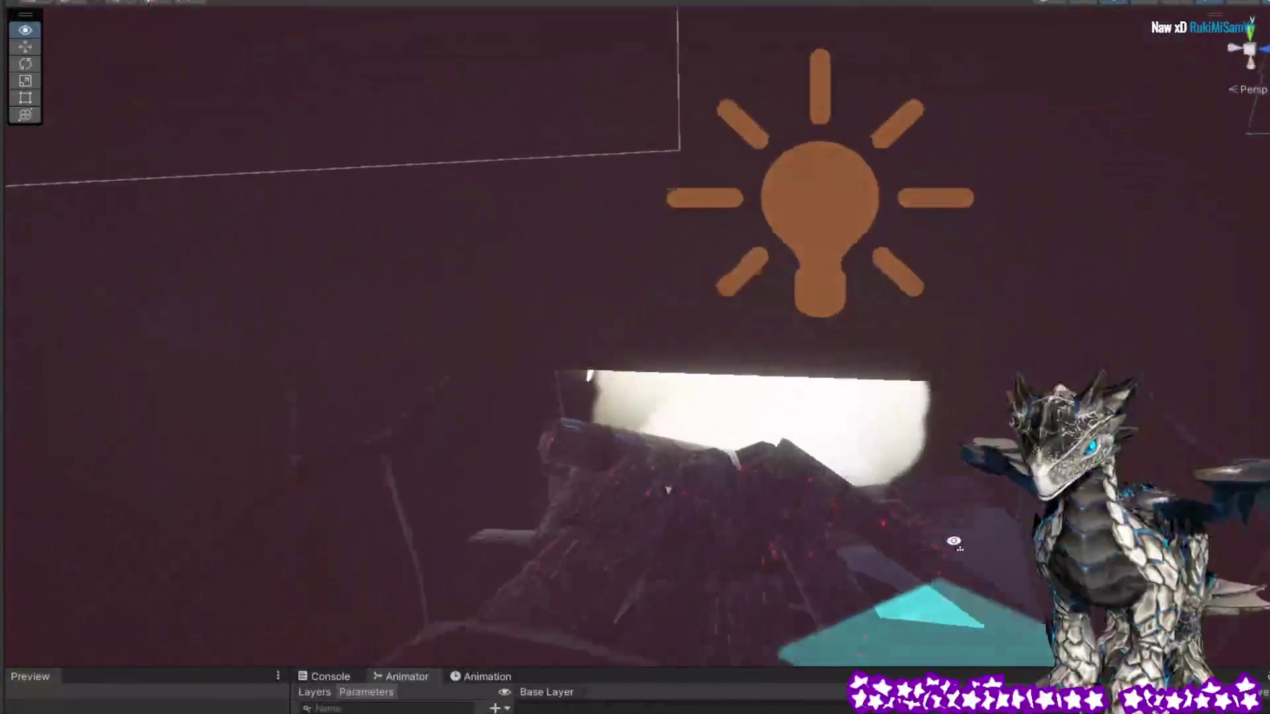
{"action": "key", "text": "s"}
{"action": "mouse_move", "coordinate": [953, 541]}
{"action": "left_mouse_down"}
{"action": "mouse_move", "coordinate": [362, 526]}
{"action": "mouse_move", "coordinate": [683, 476]}
{"action": "mouse_move", "coordinate": [913, 496]}
{"action": "mouse_move", "coordinate": [1021, 486]}
{"action": "left_mouse_up"}
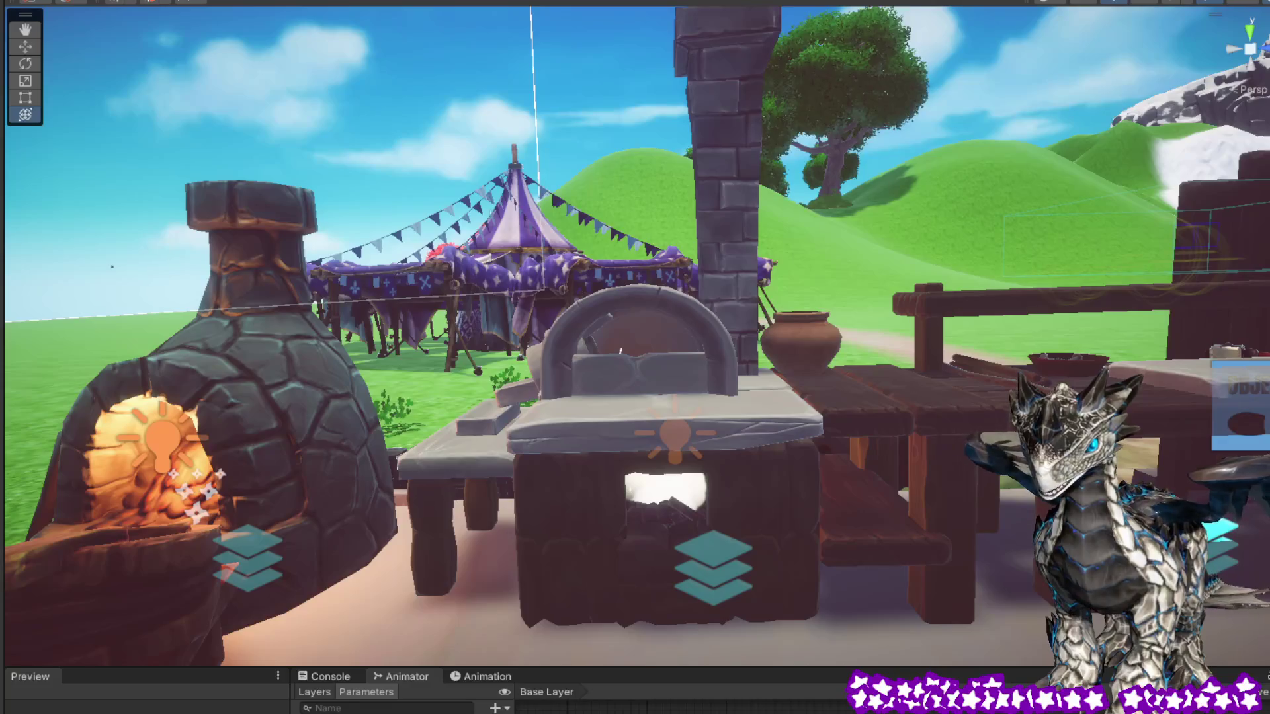
Check the table group, the oven and the Workbench_new object beside them, then deselect
{"action": "left_click", "coordinate": [884, 447]}
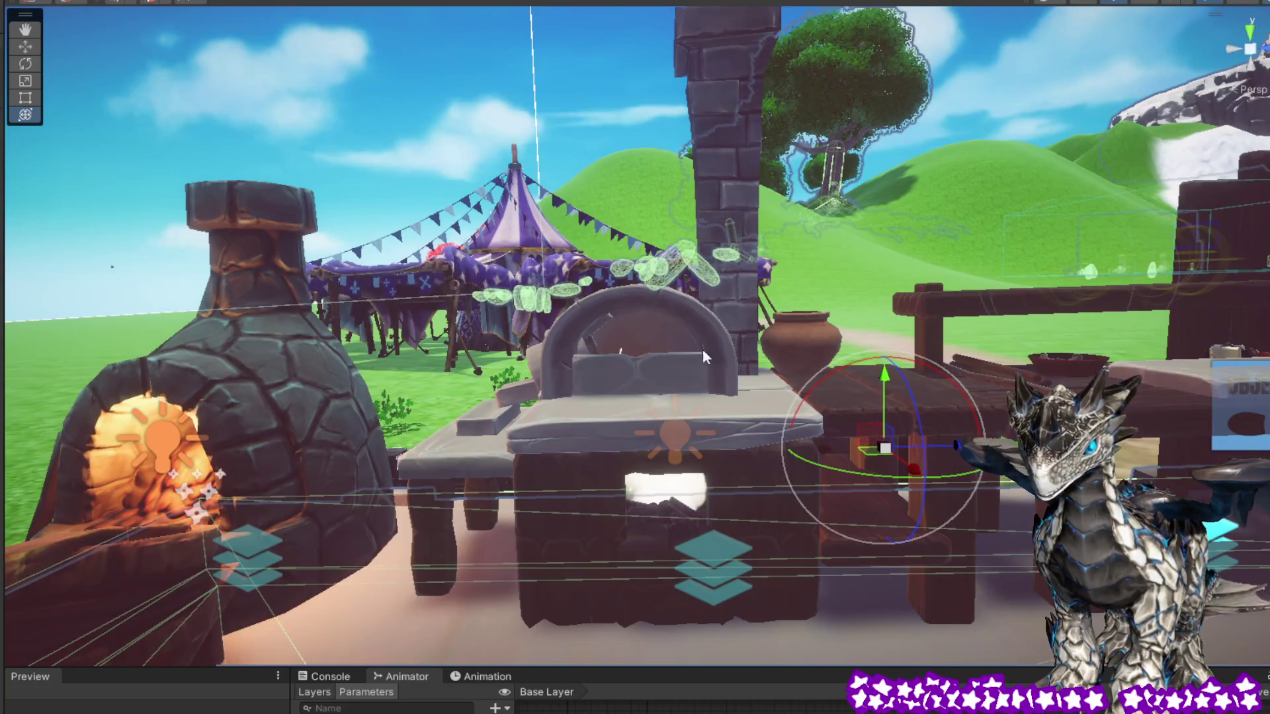
{"action": "left_click", "coordinate": [672, 360]}
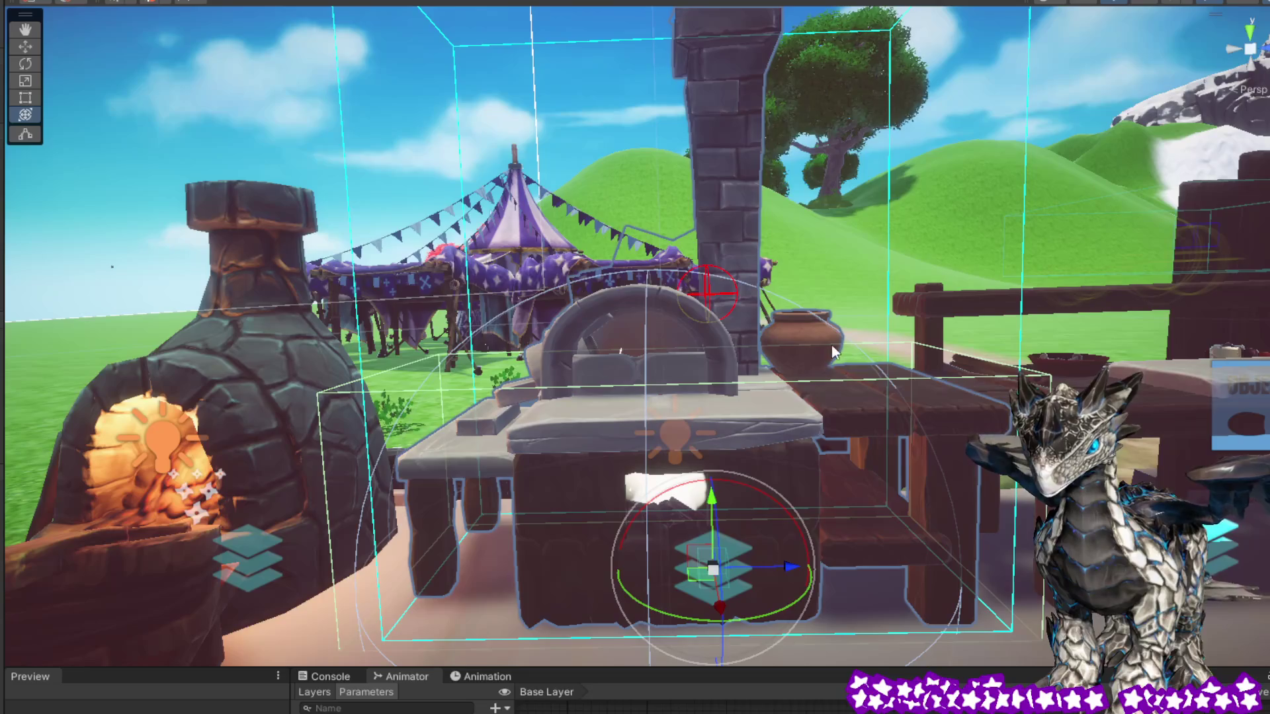
{"action": "mouse_move", "coordinate": [848, 401]}
{"action": "left_mouse_down"}
{"action": "mouse_move", "coordinate": [854, 390]}
{"action": "mouse_move", "coordinate": [857, 414]}
{"action": "left_mouse_up"}
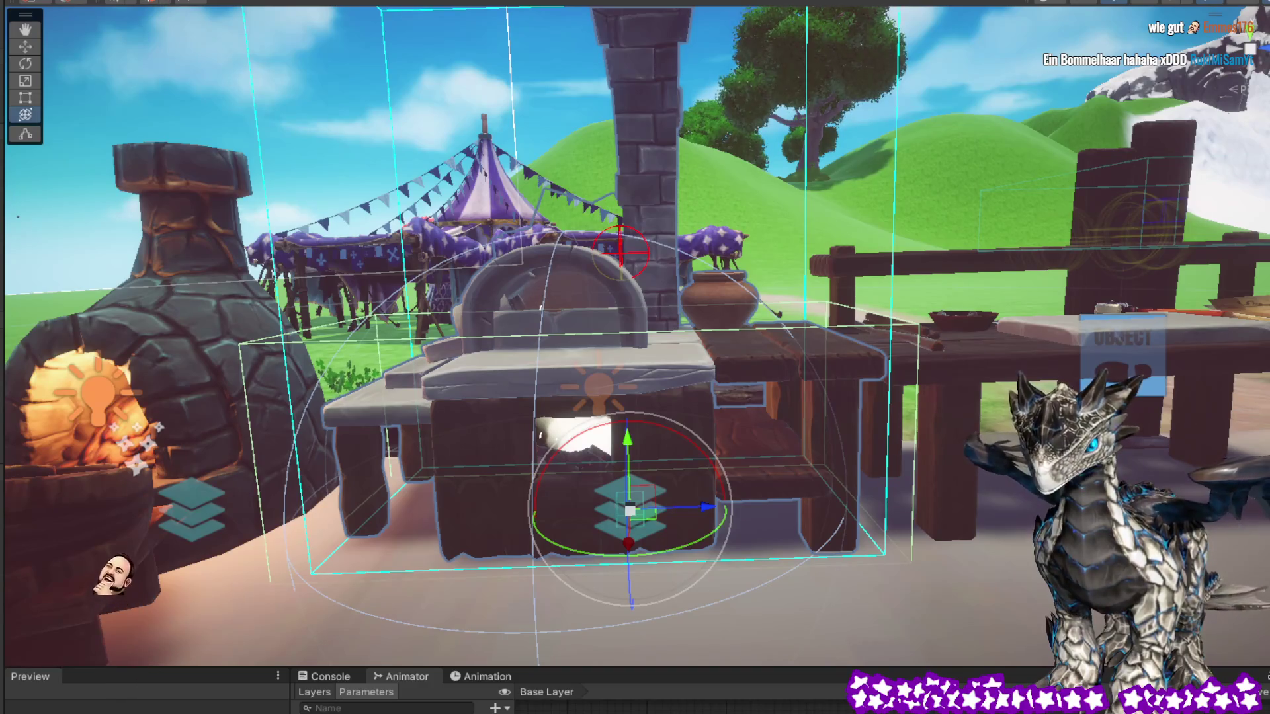
{"action": "left_click", "coordinate": [858, 482]}
{"action": "mouse_move", "coordinate": [926, 482]}
{"action": "left_mouse_down"}
{"action": "mouse_move", "coordinate": [858, 482]}
{"action": "mouse_move", "coordinate": [973, 499]}
{"action": "mouse_move", "coordinate": [880, 538]}
{"action": "mouse_move", "coordinate": [969, 522]}
{"action": "mouse_move", "coordinate": [765, 525]}
{"action": "mouse_move", "coordinate": [835, 548]}
{"action": "mouse_move", "coordinate": [770, 551]}
{"action": "mouse_move", "coordinate": [720, 594]}
{"action": "mouse_move", "coordinate": [532, 623]}
{"action": "mouse_move", "coordinate": [603, 588]}
{"action": "left_mouse_up"}
{"action": "left_click", "coordinate": [965, 513]}
{"action": "mouse_move", "coordinate": [852, 523]}
{"action": "left_mouse_down"}
{"action": "mouse_move", "coordinate": [925, 450]}
{"action": "mouse_move", "coordinate": [945, 561]}
{"action": "mouse_move", "coordinate": [997, 521]}
{"action": "mouse_move", "coordinate": [1065, 331]}
{"action": "left_mouse_up"}
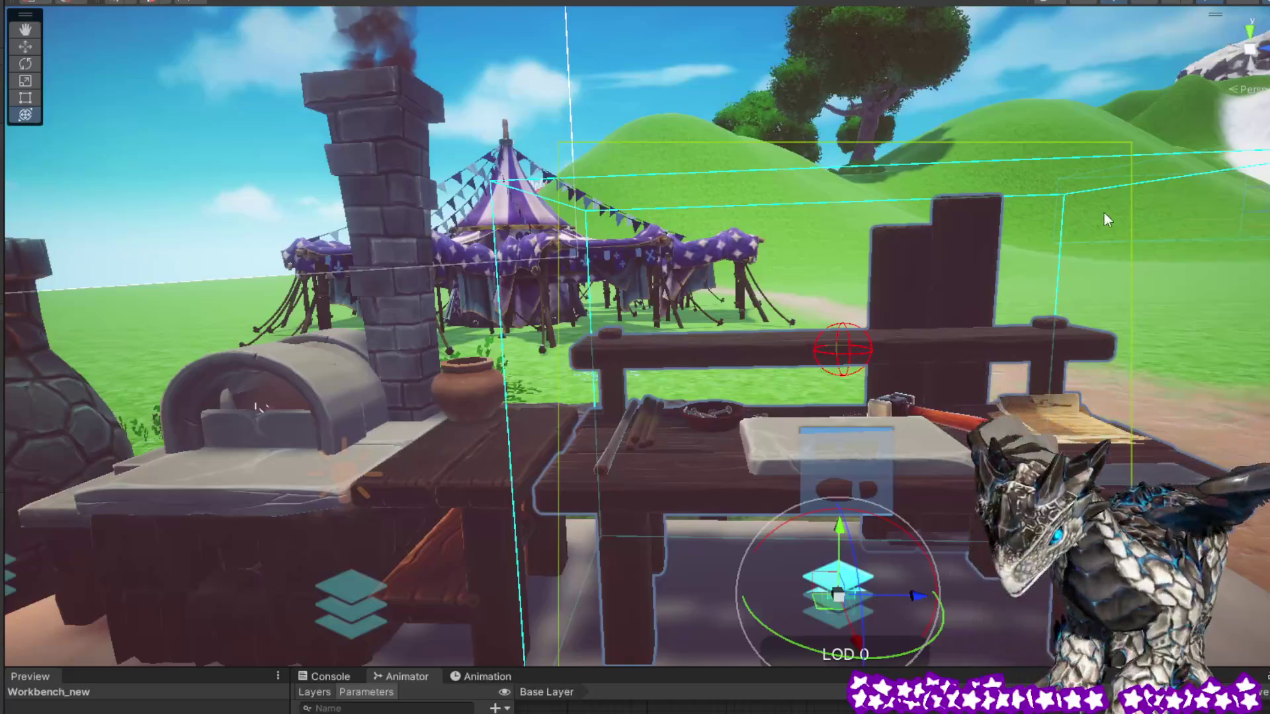
{"action": "key", "text": "shift+d"}
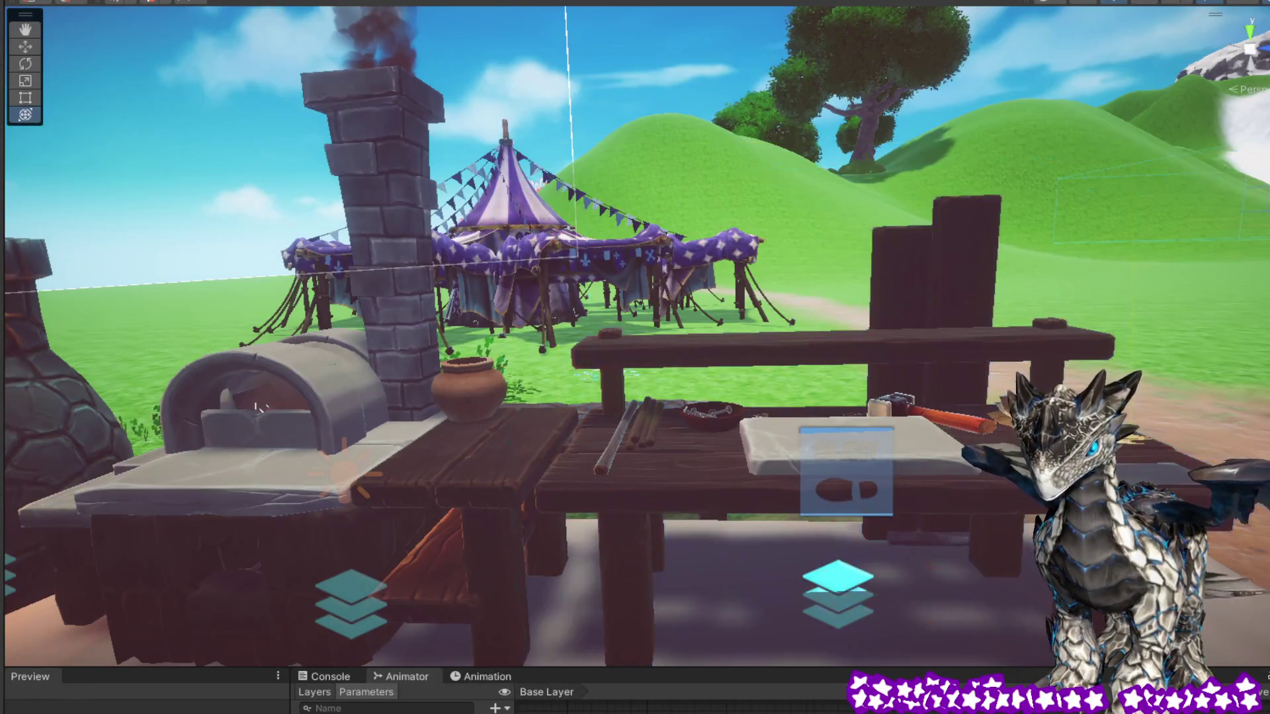
Select the oven, chimney and table group, then open the Scenes folder and the CySpawn scene
{"action": "left_click", "coordinate": [435, 454]}
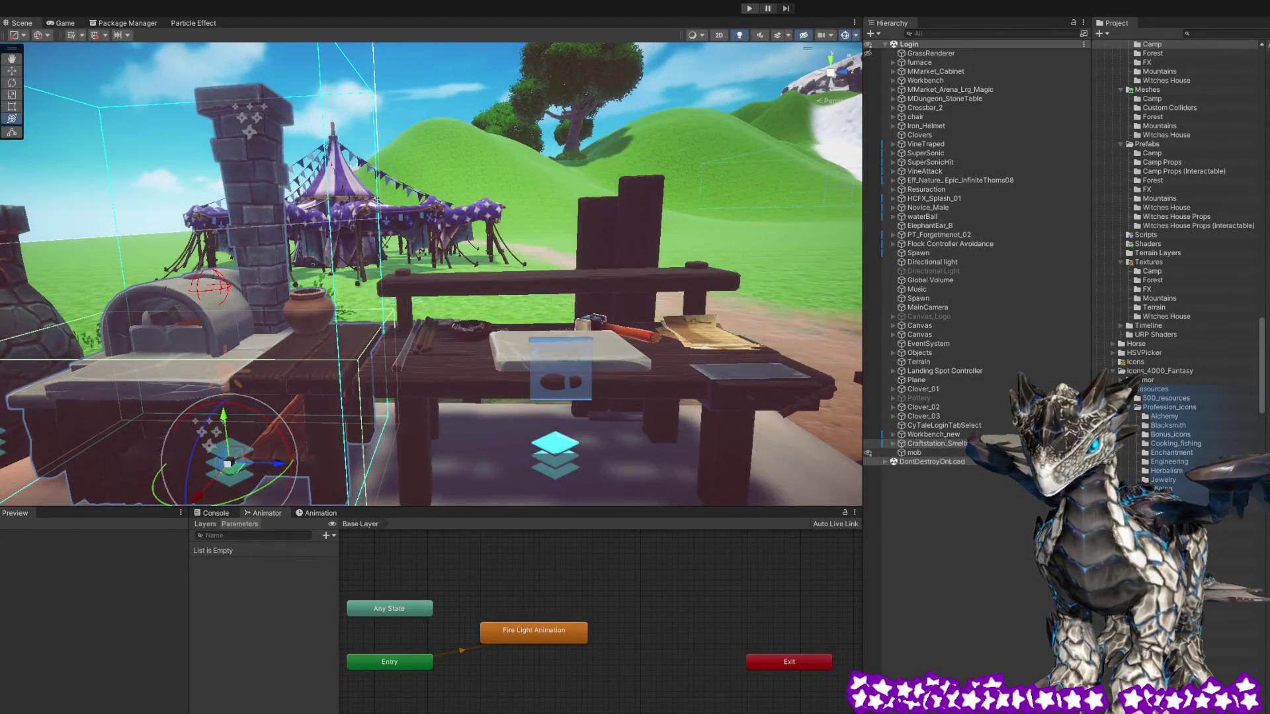
{"action": "scroll", "coordinate": [1178, 411], "scroll_direction": "down", "scroll_amount": 15}
{"action": "scroll", "coordinate": [1179, 411], "scroll_direction": "up", "scroll_amount": 10}
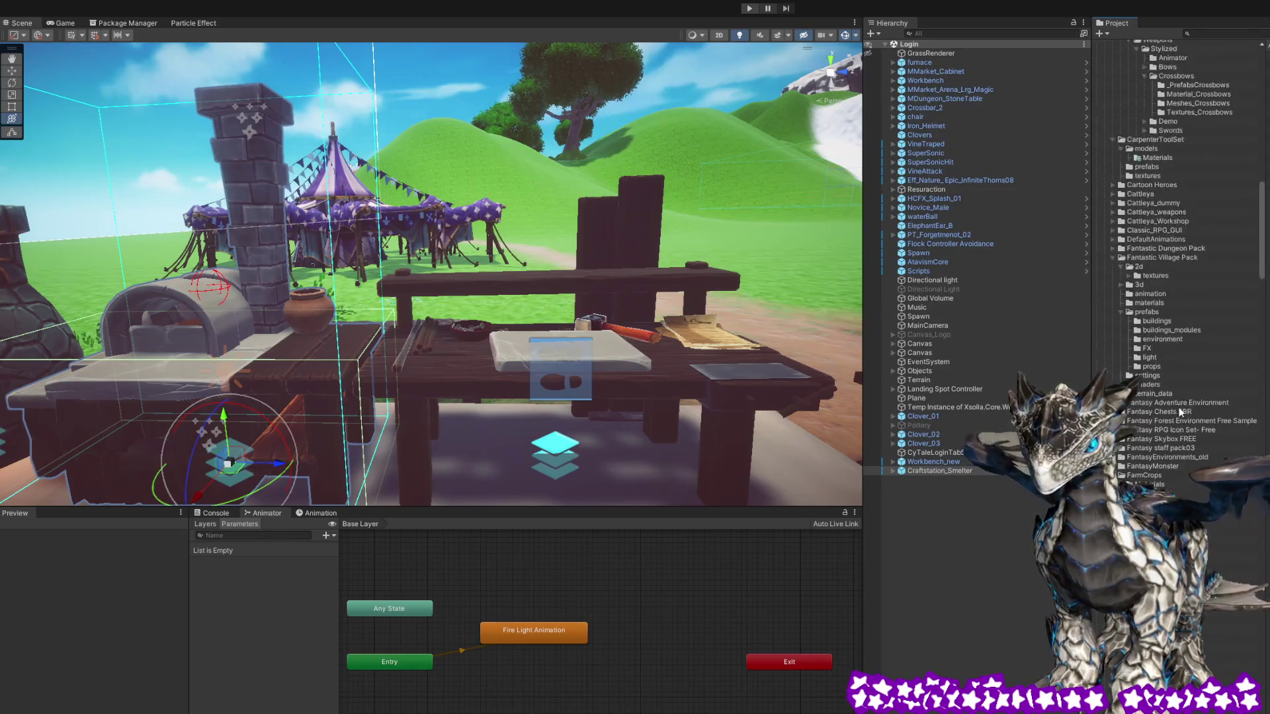
{"action": "left_click", "coordinate": [1144, 337]}
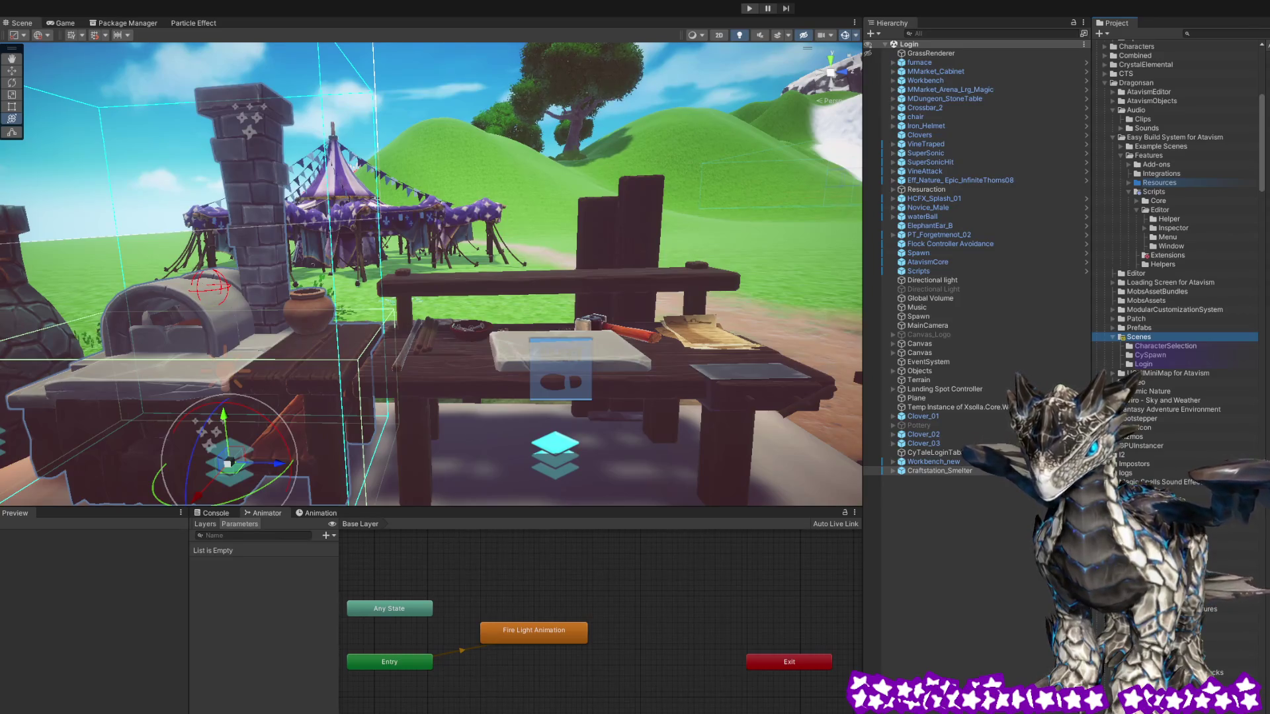
{"action": "left_click", "coordinate": [979, 492]}
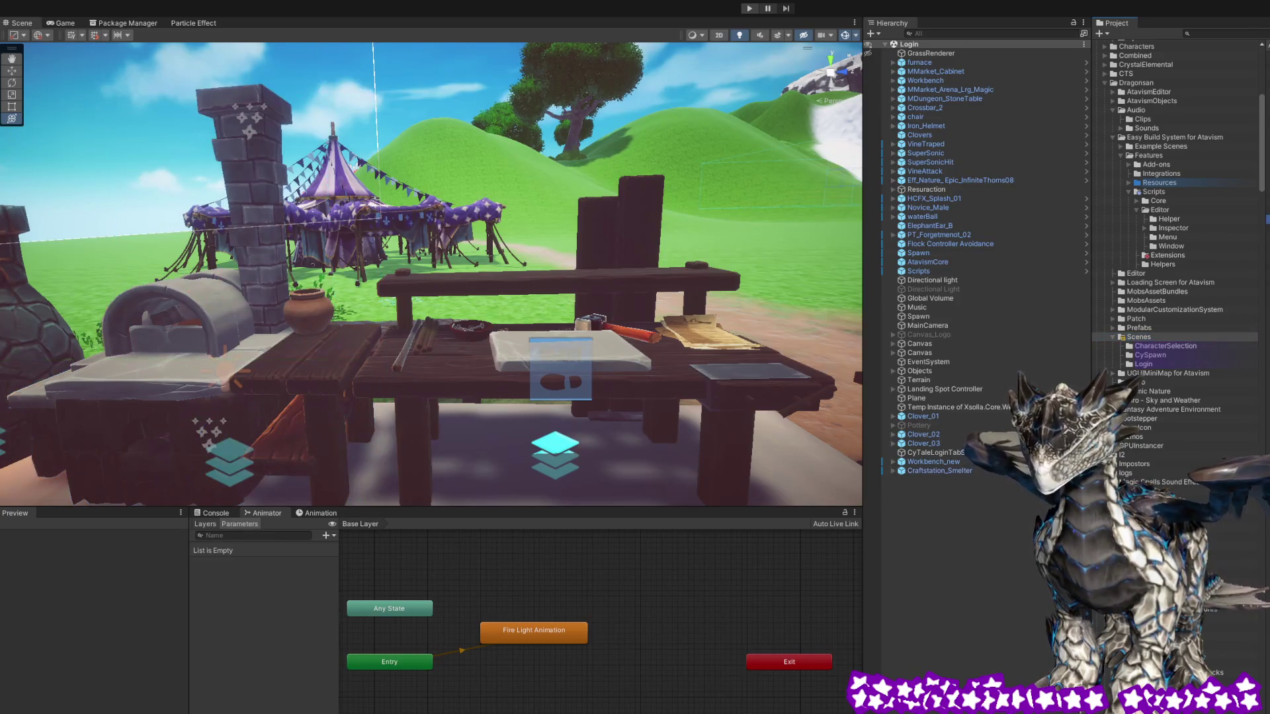
{"action": "left_click", "coordinate": [1194, 212]}
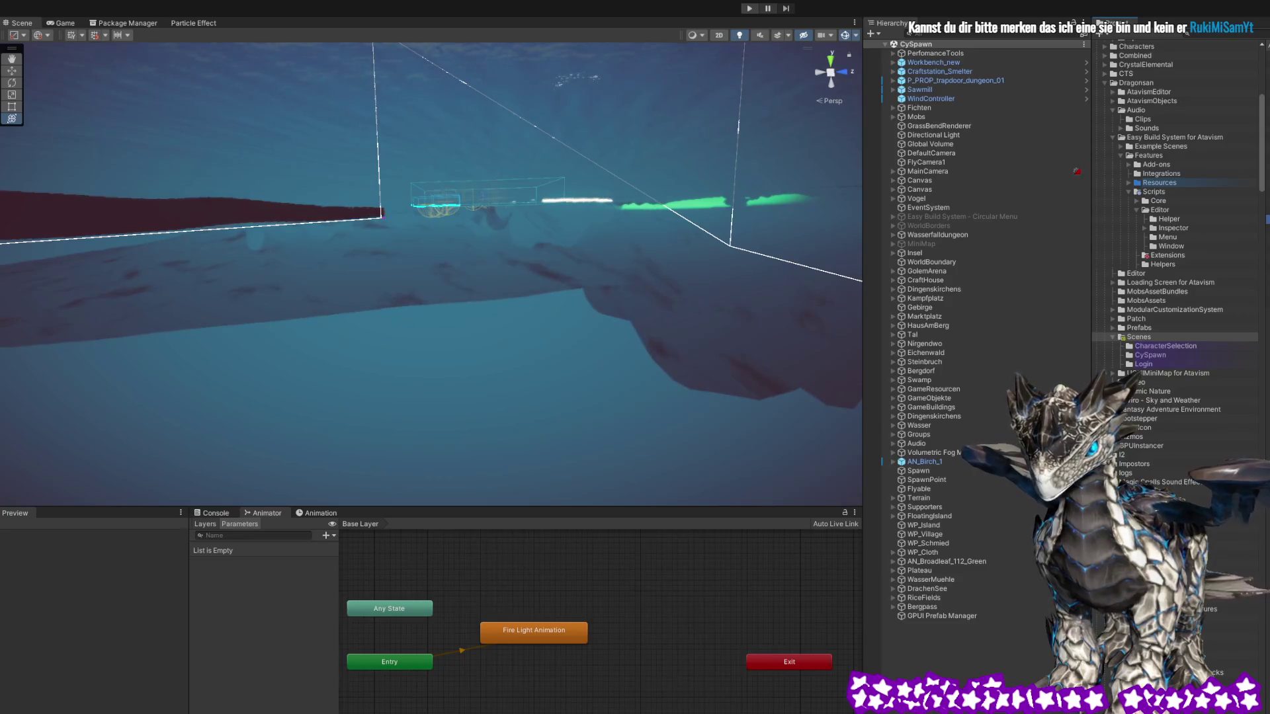
Fly the CySpawn view through the forest and past the hills to the village workshop
{"action": "mouse_move", "coordinate": [517, 308]}
{"action": "left_mouse_down"}
{"action": "mouse_move", "coordinate": [486, 313]}
{"action": "mouse_move", "coordinate": [592, 307]}
{"action": "mouse_move", "coordinate": [565, 293]}
{"action": "left_mouse_up"}
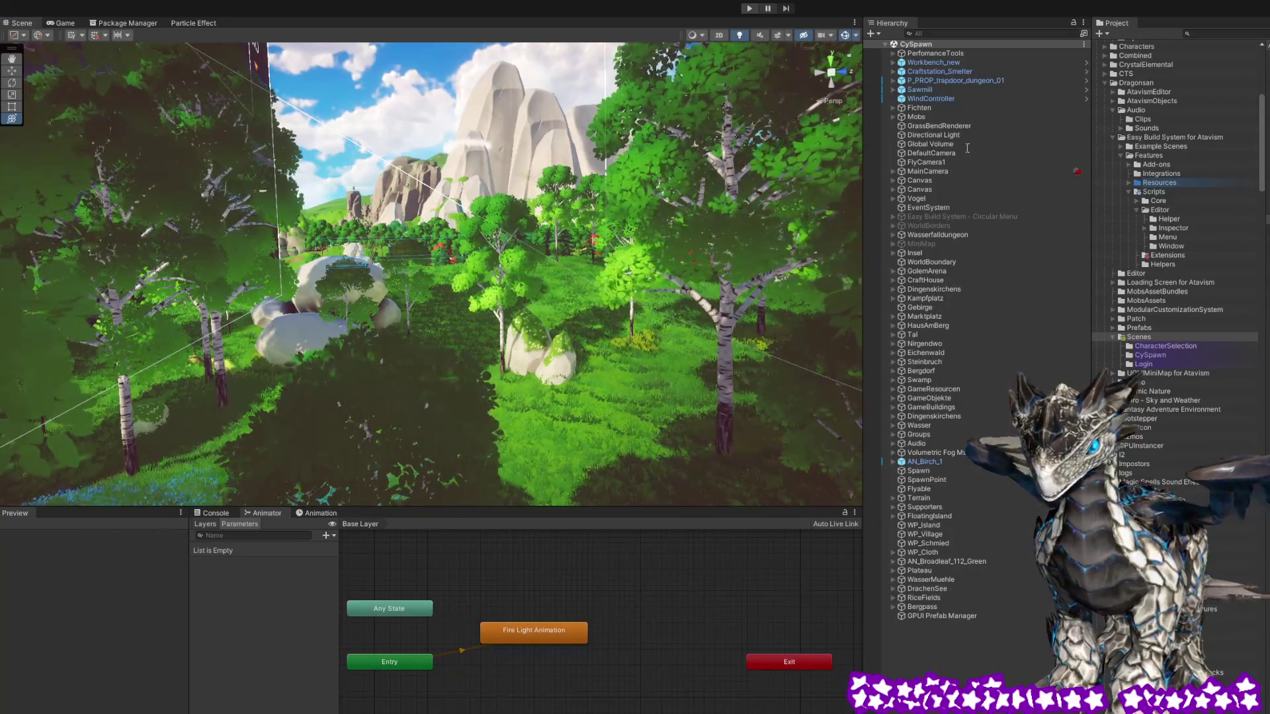
{"action": "left_click", "coordinate": [585, 153]}
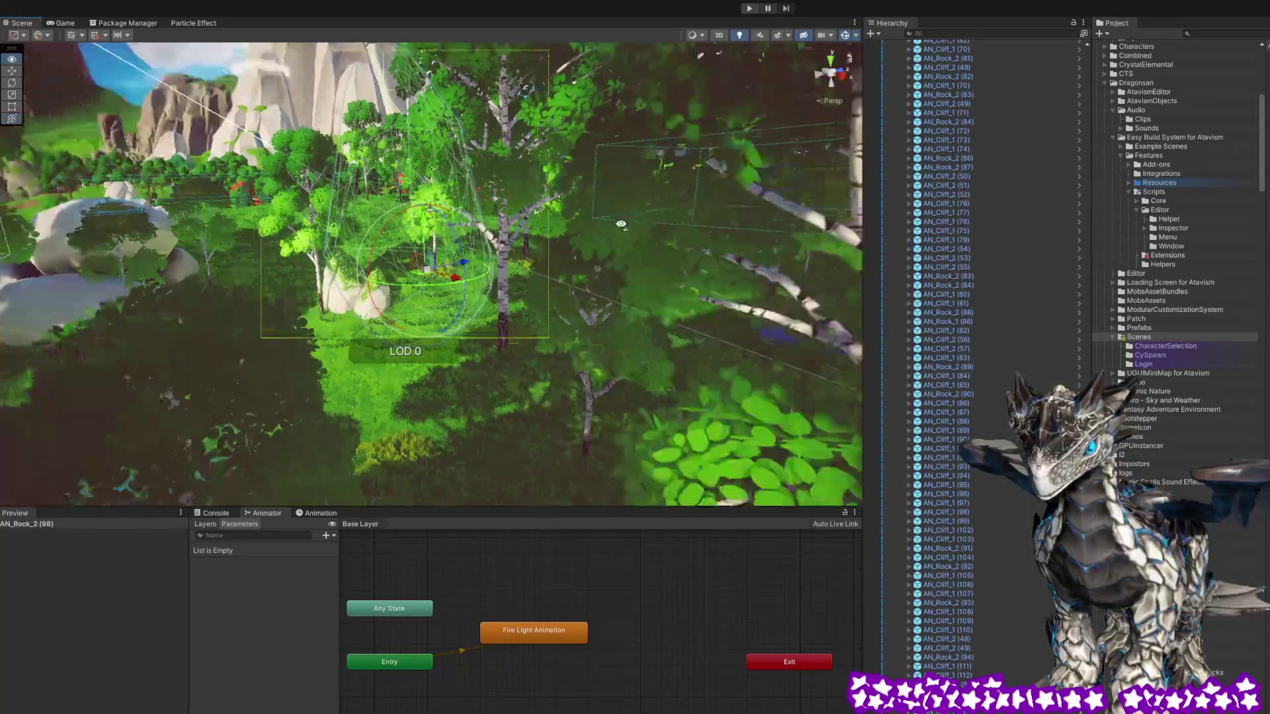
{"action": "mouse_move", "coordinate": [621, 225]}
{"action": "left_mouse_down"}
{"action": "mouse_move", "coordinate": [685, 224]}
{"action": "mouse_move", "coordinate": [719, 202]}
{"action": "mouse_move", "coordinate": [603, 196]}
{"action": "mouse_move", "coordinate": [566, 208]}
{"action": "mouse_move", "coordinate": [277, 180]}
{"action": "left_mouse_up"}
{"action": "left_click_drag", "start_coordinate": [499, 222], "coordinate": [390, 162]}
{"action": "left_click", "coordinate": [387, 160]}
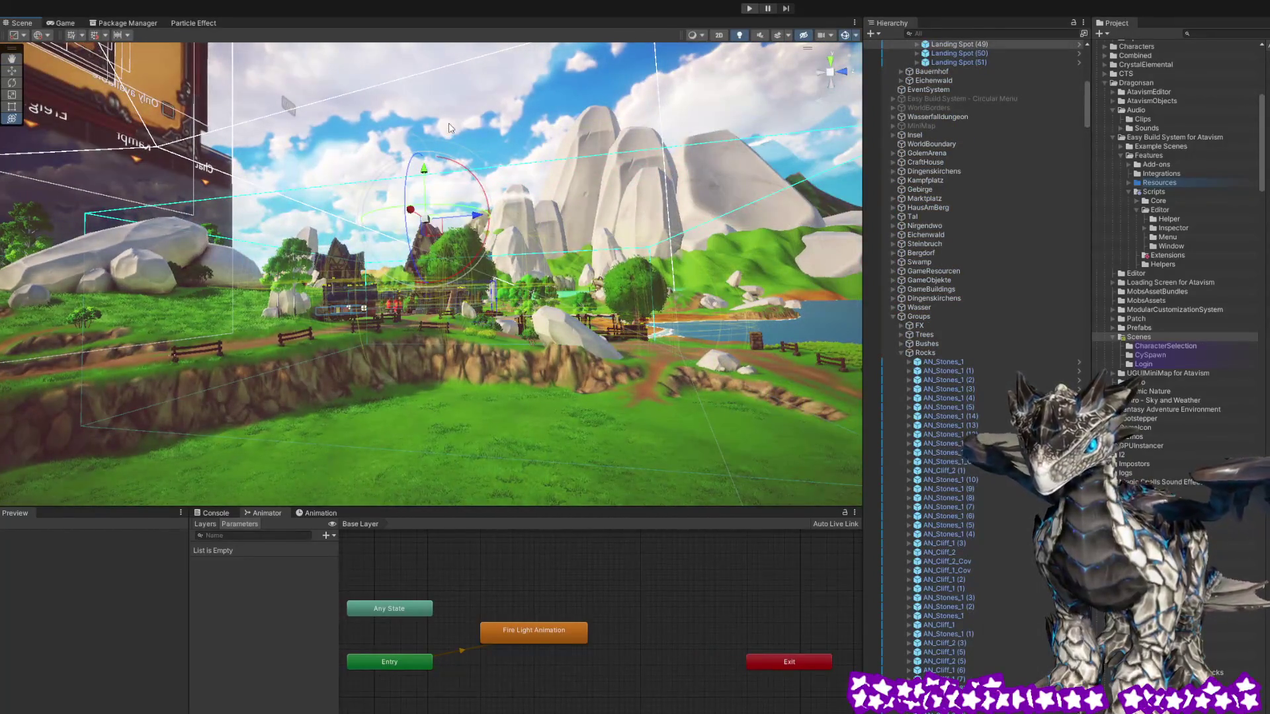
{"action": "mouse_move", "coordinate": [526, 181]}
{"action": "left_mouse_down"}
{"action": "mouse_move", "coordinate": [423, 234]}
{"action": "mouse_move", "coordinate": [682, 267]}
{"action": "mouse_move", "coordinate": [677, 301]}
{"action": "mouse_move", "coordinate": [541, 371]}
{"action": "left_mouse_up"}
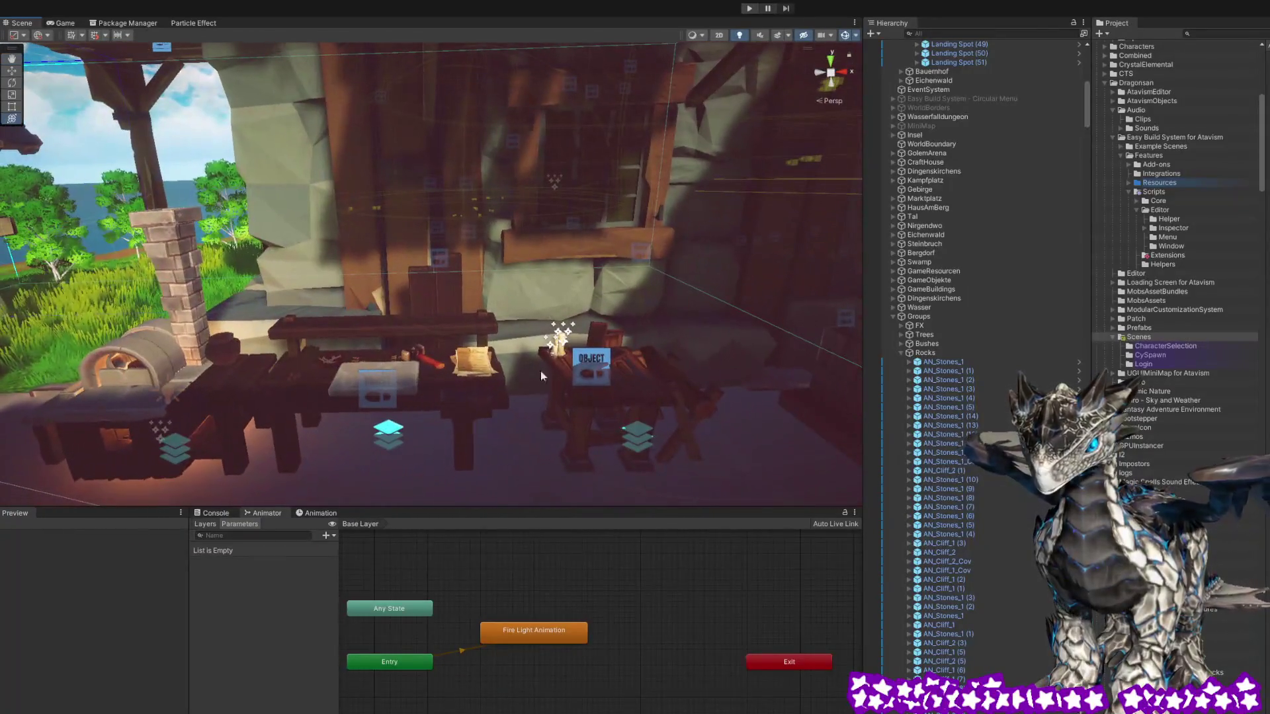
{"action": "left_click", "coordinate": [437, 357]}
{"action": "left_click_drag", "start_coordinate": [438, 357], "coordinate": [496, 354]}
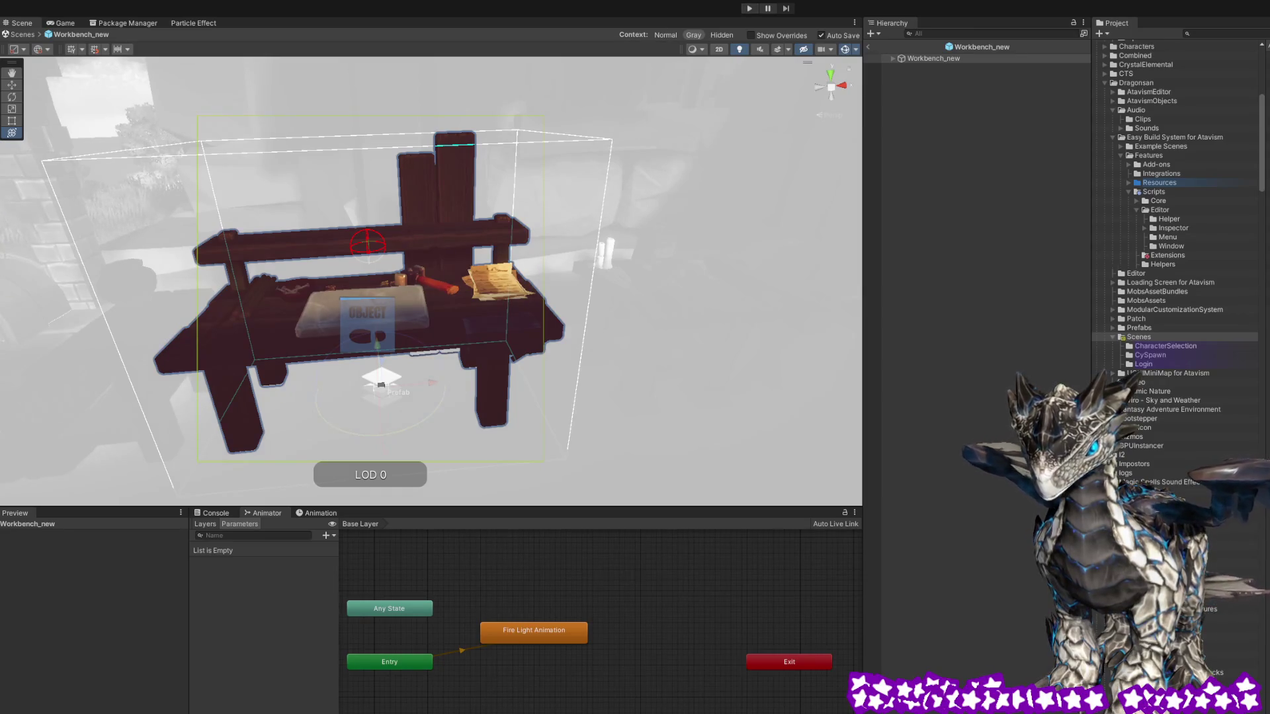
{"action": "left_click", "coordinate": [869, 47]}
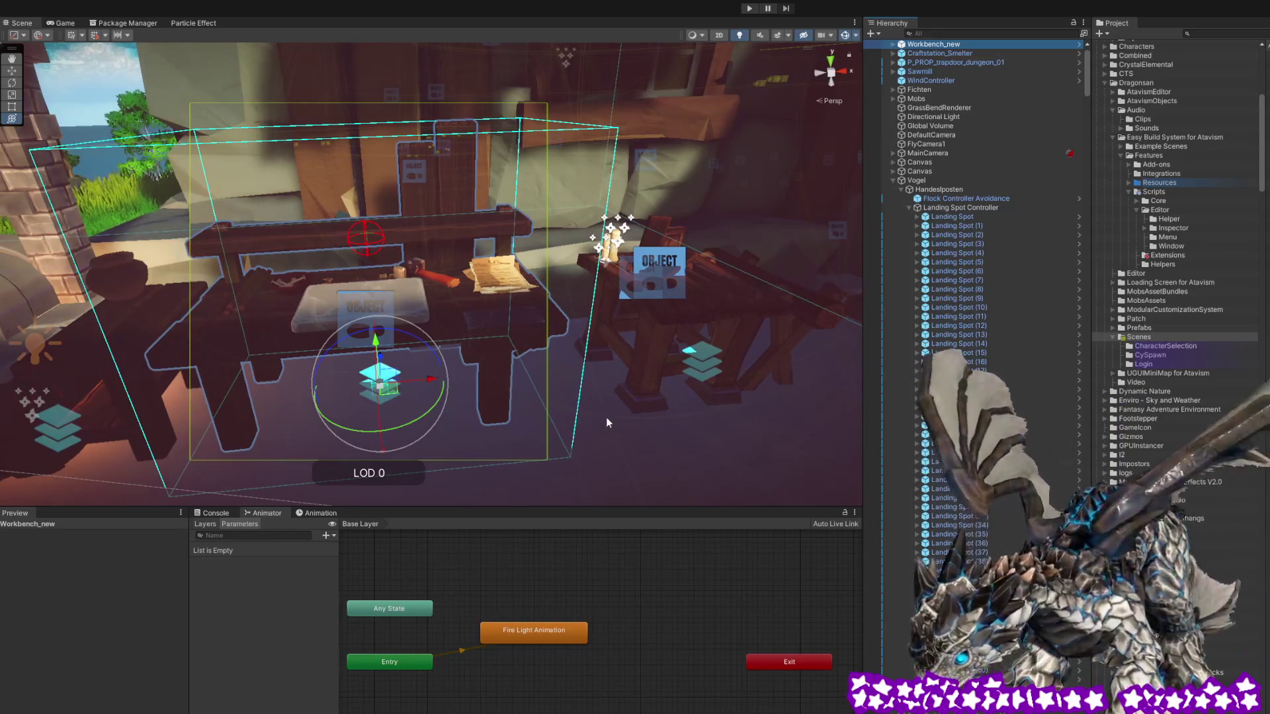
{"action": "left_click_drag", "start_coordinate": [653, 426], "coordinate": [638, 376]}
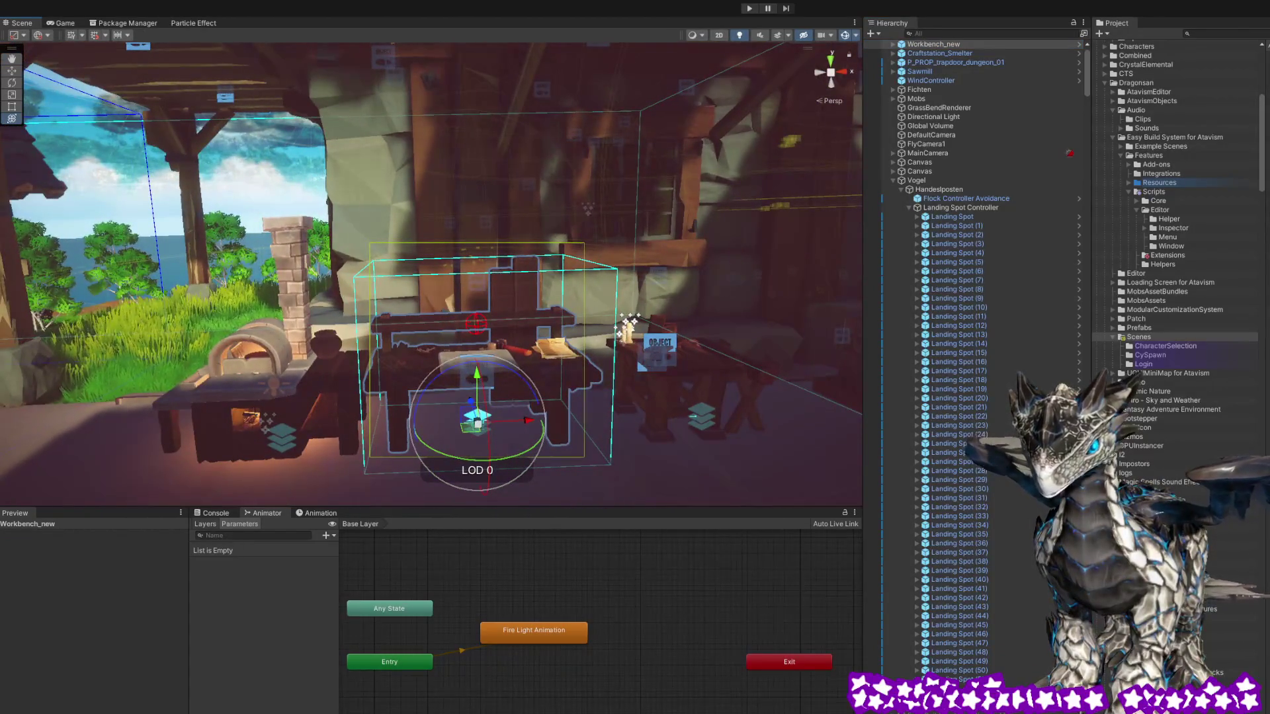
{"action": "left_click", "coordinate": [720, 374]}
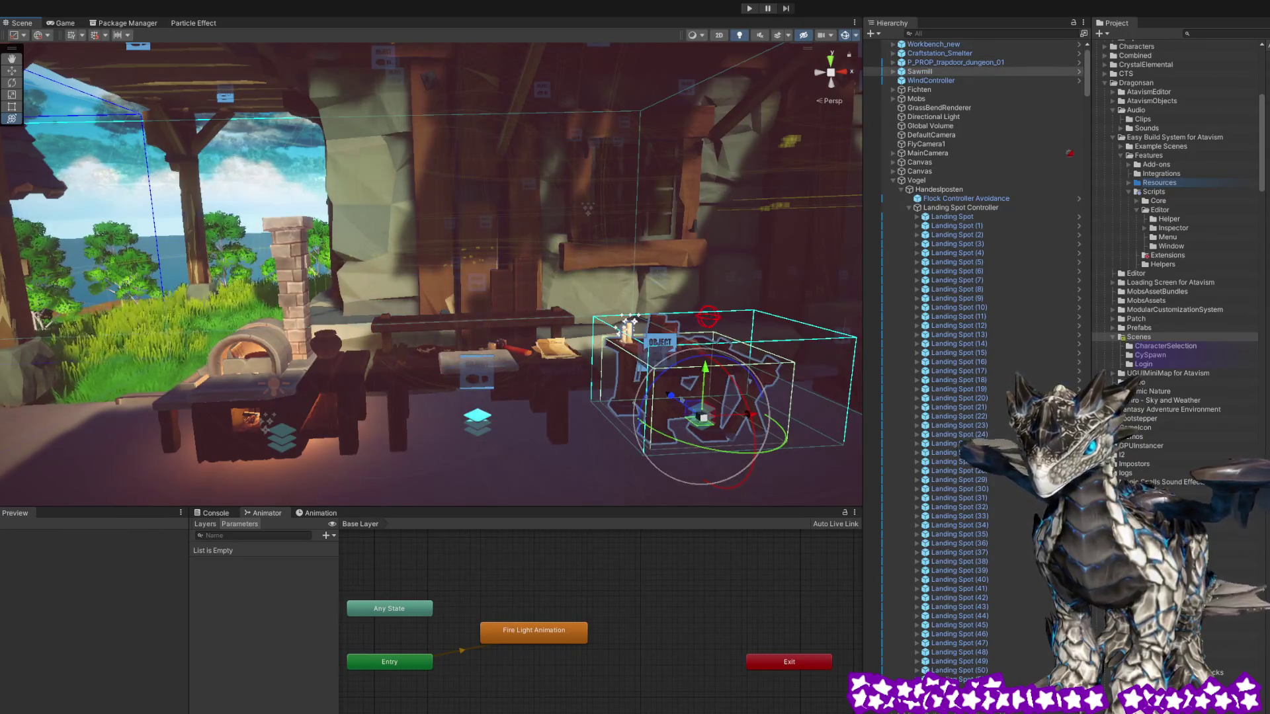
{"action": "left_click", "coordinate": [547, 376]}
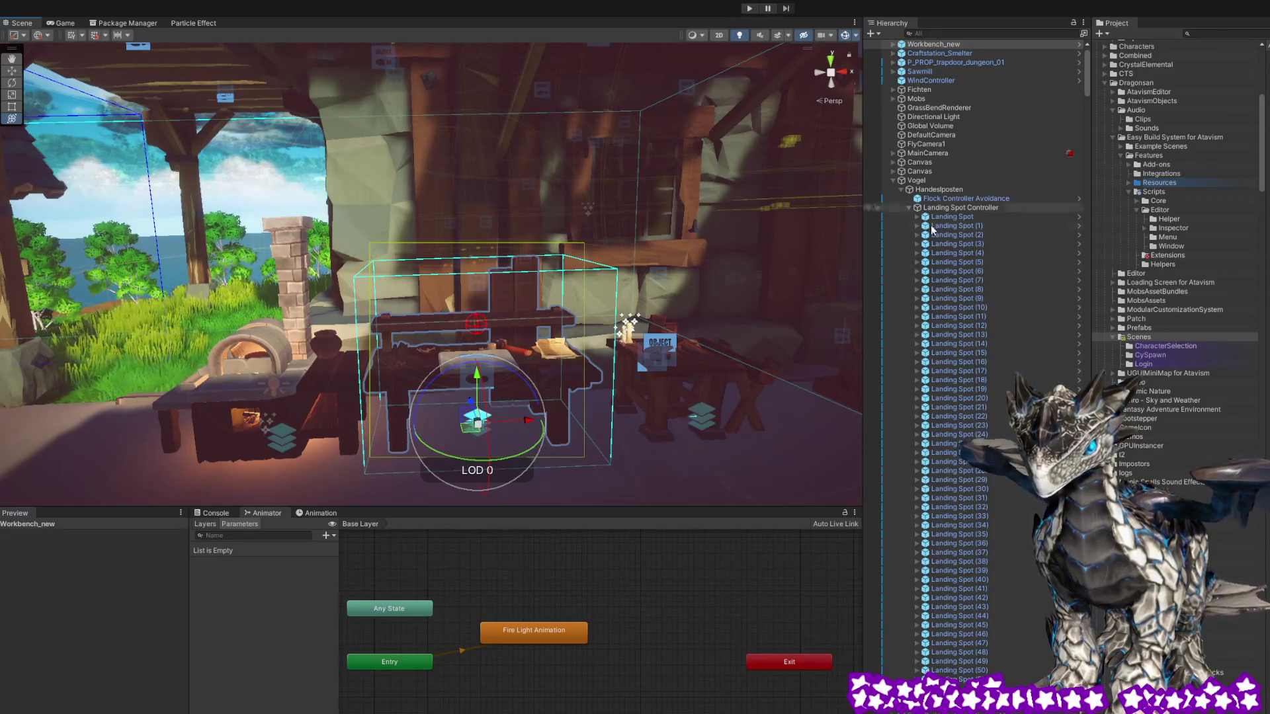
{"action": "left_click", "coordinate": [1153, 337]}
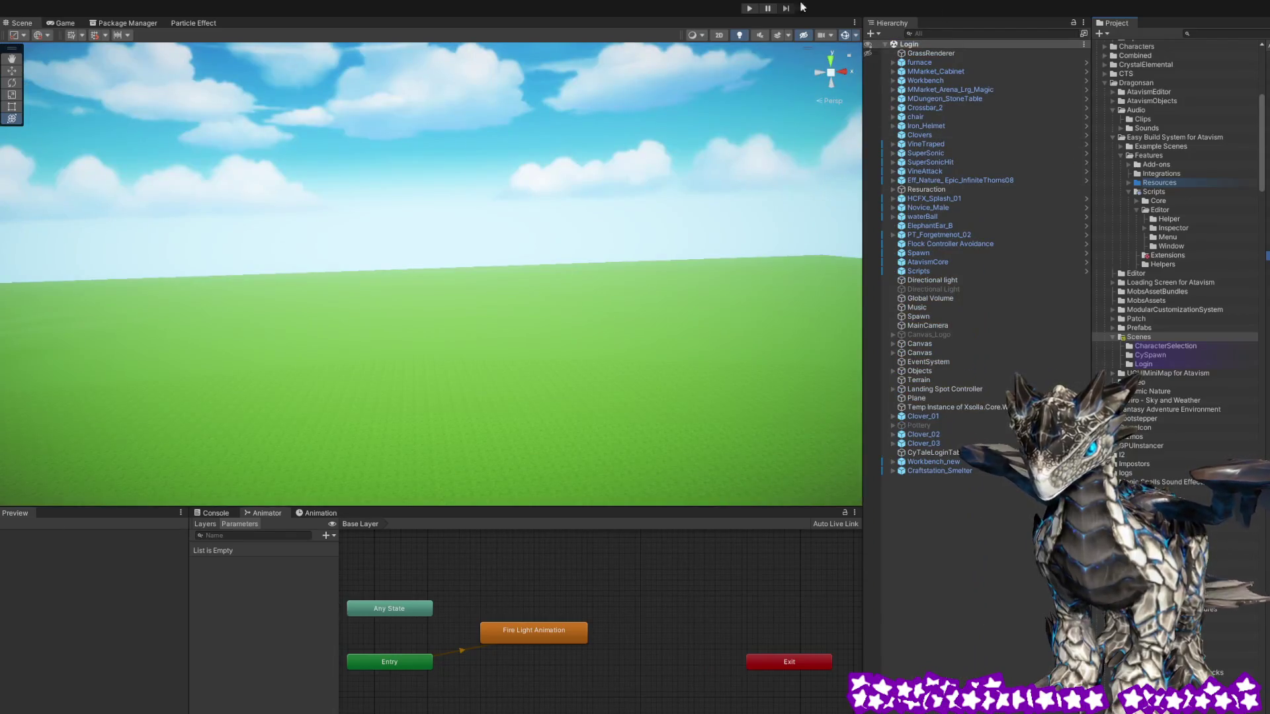
{"action": "left_click", "coordinate": [749, 8]}
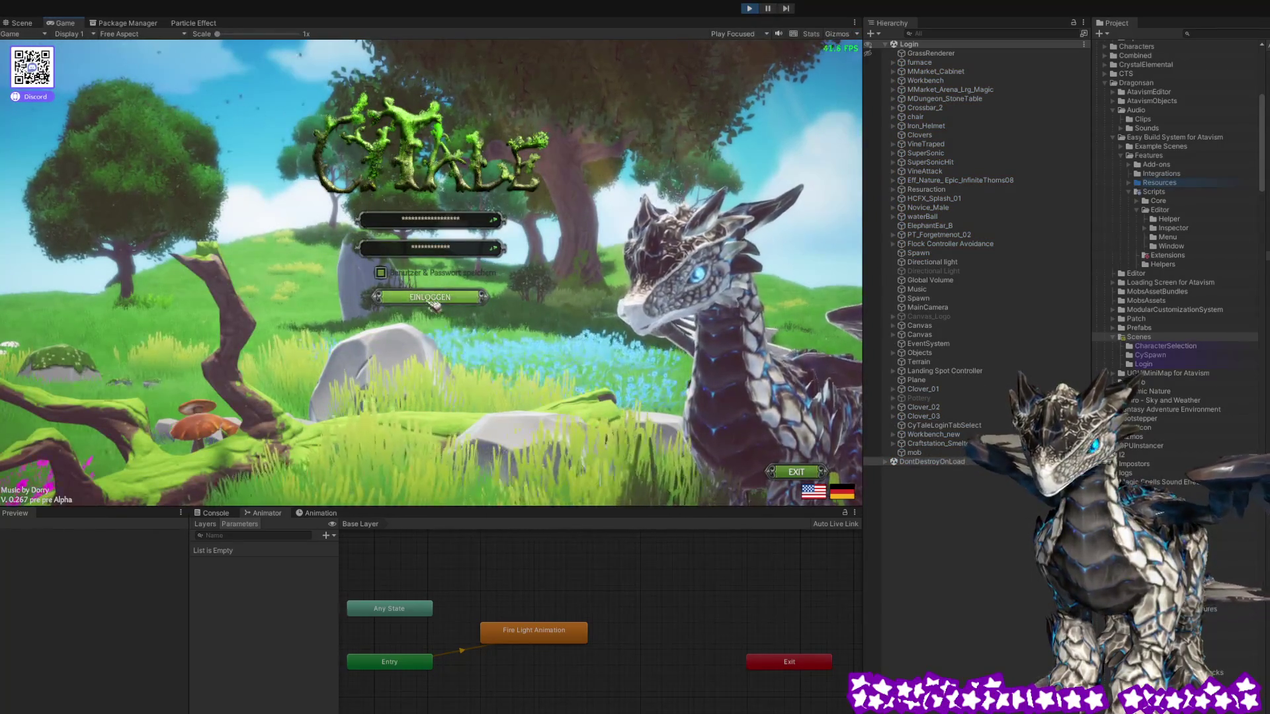
Submit the login and enter the CySpawn world with the chosen character
{"action": "key", "text": "Return"}
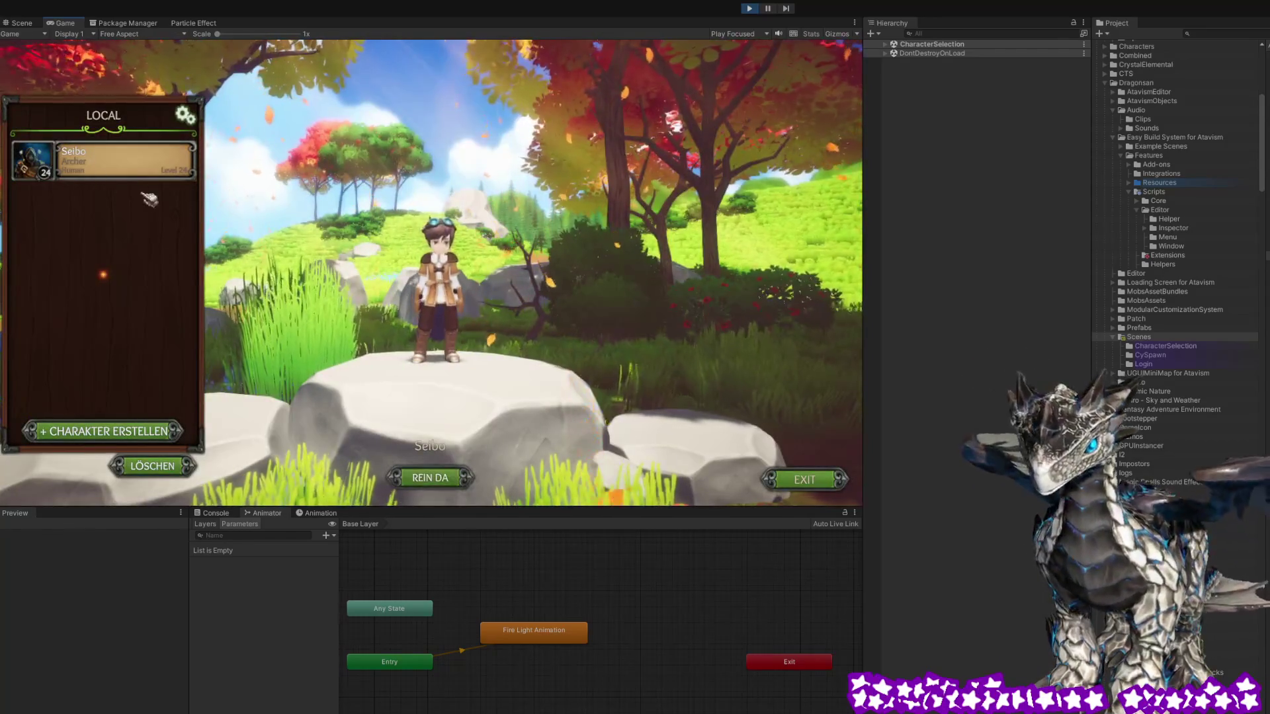
{"action": "left_click", "coordinate": [461, 480]}
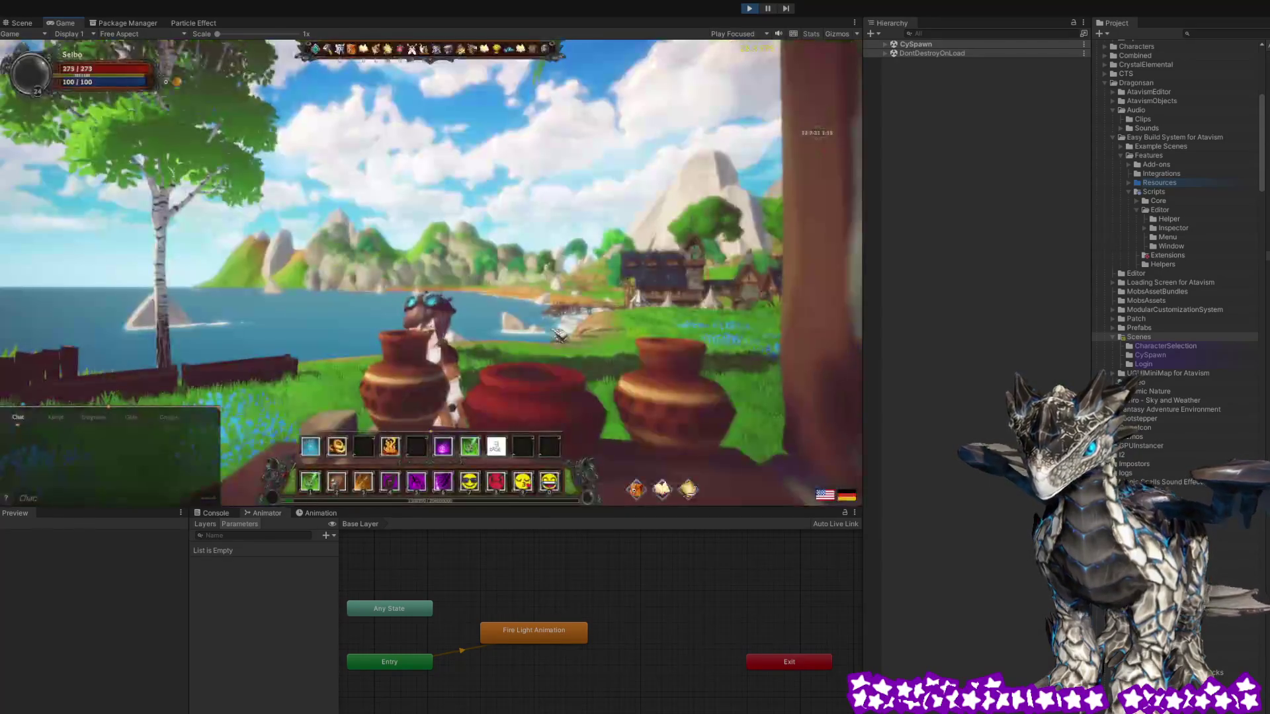
Walk the character from the house onto the grass, open the inventory, then close it and teleport
{"action": "key", "text": "w"}
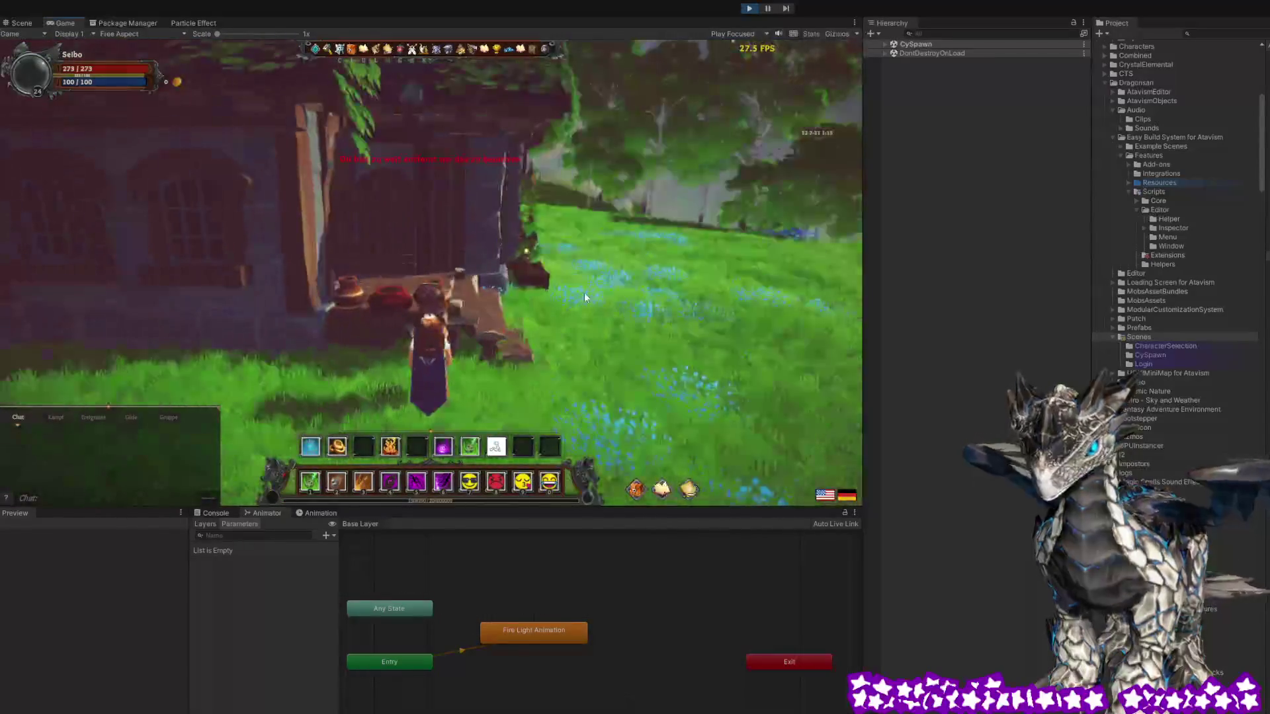
{"action": "key", "text": "a"}
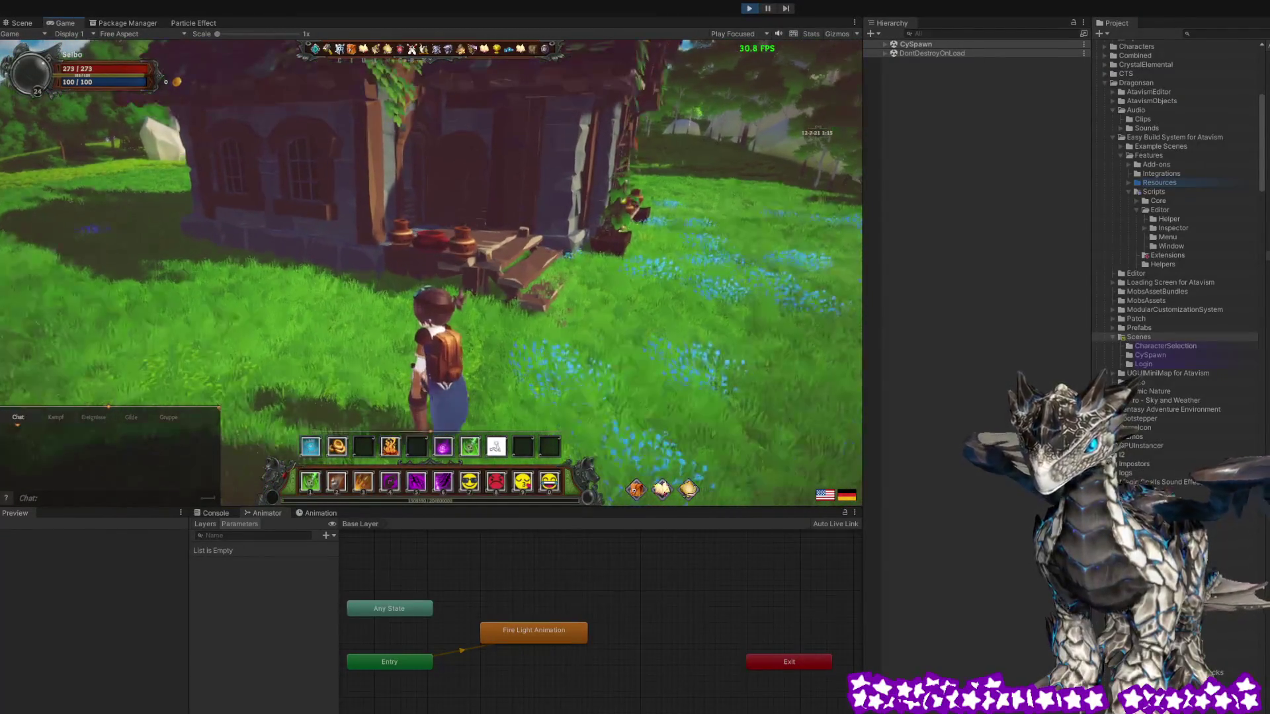
{"action": "key", "text": "i"}
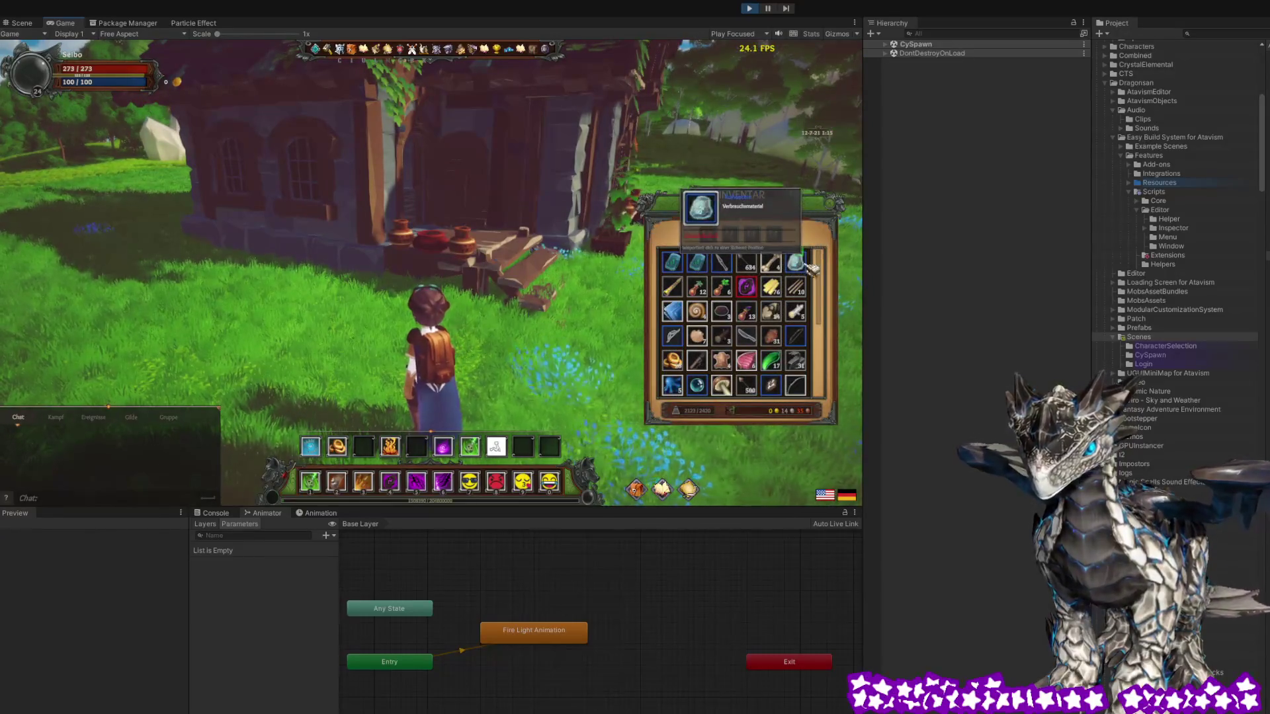
{"action": "key", "text": "1"}
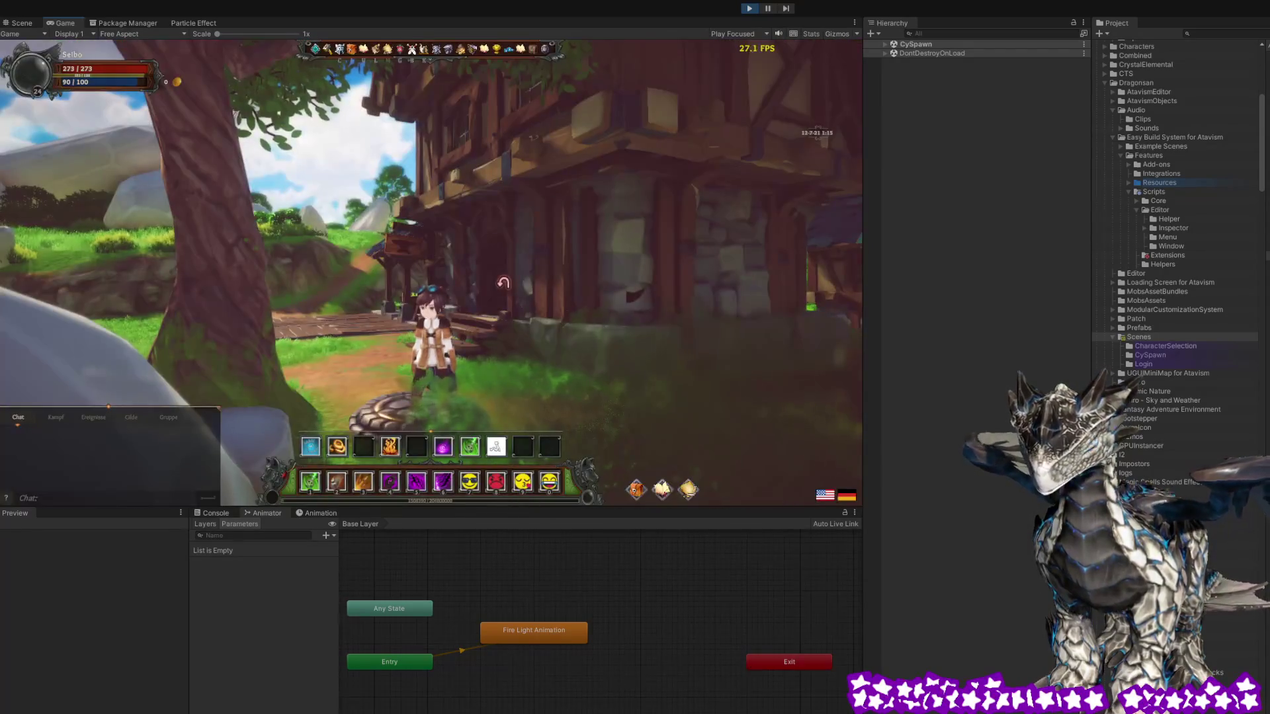
Run the character over the wooden platform and through the village to the workbench by the oven
{"action": "left_click_drag", "start_coordinate": [532, 272], "coordinate": [370, 271]}
{"action": "key", "text": "w"}
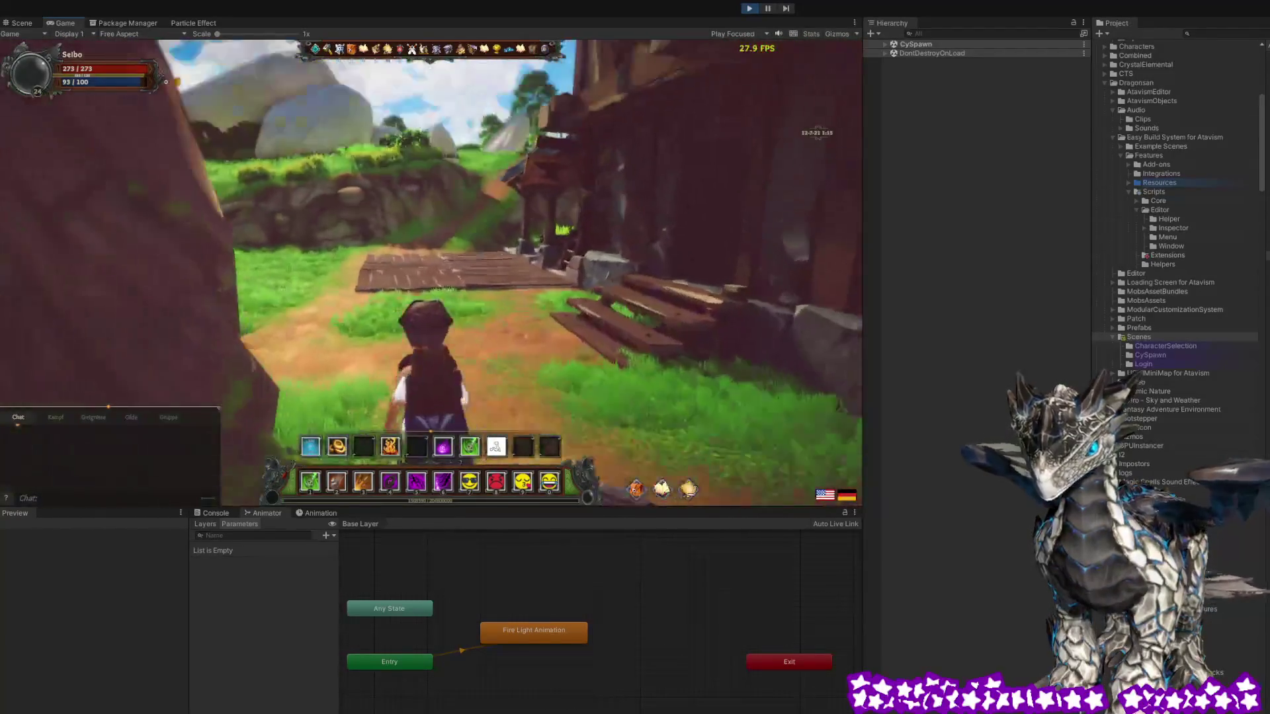
{"action": "key", "text": "d"}
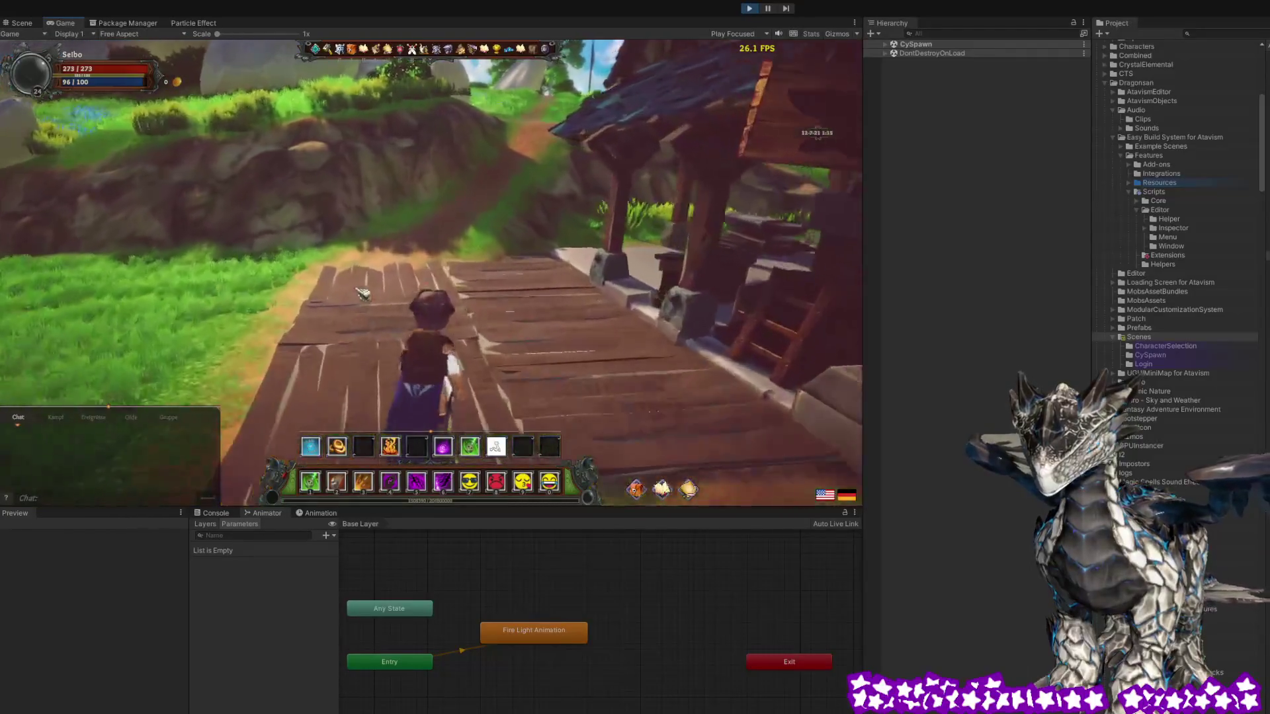
{"action": "key", "text": "w"}
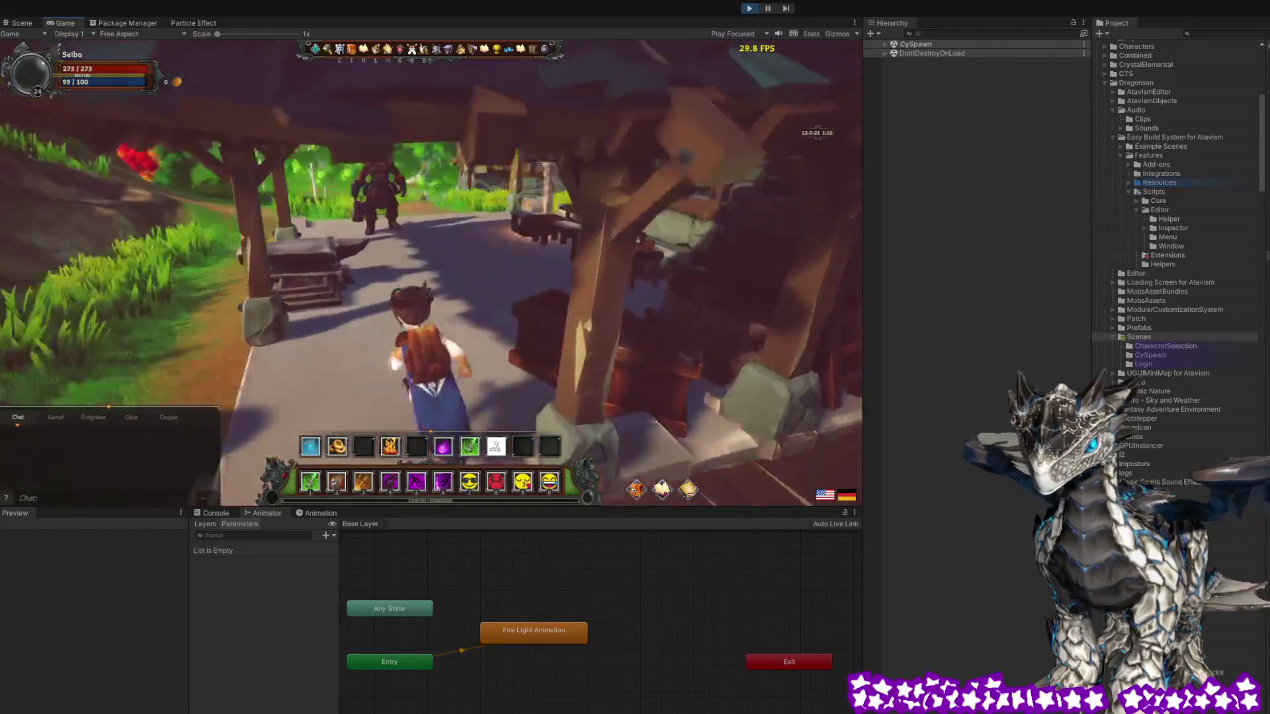
{"action": "key", "text": "a"}
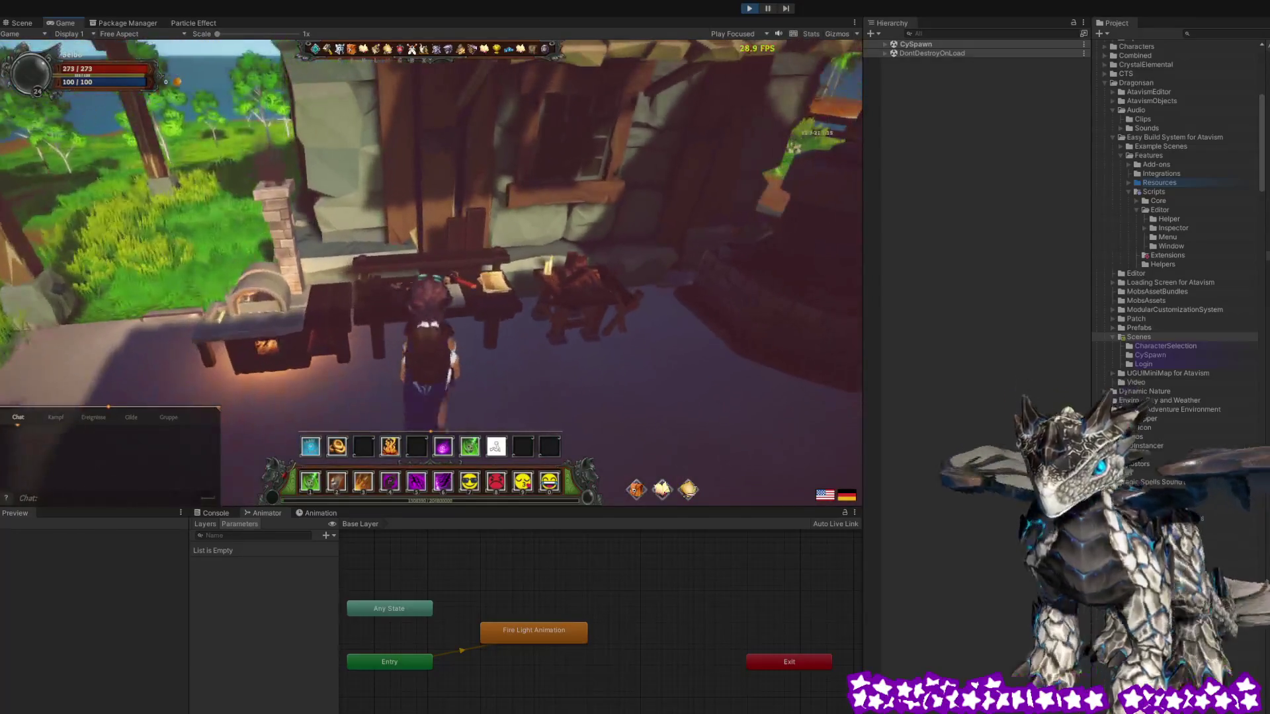
{"action": "key", "text": "s"}
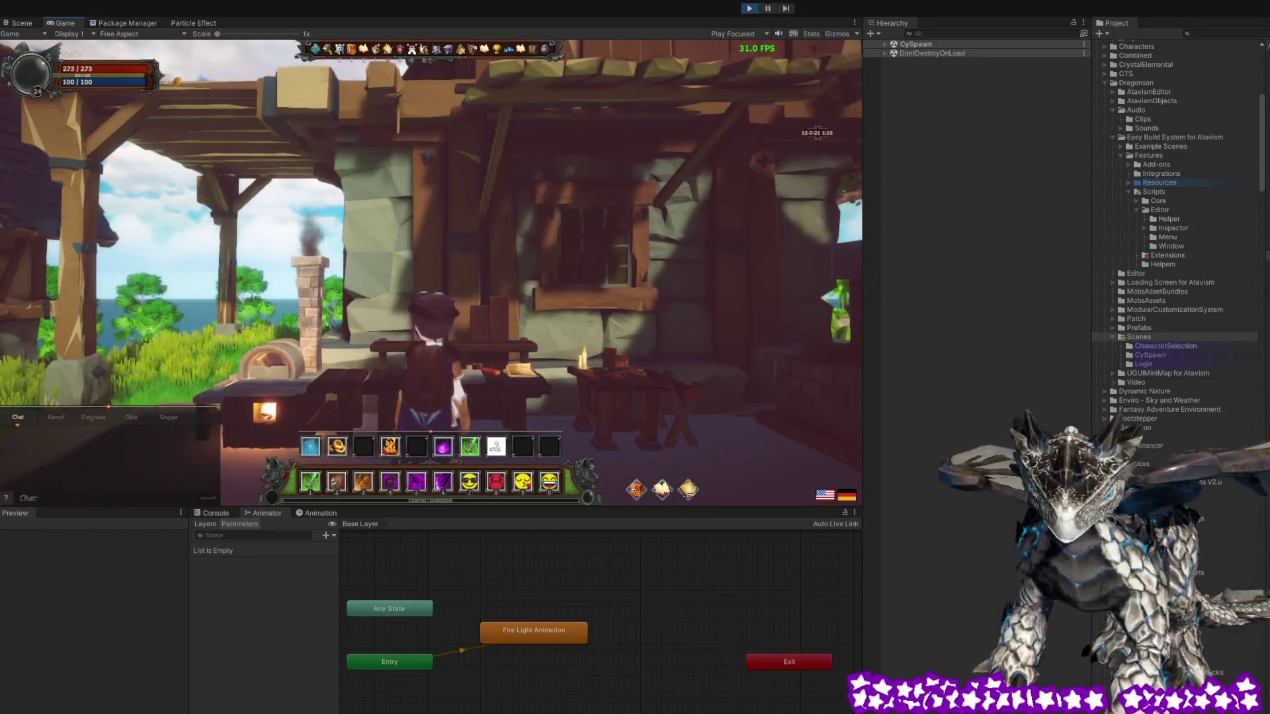
{"action": "key", "text": "s"}
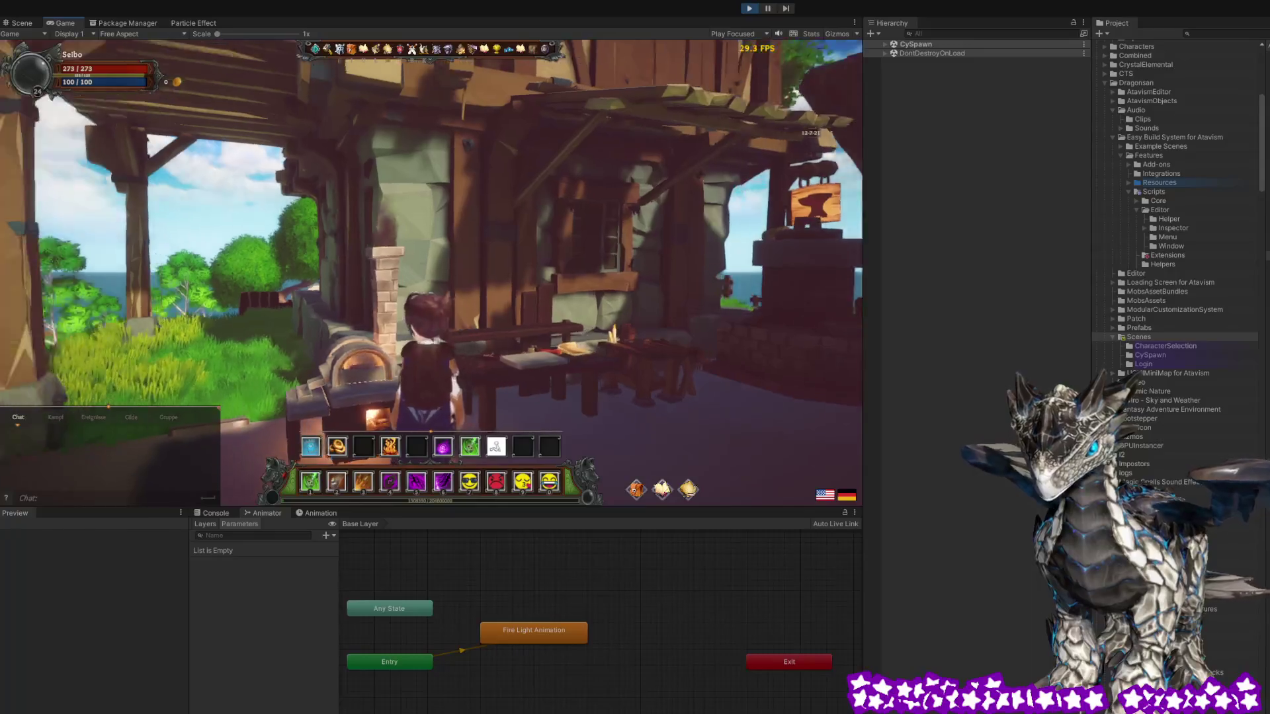
{"action": "key", "text": "w"}
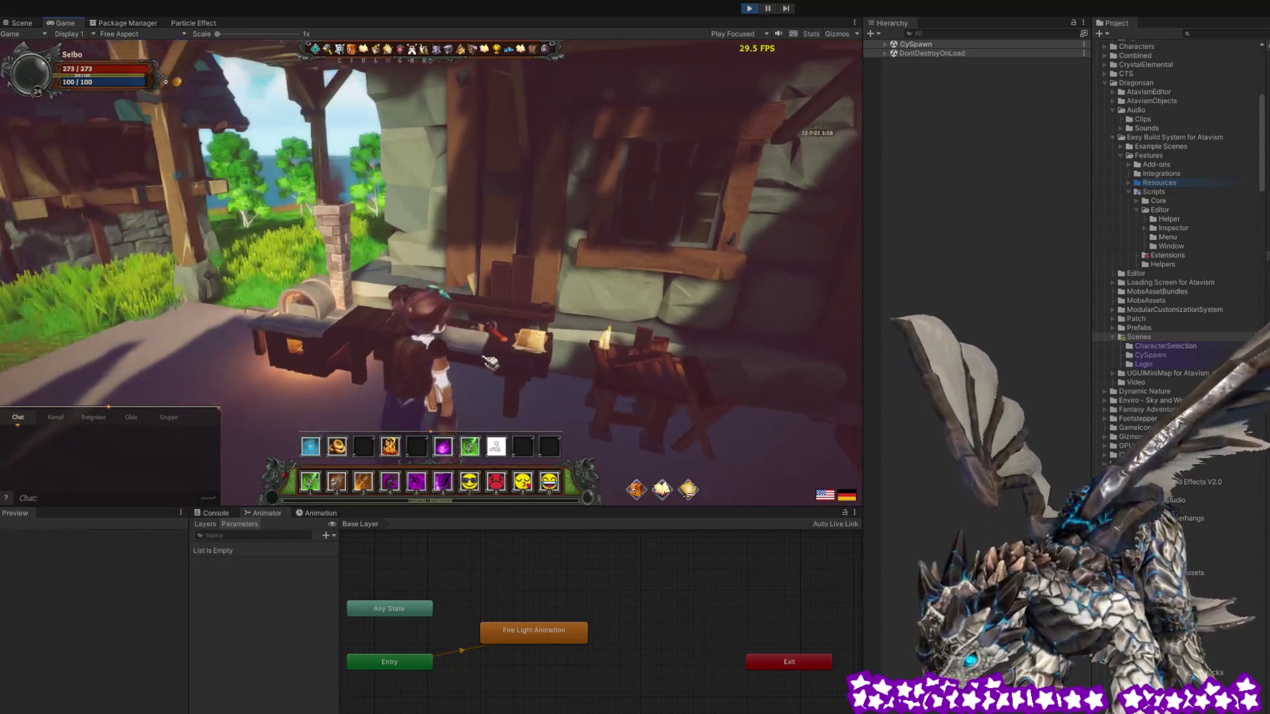
{"action": "left_click", "coordinate": [337, 52]}
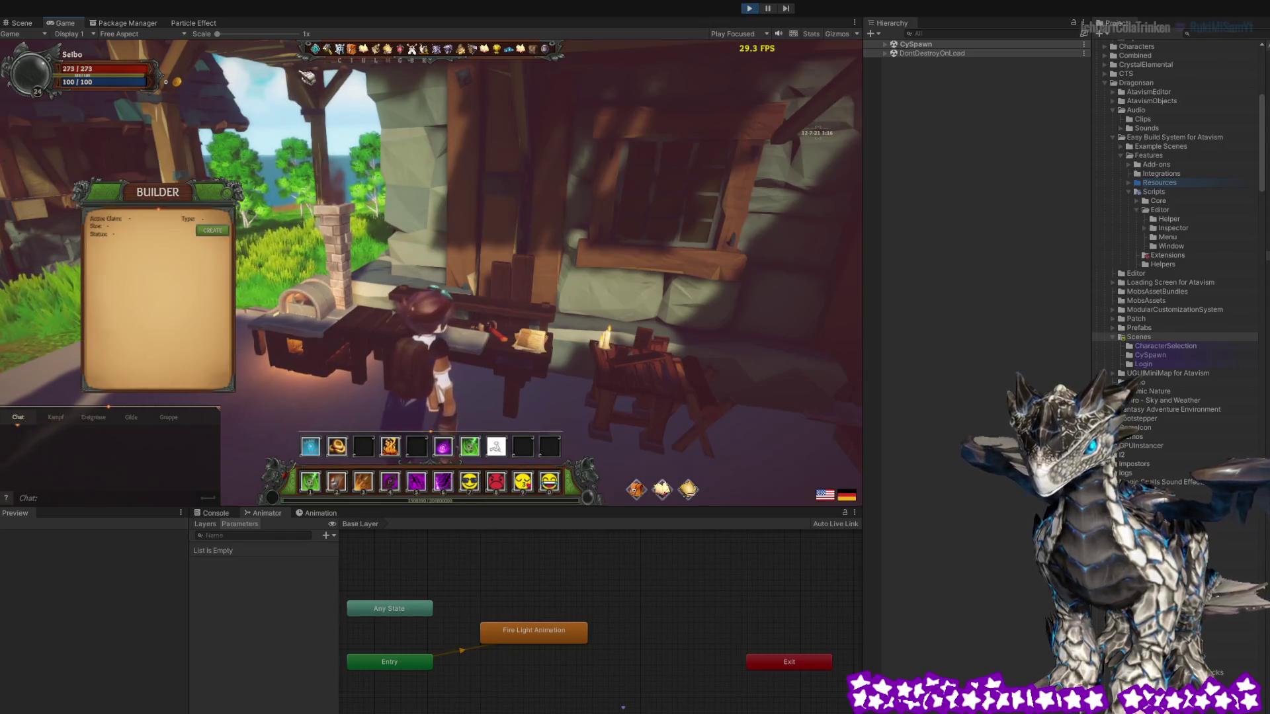
Reload the game database from the Admin Panel and close the builder and admin windows
{"action": "left_click", "coordinate": [327, 50]}
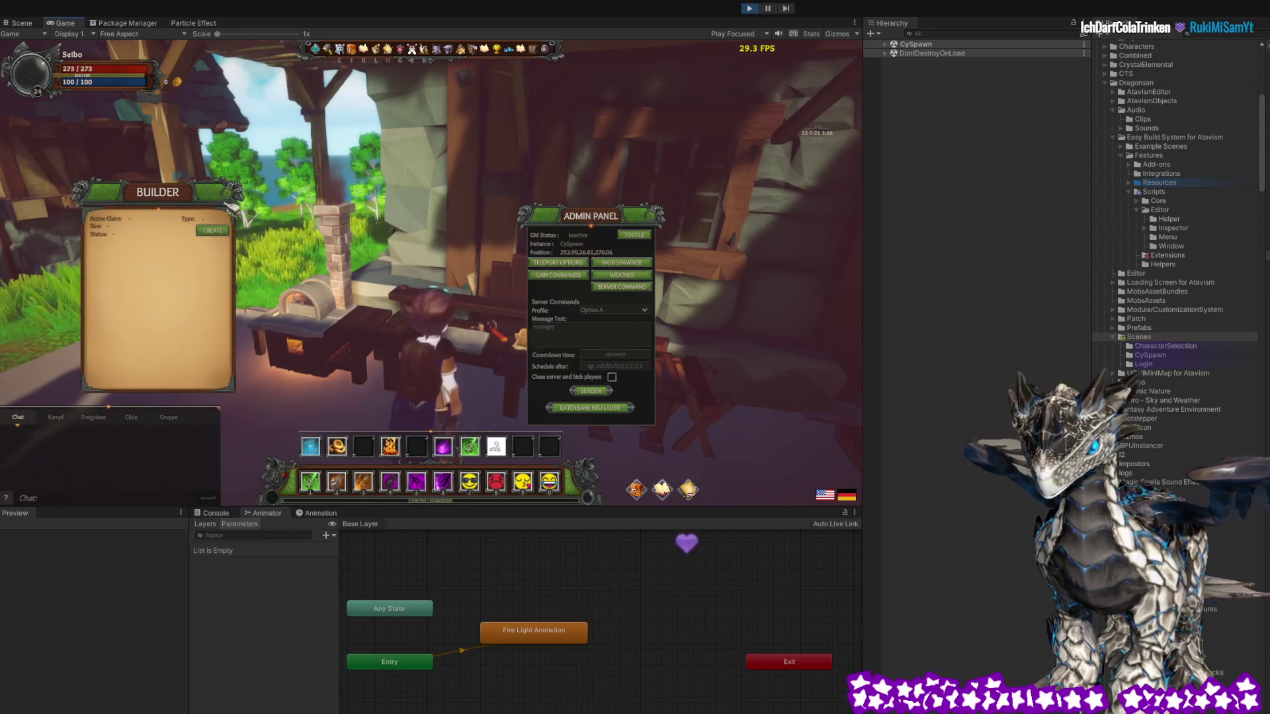
{"action": "left_click", "coordinate": [614, 409]}
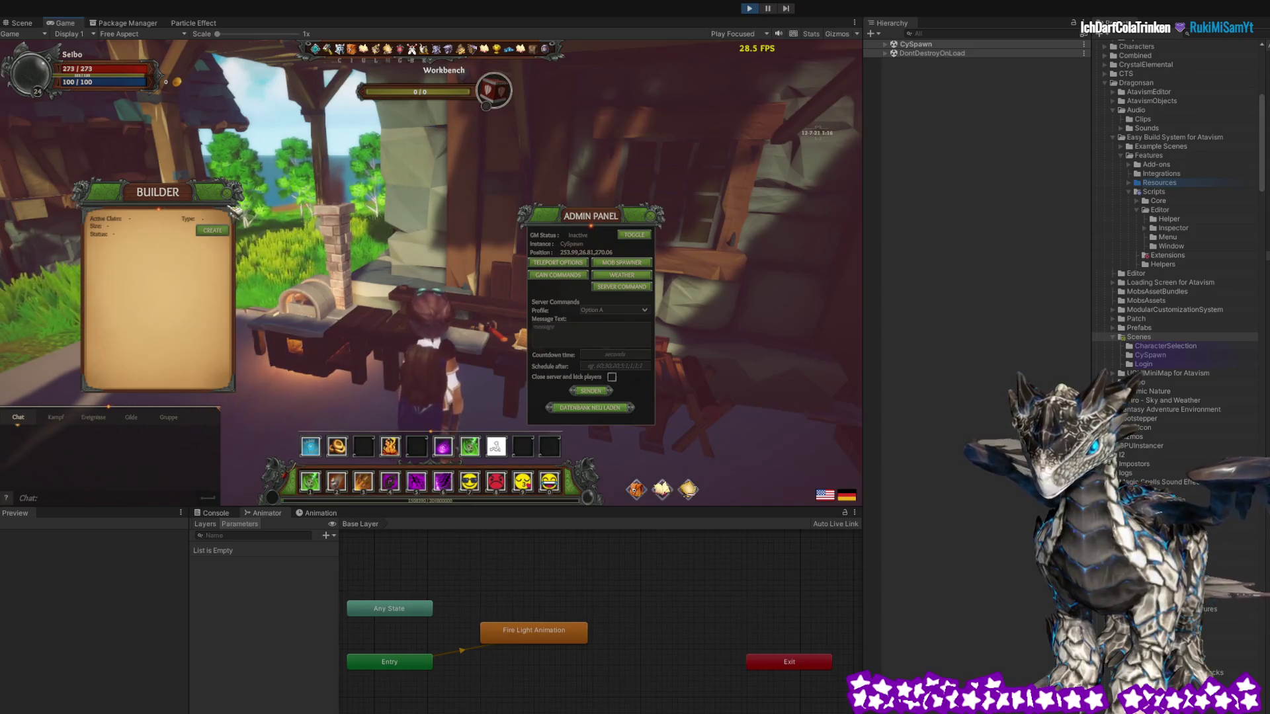
{"action": "left_click", "coordinate": [237, 196]}
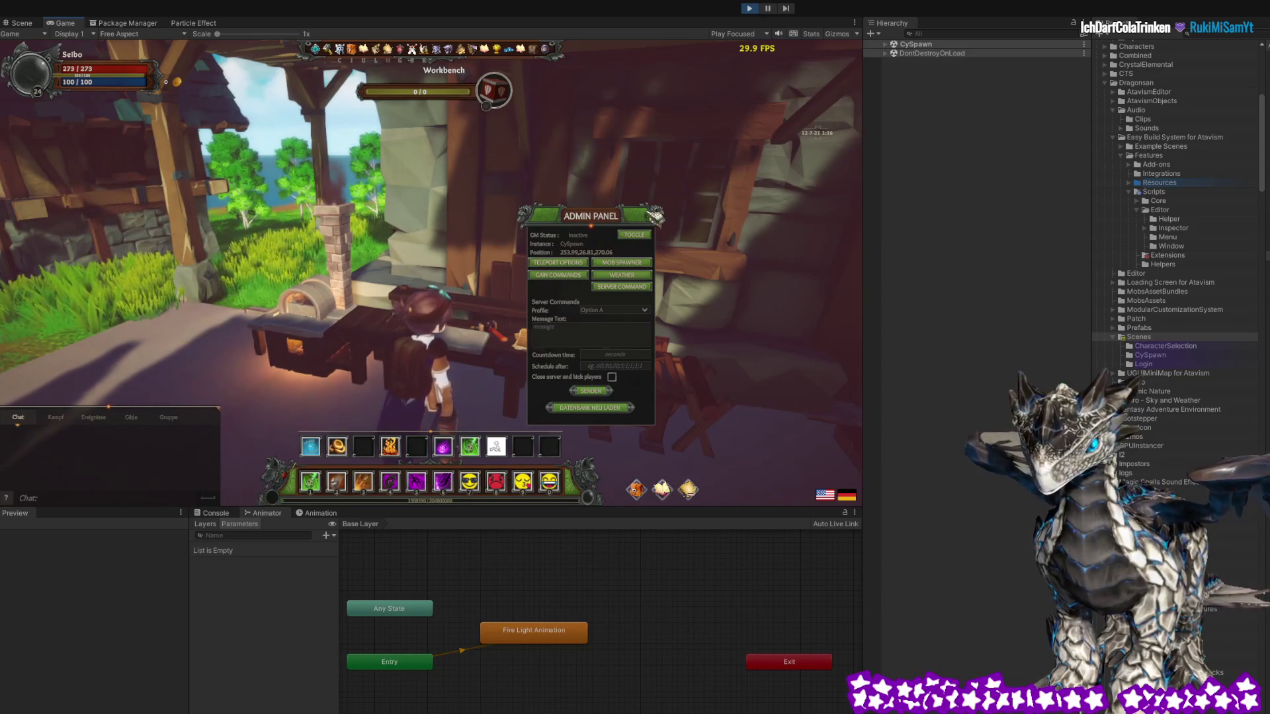
{"action": "key", "text": "Escape"}
Switch to the Scene view and fly the camera close to the workbench
{"action": "mouse_move", "coordinate": [456, 98]}
{"action": "left_mouse_down"}
{"action": "mouse_move", "coordinate": [461, 311]}
{"action": "mouse_move", "coordinate": [463, 283]}
{"action": "mouse_move", "coordinate": [367, 93]}
{"action": "left_mouse_up"}
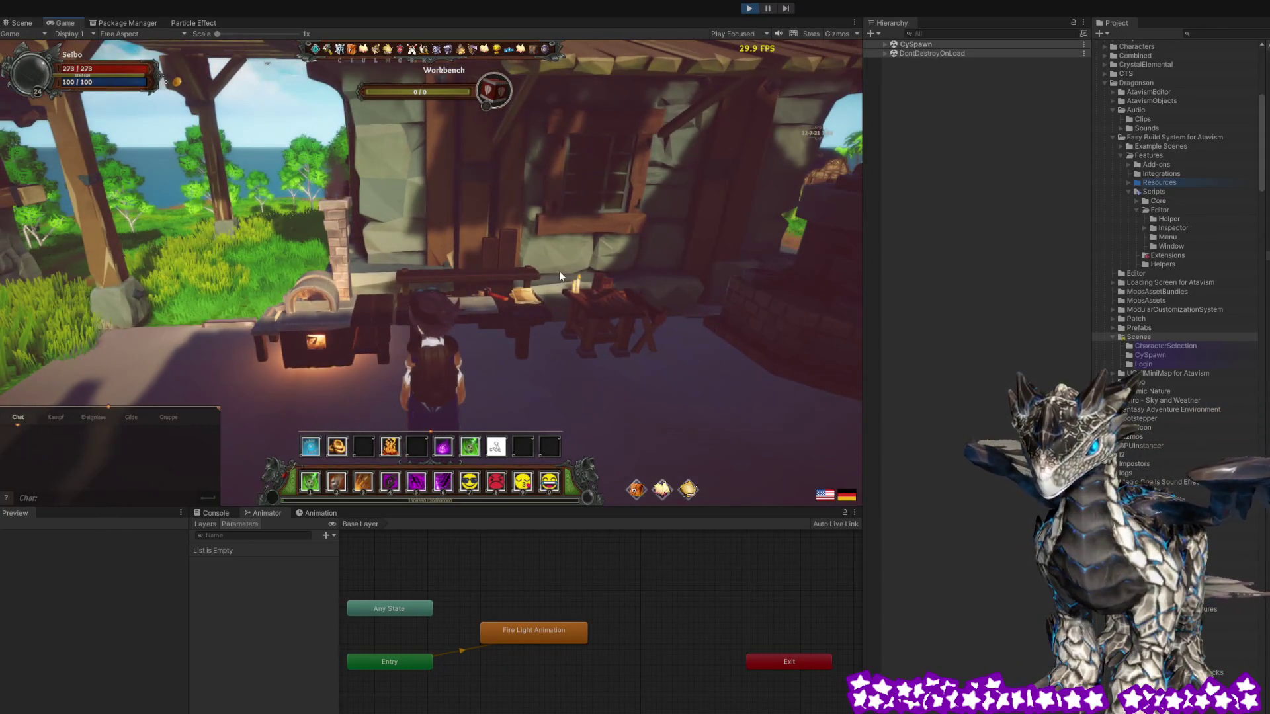
{"action": "key", "text": "ctrl+1"}
{"action": "mouse_move", "coordinate": [501, 279]}
{"action": "left_mouse_down"}
{"action": "mouse_move", "coordinate": [599, 313]}
{"action": "mouse_move", "coordinate": [380, 257]}
{"action": "left_mouse_up"}
Select workbench planks, the floating text label and the character in the Scene view
{"action": "left_click", "coordinate": [352, 269]}
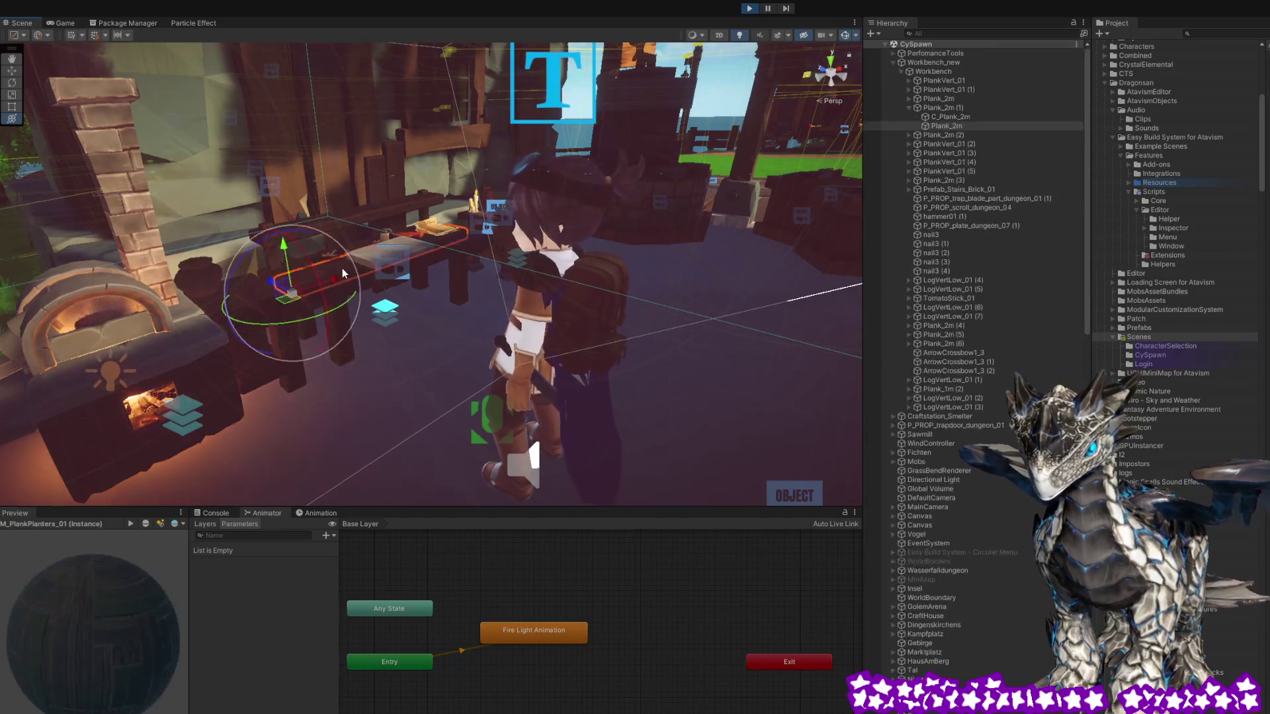
{"action": "left_click", "coordinate": [328, 224]}
{"action": "left_click", "coordinate": [327, 222]}
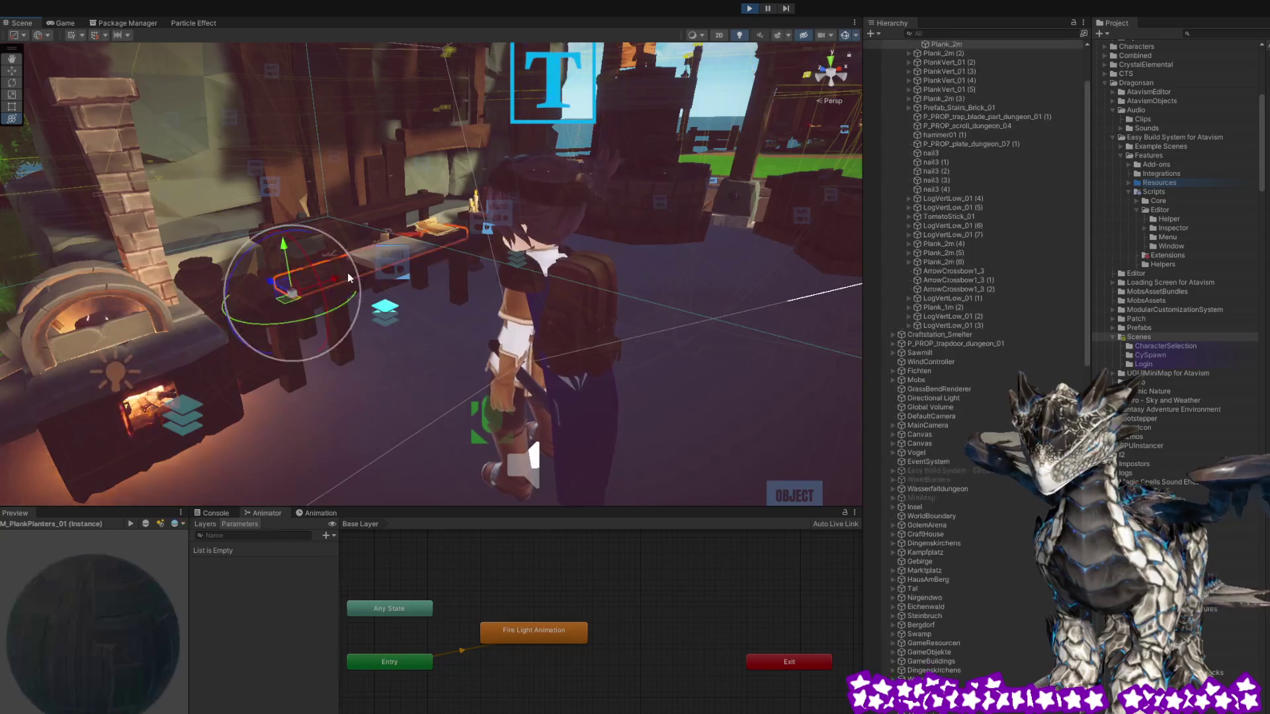
{"action": "left_click", "coordinate": [352, 261]}
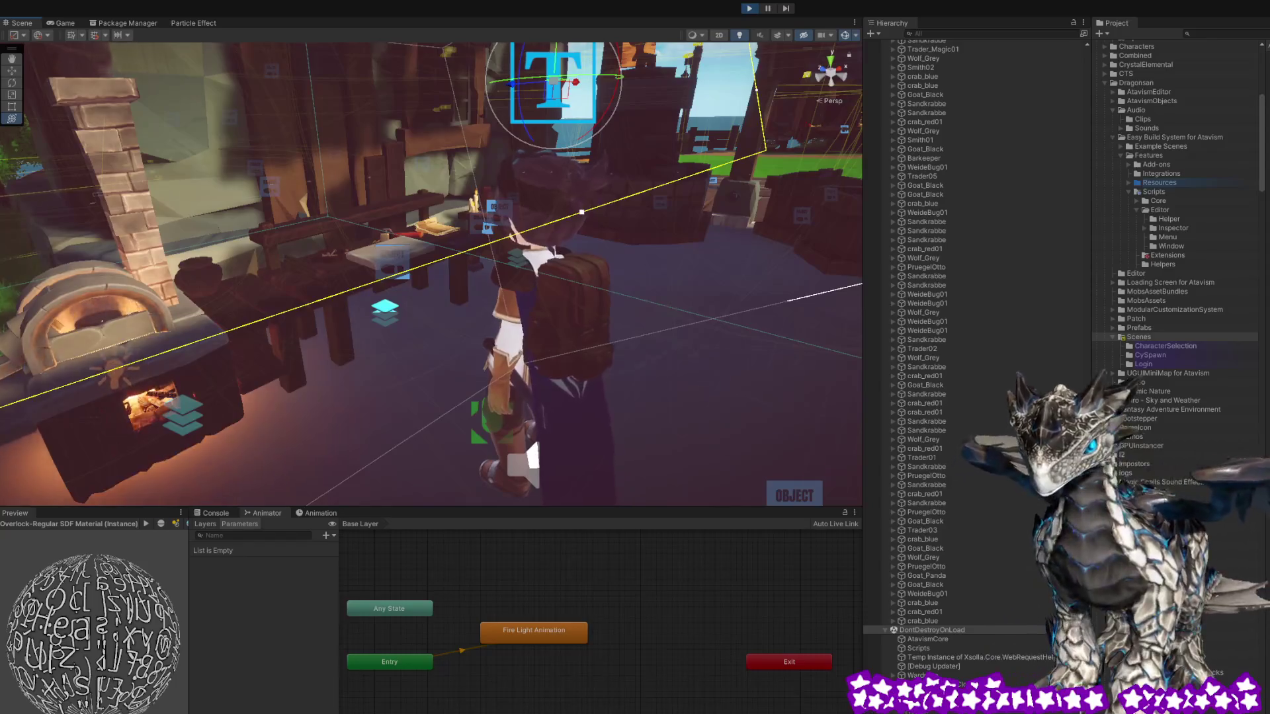
{"action": "left_click", "coordinate": [666, 474]}
{"action": "left_click", "coordinate": [667, 475]}
{"action": "left_click", "coordinate": [666, 475]}
{"action": "mouse_move", "coordinate": [666, 475]}
{"action": "left_mouse_down"}
{"action": "mouse_move", "coordinate": [468, 322]}
{"action": "mouse_move", "coordinate": [165, 190]}
{"action": "left_mouse_up"}
Select Workbench_new at the top of the Hierarchy, collapse its children, and stop the play test
{"action": "left_click", "coordinate": [168, 192]}
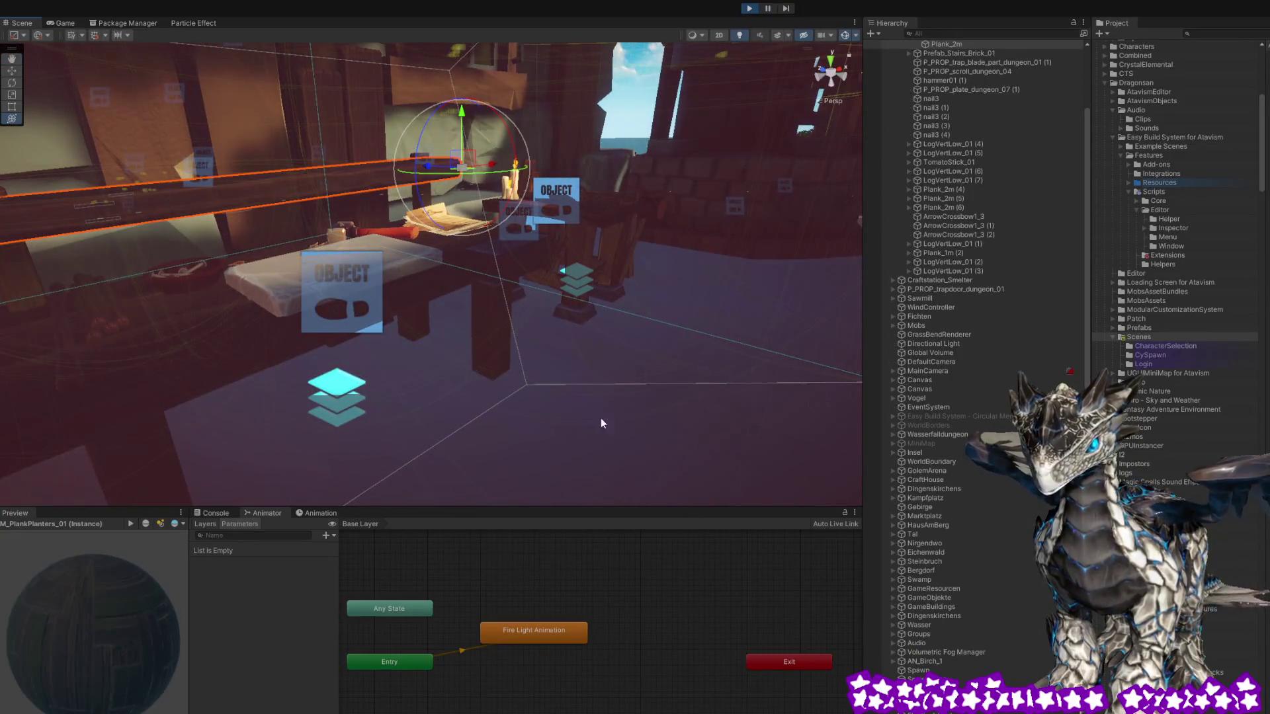
{"action": "scroll", "coordinate": [969, 301], "scroll_direction": "up", "scroll_amount": 5}
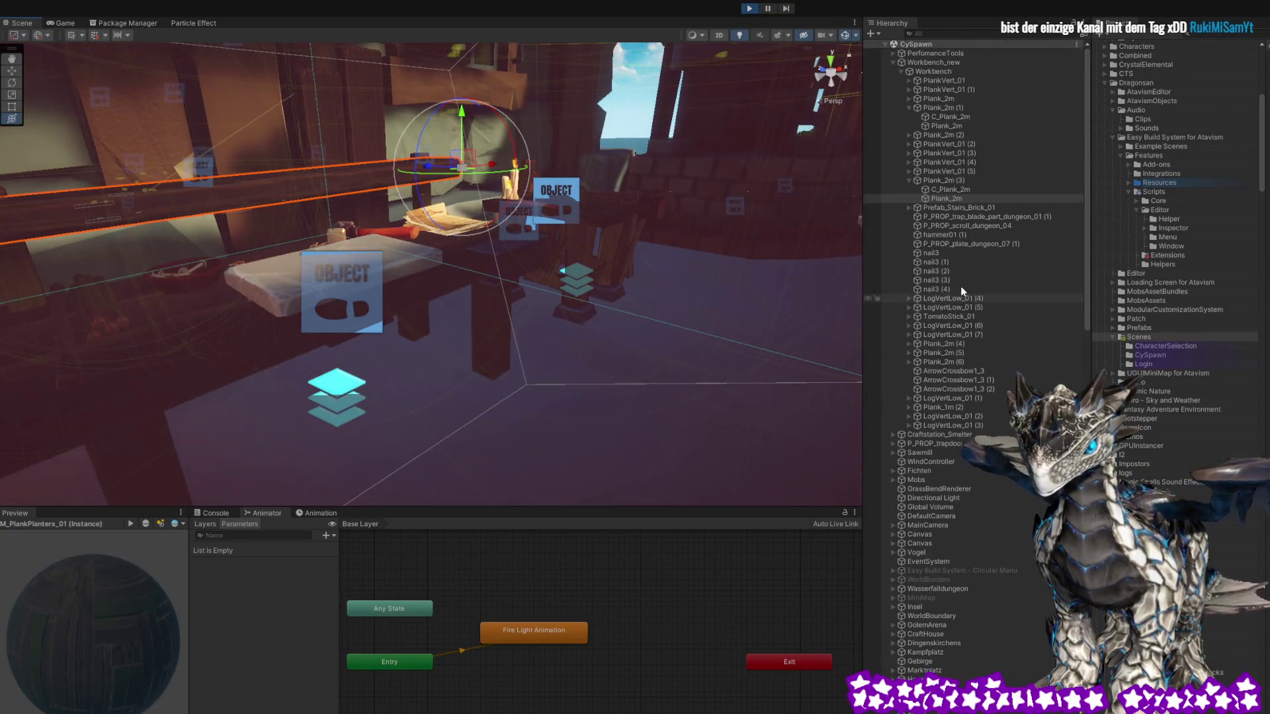
{"action": "left_click", "coordinate": [940, 62]}
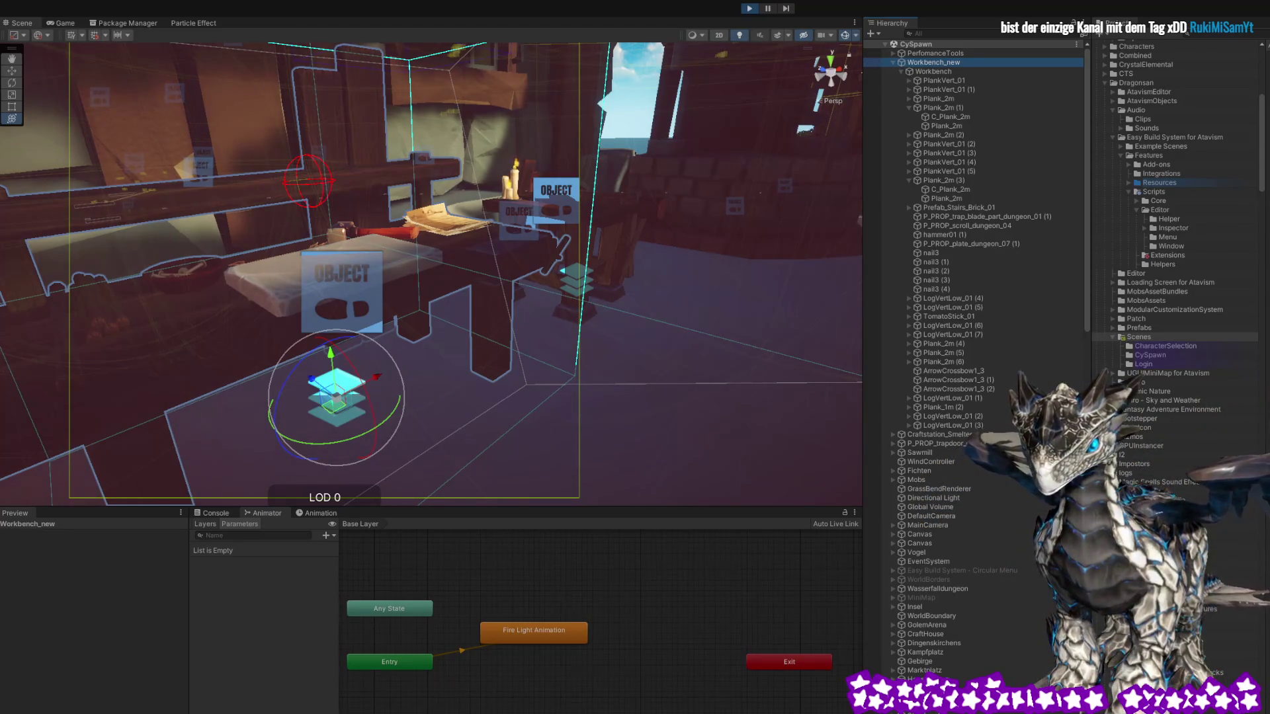
{"action": "left_click", "coordinate": [892, 62]}
{"action": "left_click_drag", "start_coordinate": [423, 291], "coordinate": [473, 284]}
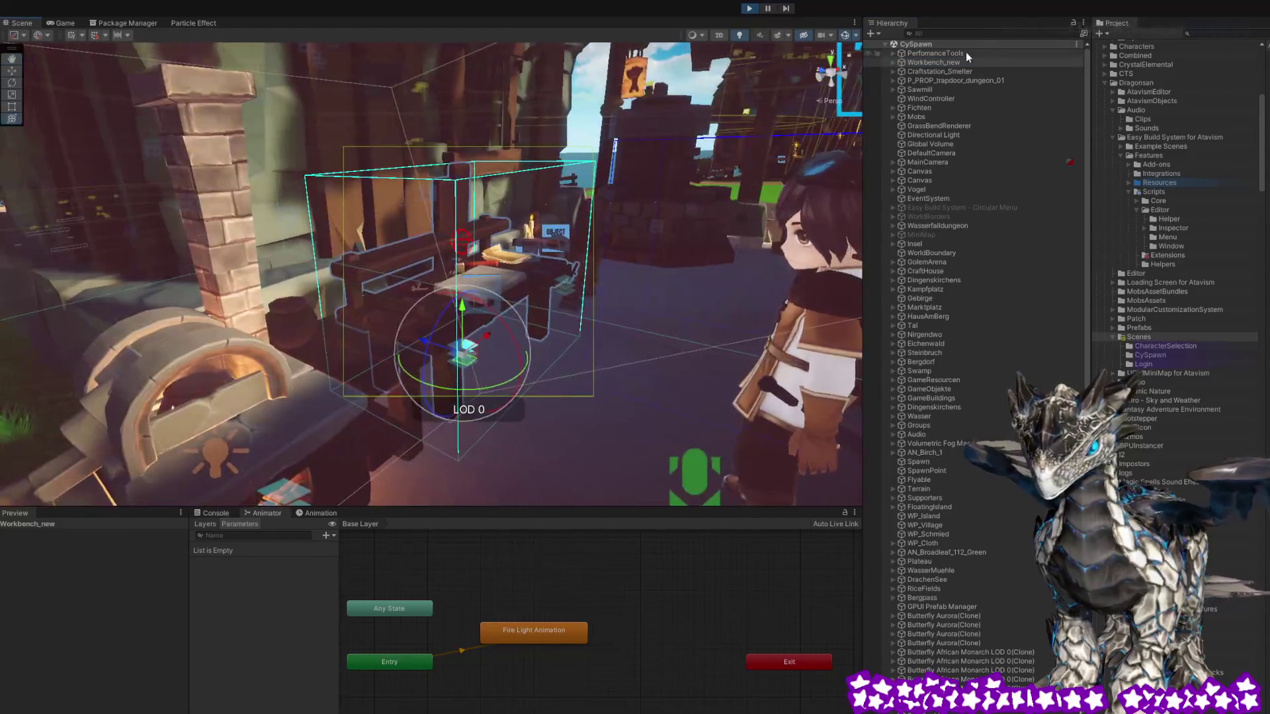
{"action": "left_click", "coordinate": [750, 9]}
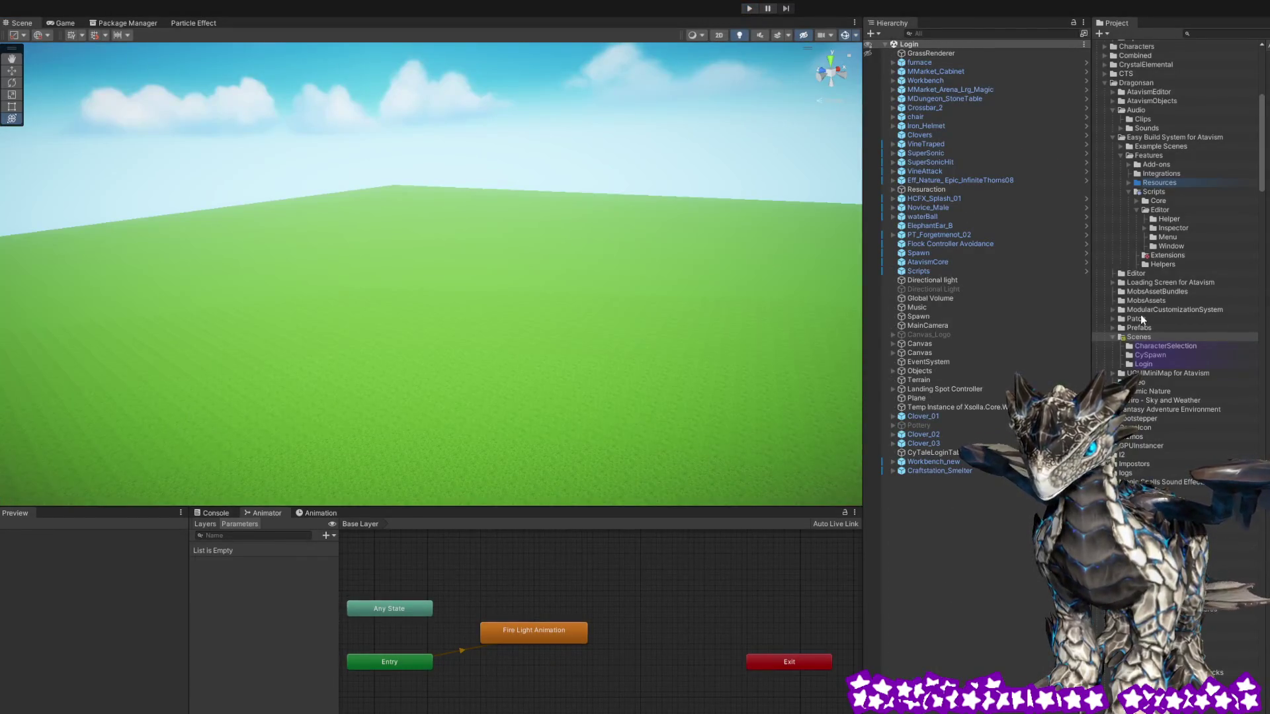
Browse to the Scenes folder and fly the CySpawn view toward the workbench
{"action": "left_click", "coordinate": [1144, 337]}
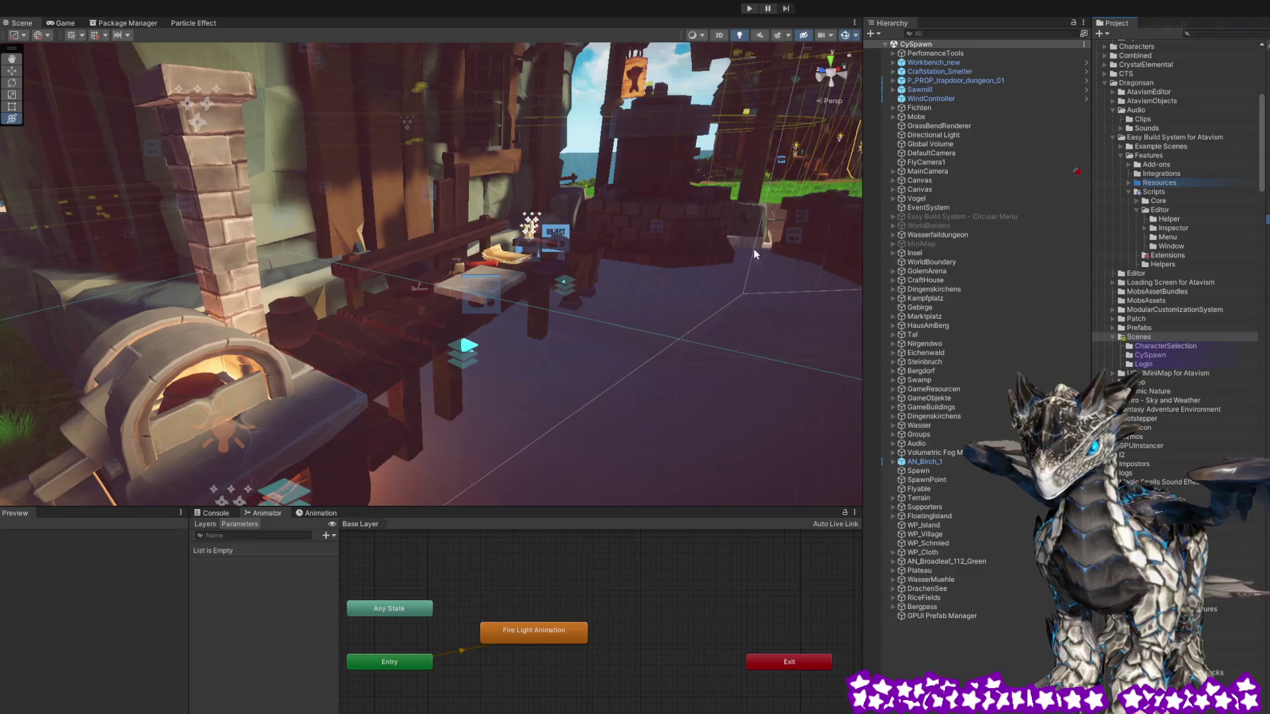
{"action": "mouse_move", "coordinate": [641, 347]}
{"action": "left_mouse_down"}
{"action": "mouse_move", "coordinate": [505, 299]}
{"action": "mouse_move", "coordinate": [486, 331]}
{"action": "mouse_move", "coordinate": [368, 316]}
{"action": "left_mouse_up"}
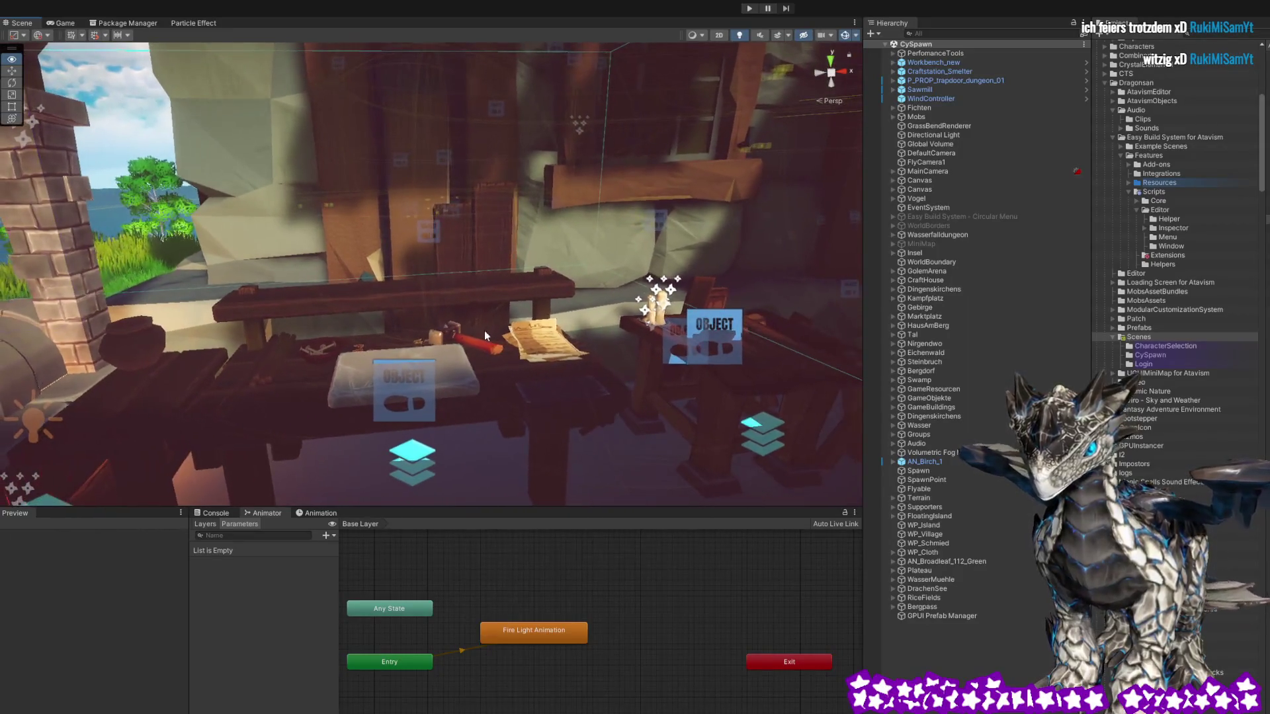
{"action": "left_click", "coordinate": [368, 316]}
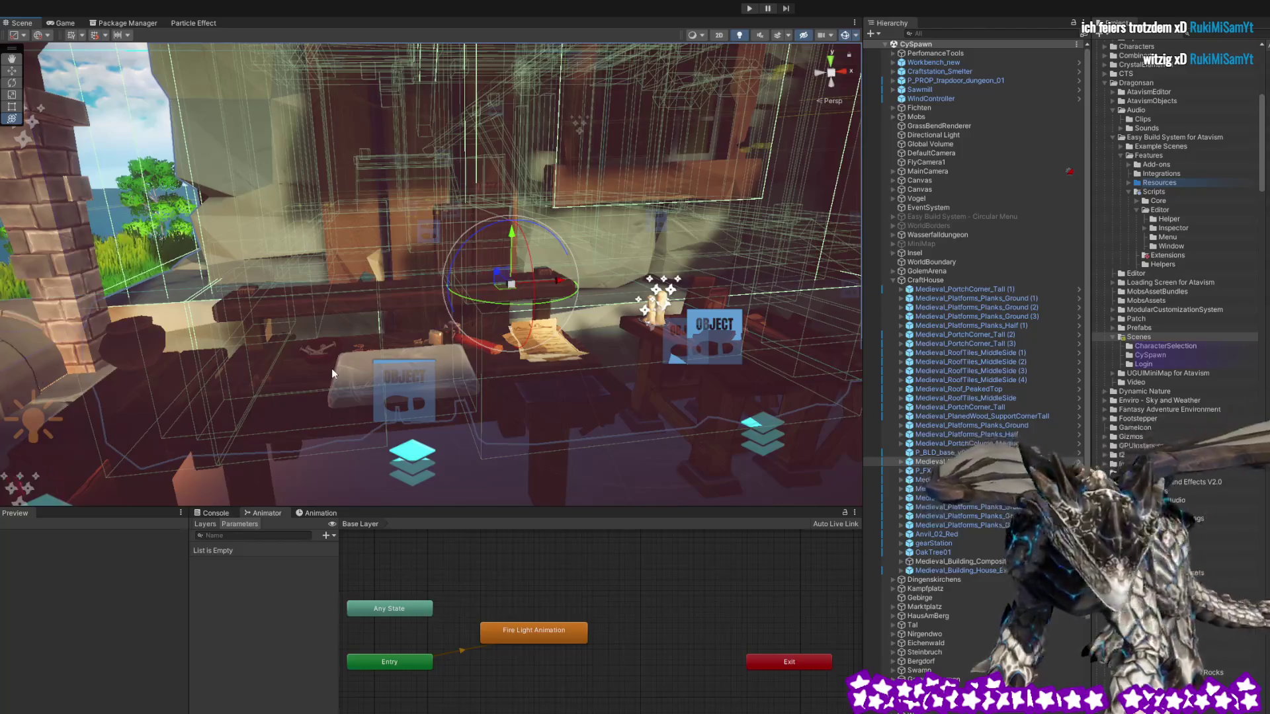
{"action": "left_click", "coordinate": [288, 392]}
{"action": "left_click", "coordinate": [288, 393]}
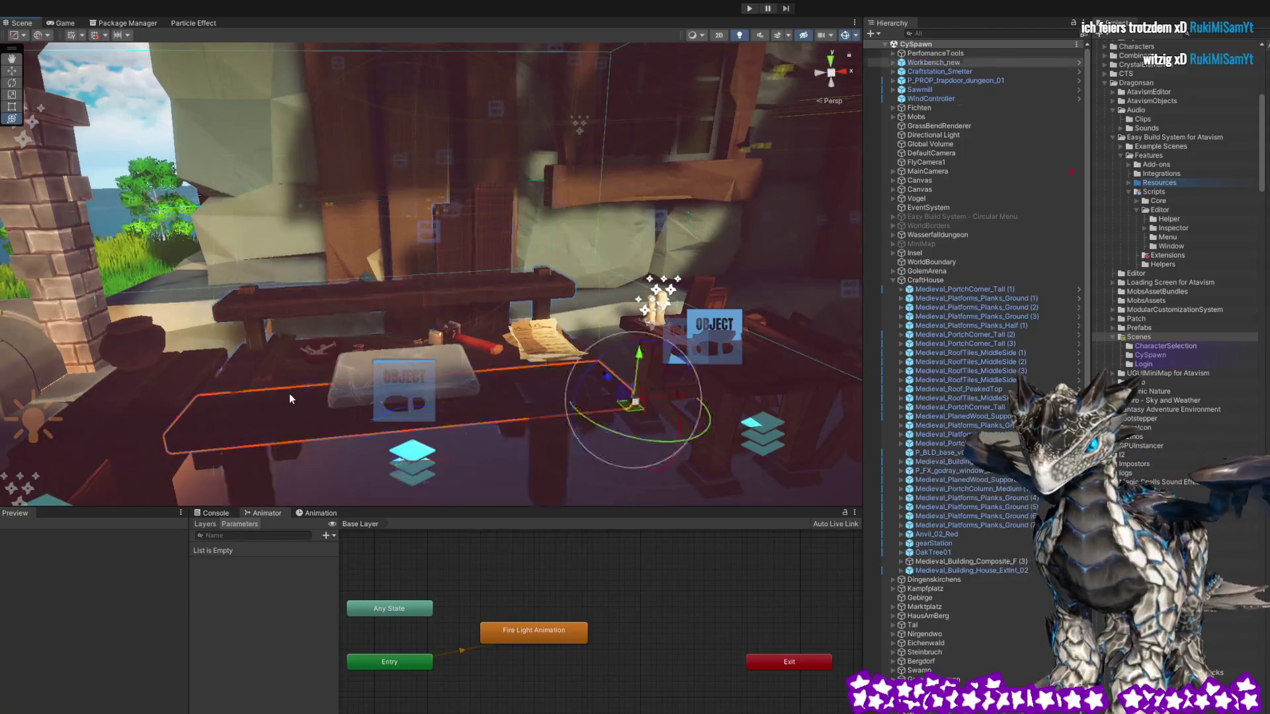
{"action": "left_click", "coordinate": [359, 364]}
{"action": "left_click_drag", "start_coordinate": [353, 359], "coordinate": [500, 438]}
{"action": "left_click", "coordinate": [499, 437]}
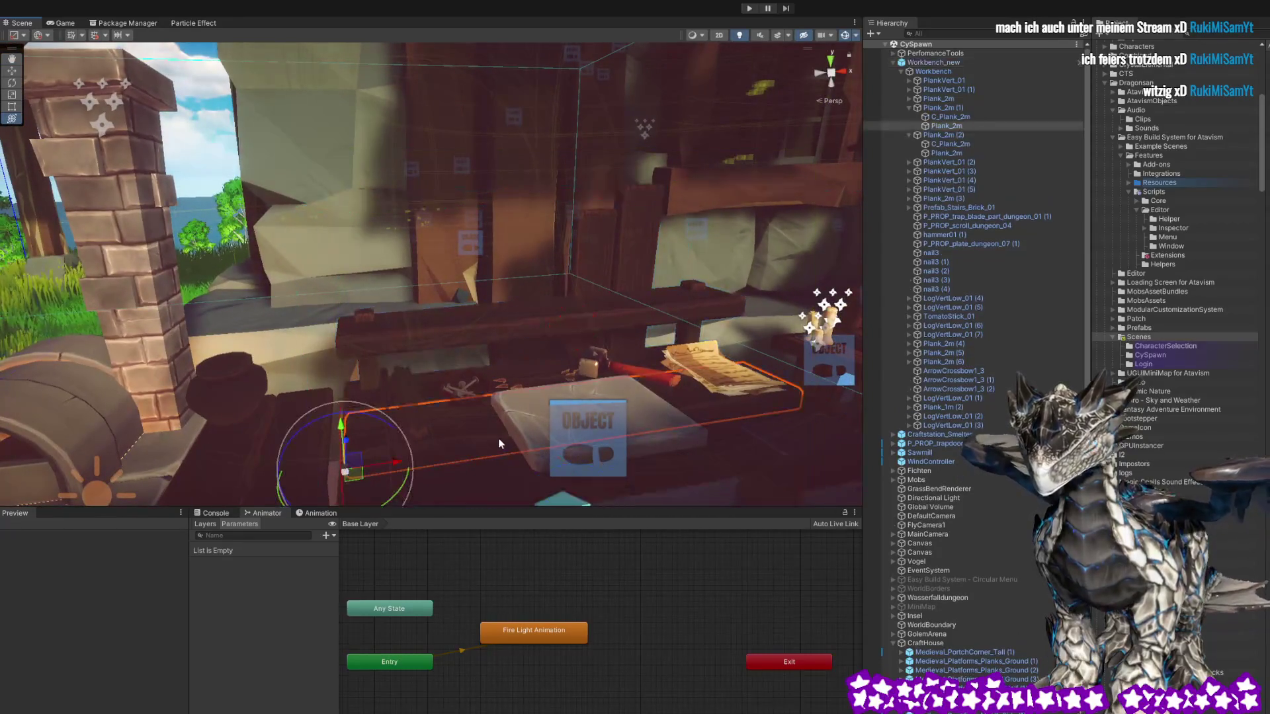
{"action": "left_click", "coordinate": [523, 404]}
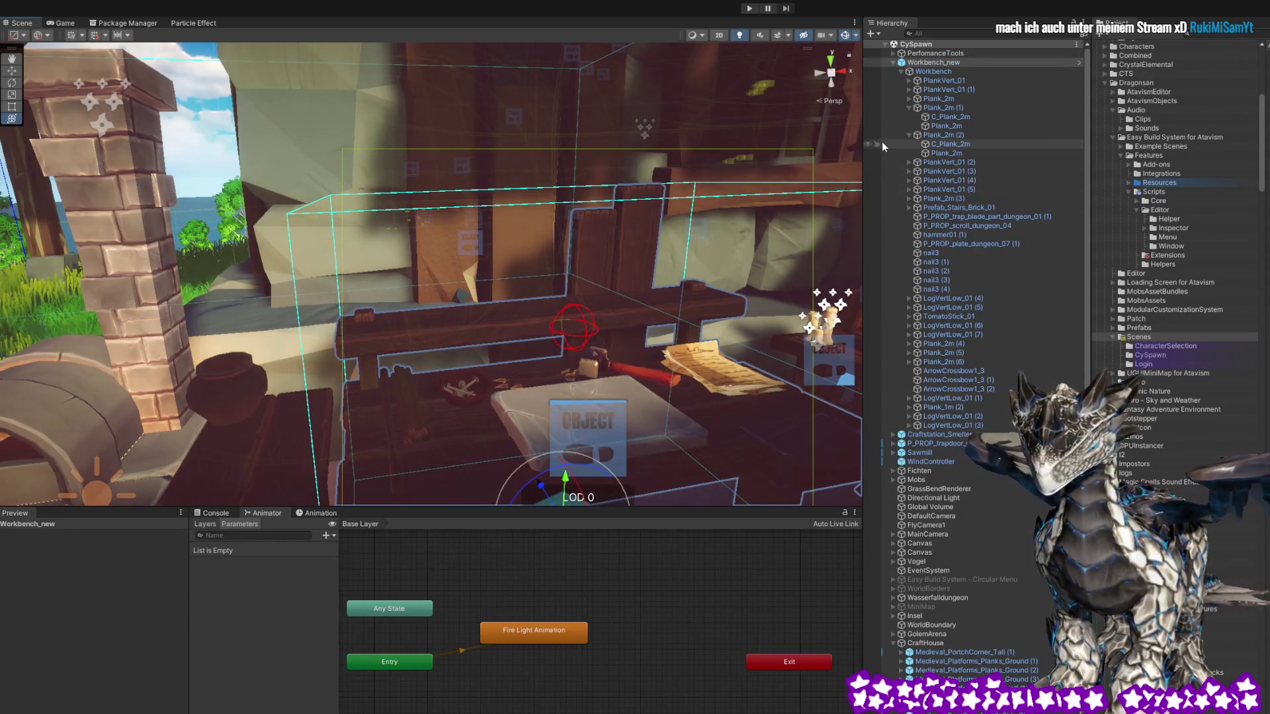
{"action": "left_click", "coordinate": [892, 64]}
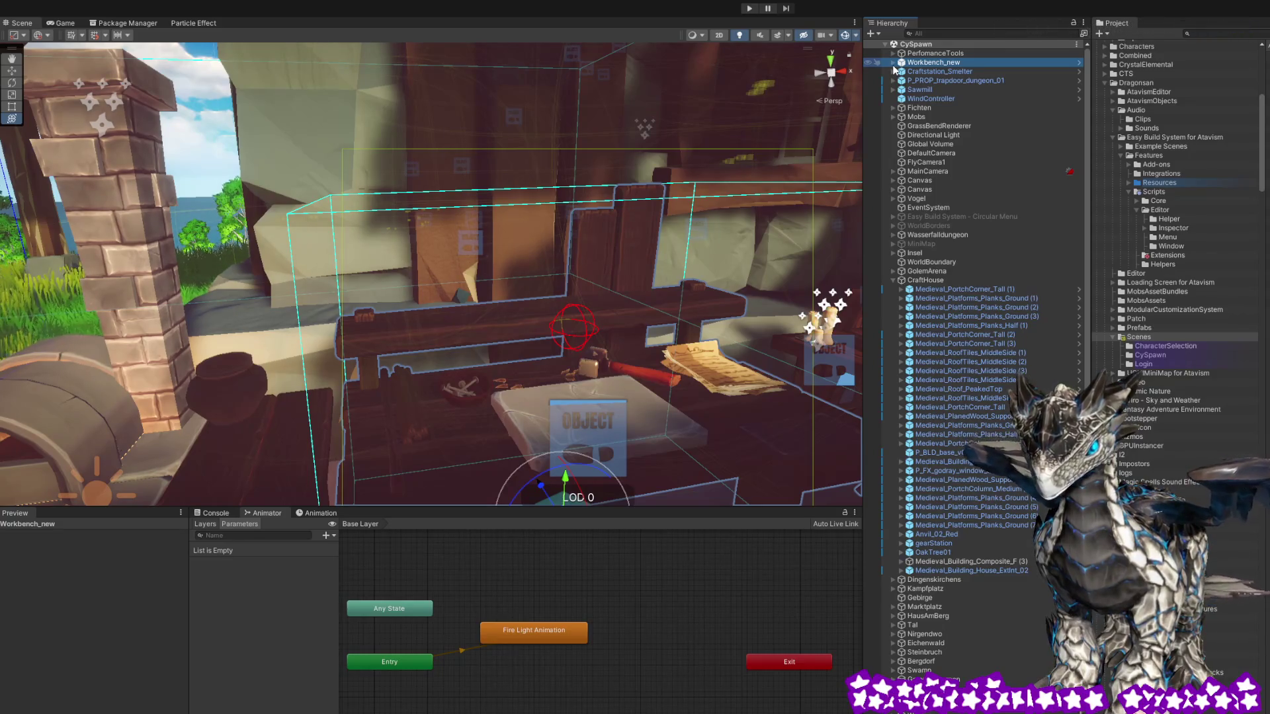
{"action": "left_click", "coordinate": [892, 64]}
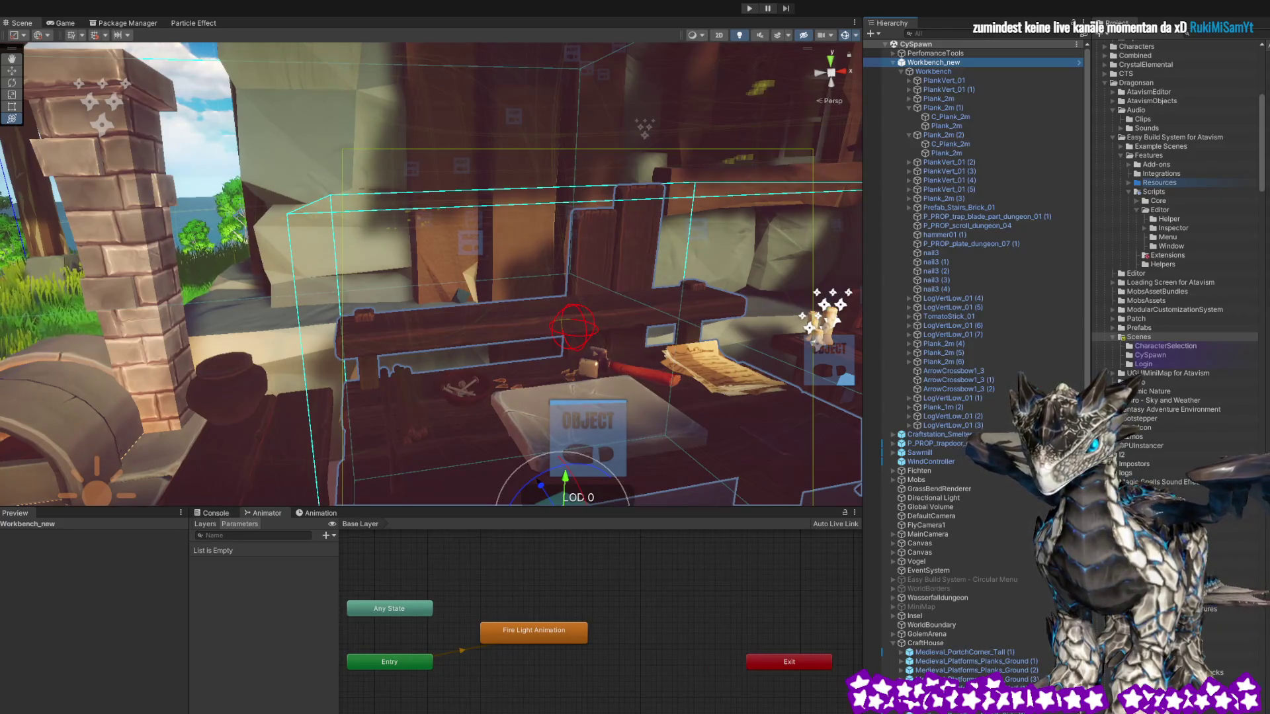
{"action": "left_click", "coordinate": [939, 69]}
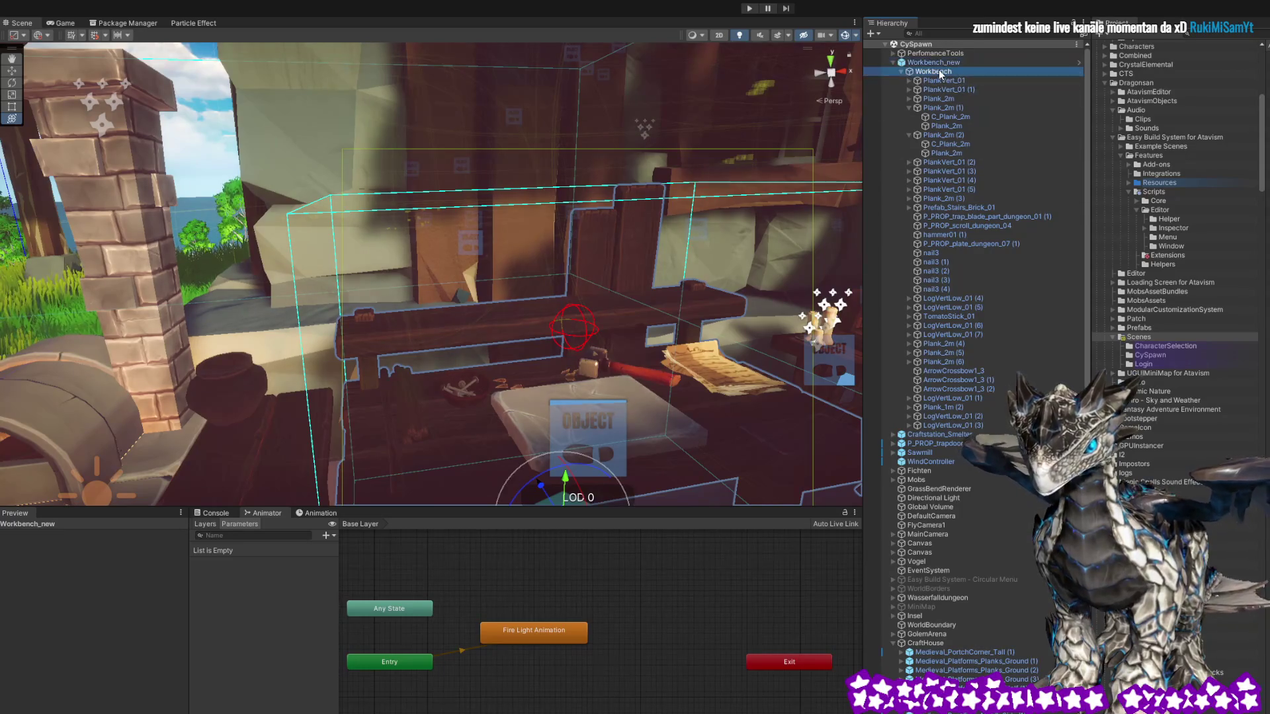
{"action": "left_click", "coordinate": [939, 62]}
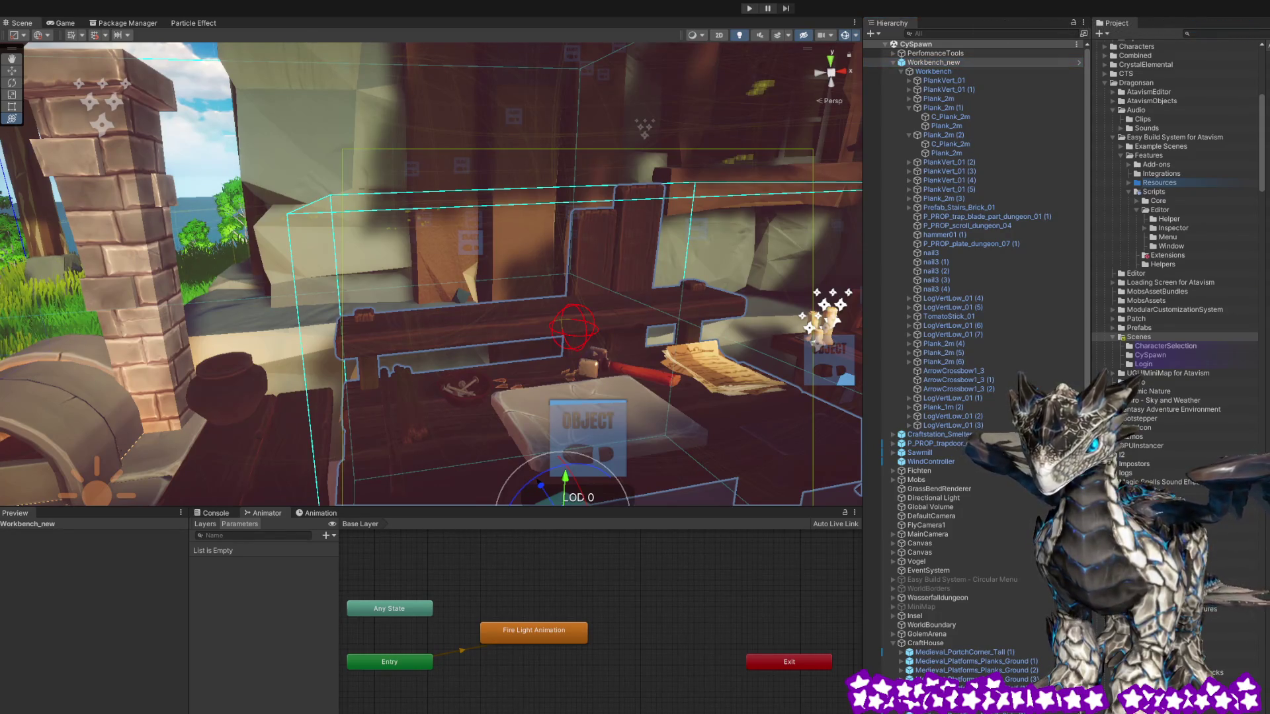
Open Workbench_new in Prefab Mode and expand Workbench_new and Workbench to list its parts
{"action": "key", "text": "Return"}
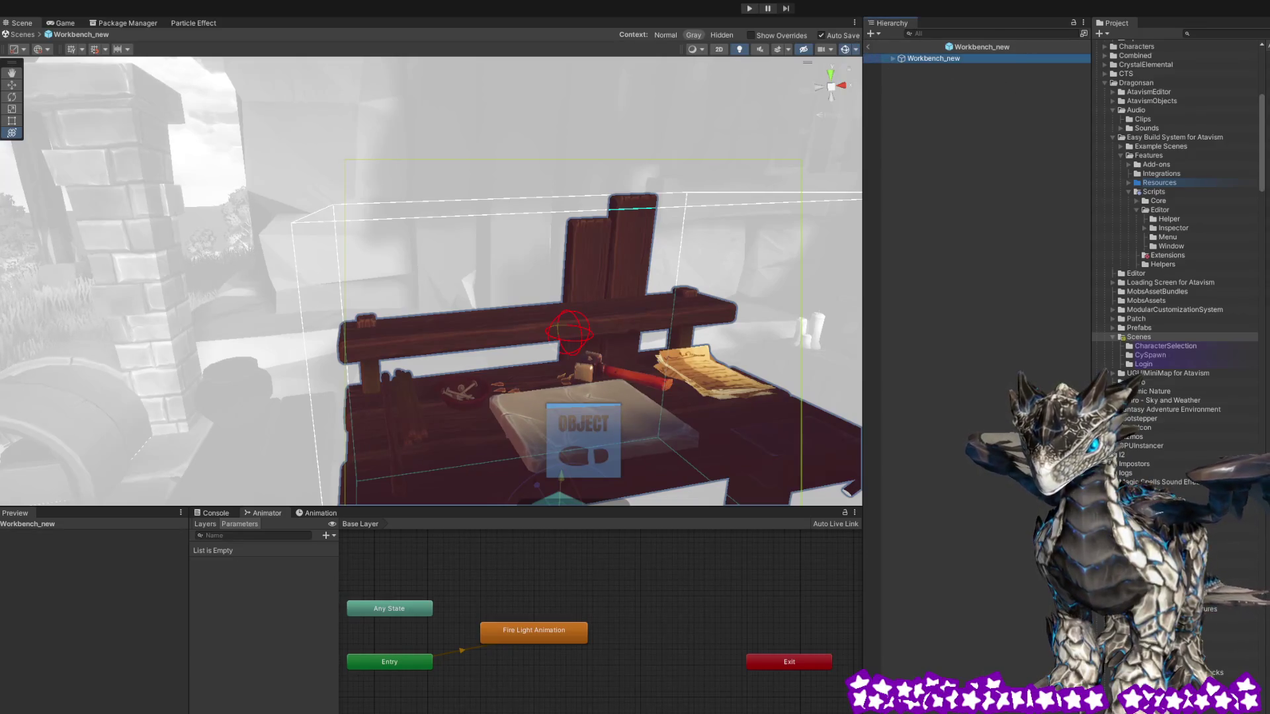
{"action": "key", "text": "Escape"}
{"action": "scroll", "coordinate": [1177, 199], "scroll_direction": "down", "scroll_amount": 10}
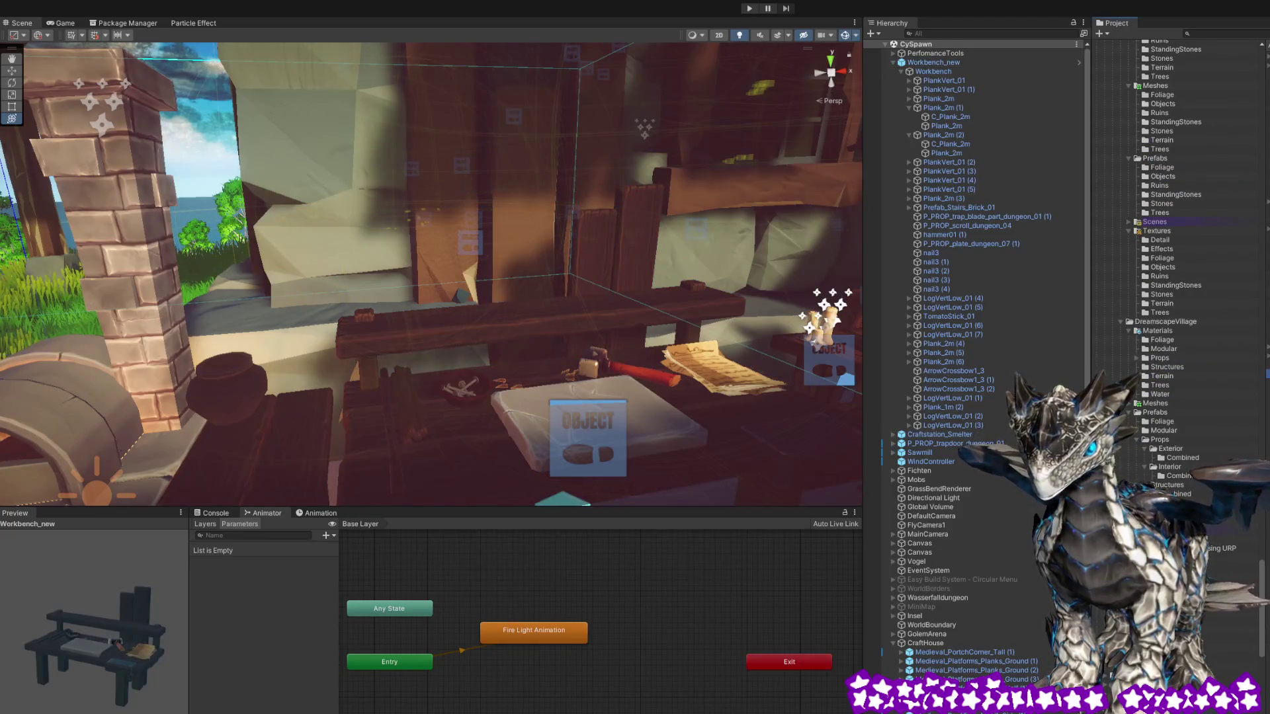
{"action": "key", "text": "Return"}
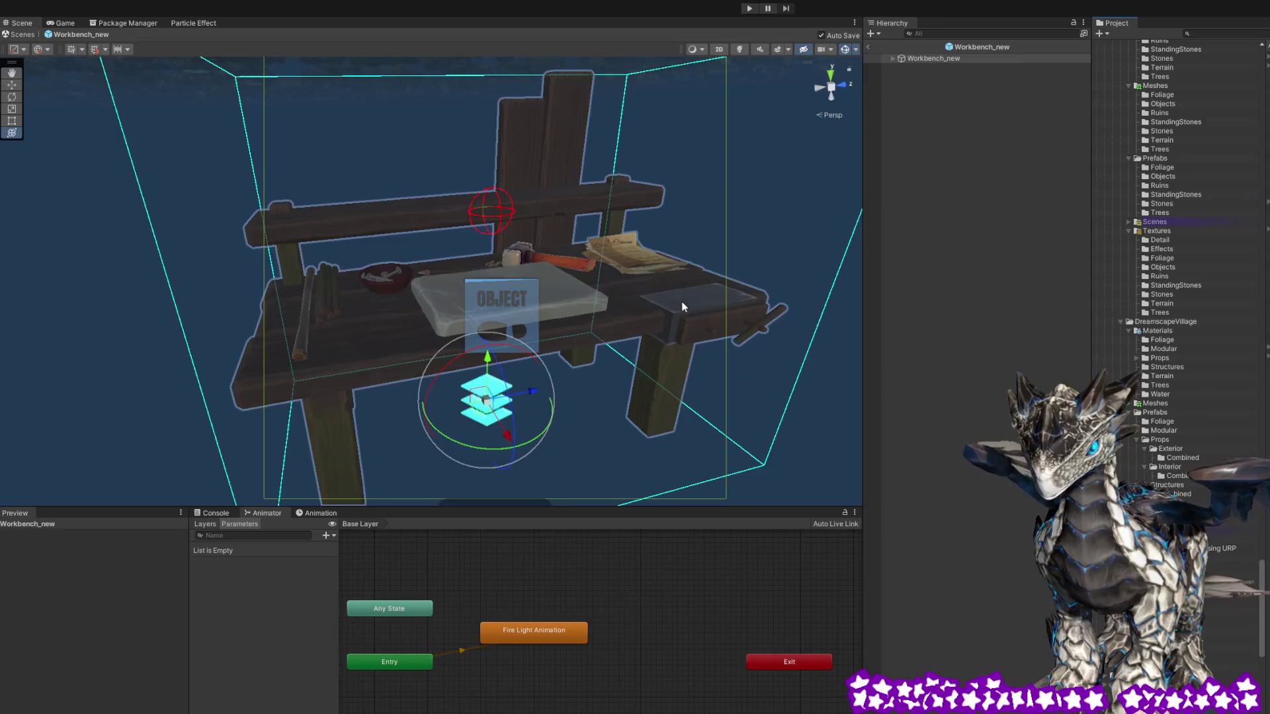
{"action": "scroll", "coordinate": [682, 306], "scroll_direction": "down", "scroll_amount": 3}
{"action": "mouse_move", "coordinate": [683, 306]}
{"action": "left_mouse_down"}
{"action": "mouse_move", "coordinate": [650, 311]}
{"action": "mouse_move", "coordinate": [660, 293]}
{"action": "left_mouse_up"}
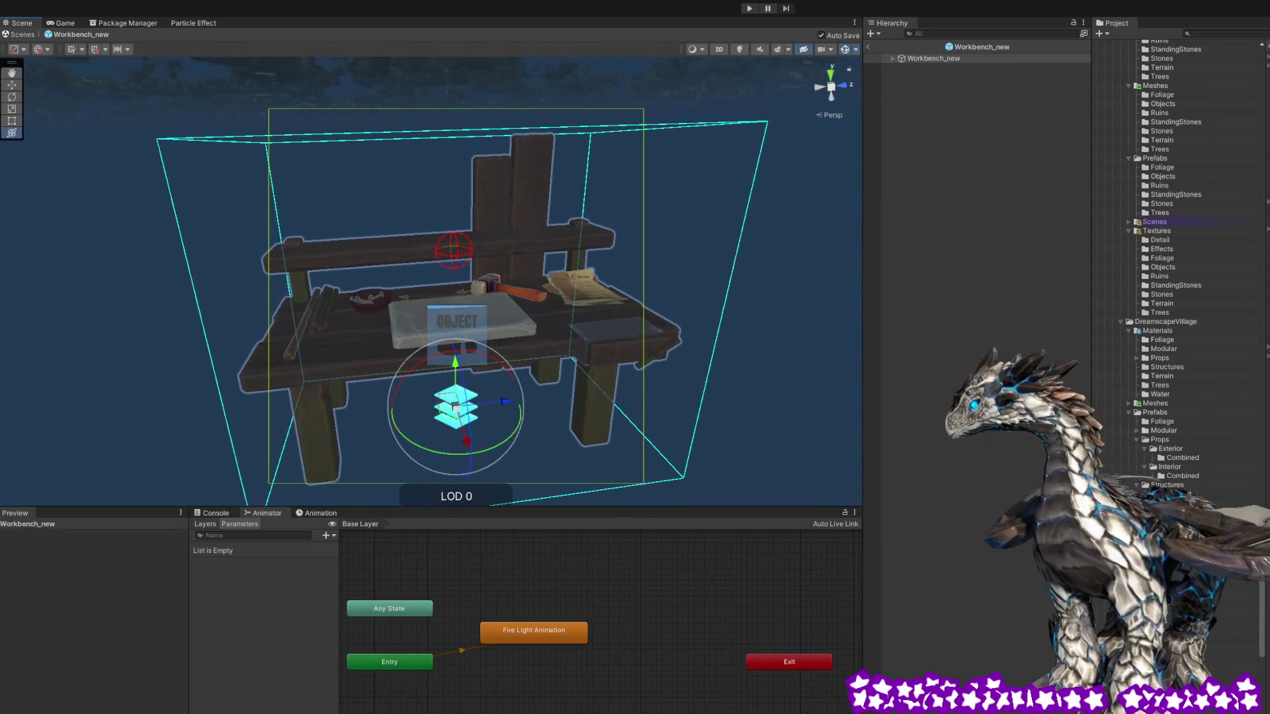
{"action": "left_click", "coordinate": [892, 58]}
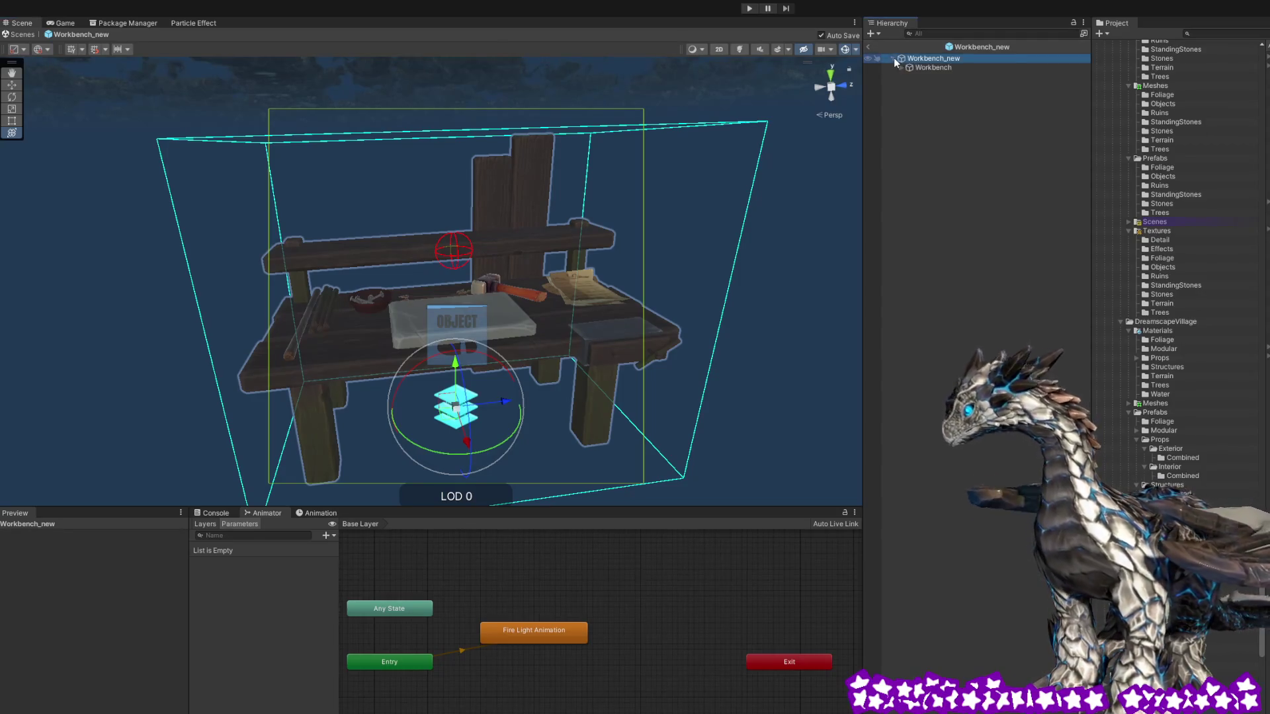
{"action": "left_click", "coordinate": [902, 68]}
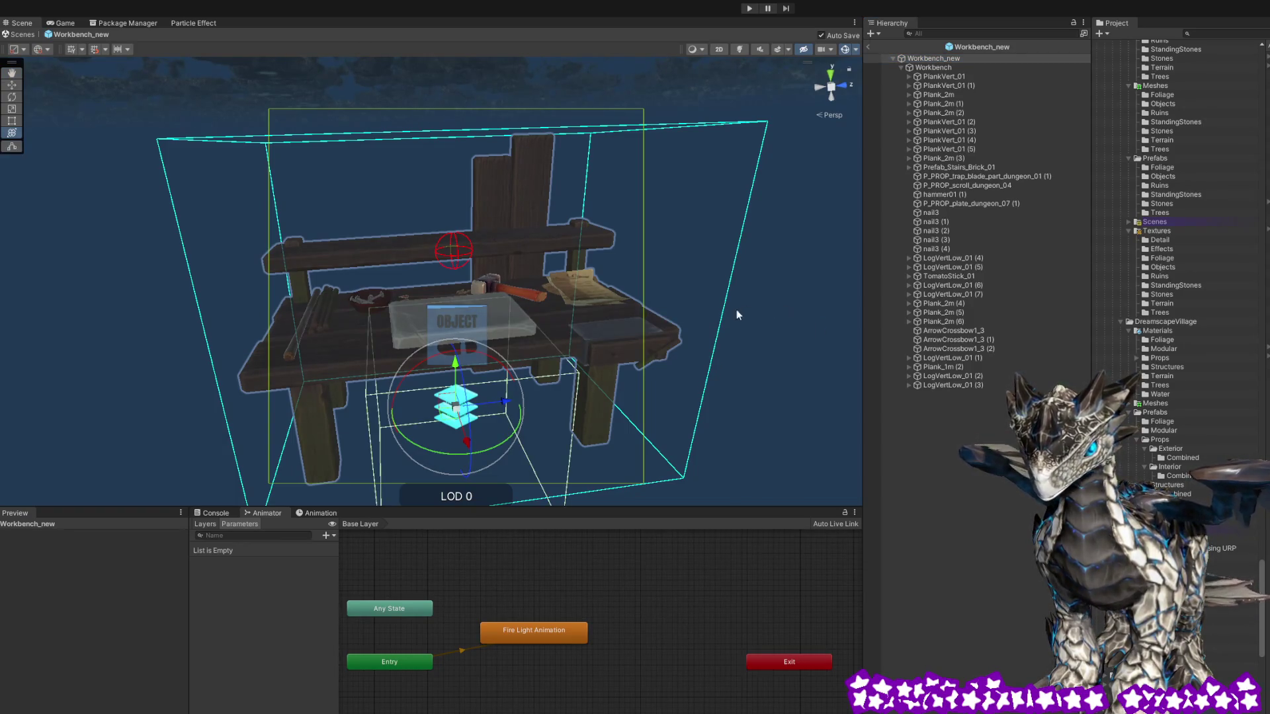
Orbit and zoom around the workbench to inspect it from the front, above and beneath
{"action": "left_click_drag", "start_coordinate": [701, 340], "coordinate": [695, 350]}
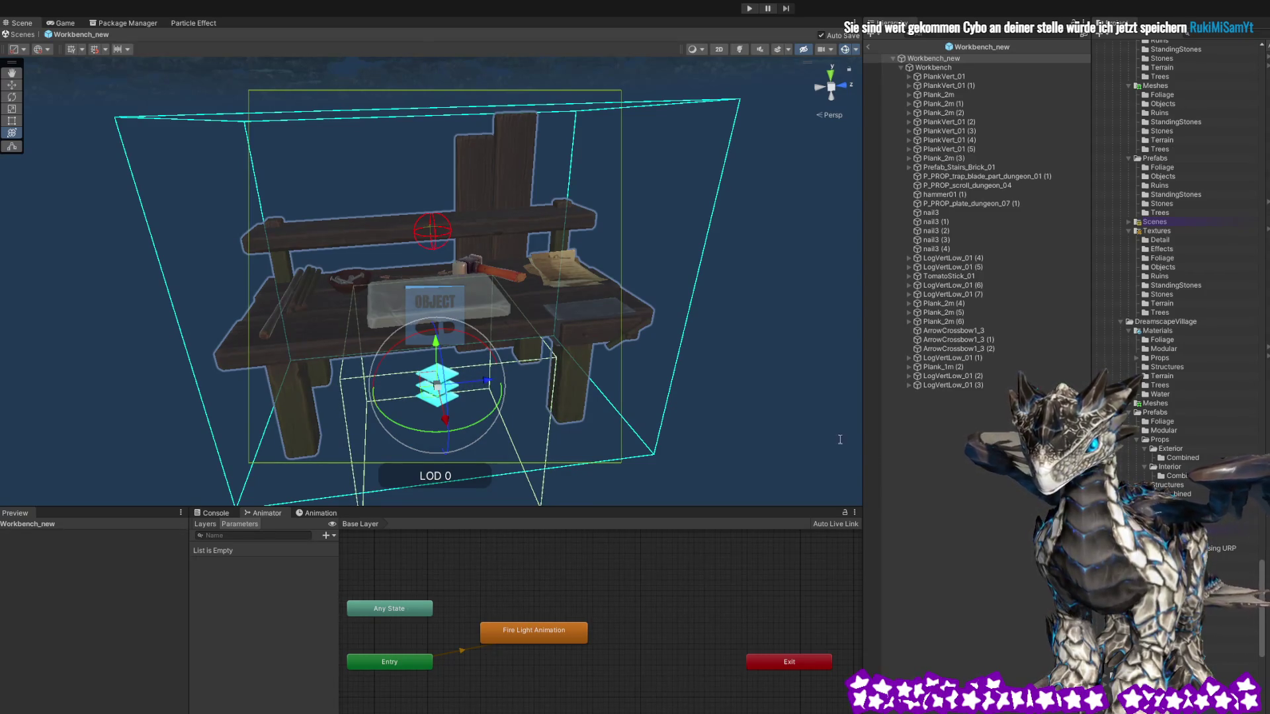
{"action": "mouse_move", "coordinate": [803, 446]}
{"action": "left_mouse_down"}
{"action": "mouse_move", "coordinate": [732, 368]}
{"action": "mouse_move", "coordinate": [728, 382]}
{"action": "left_mouse_up"}
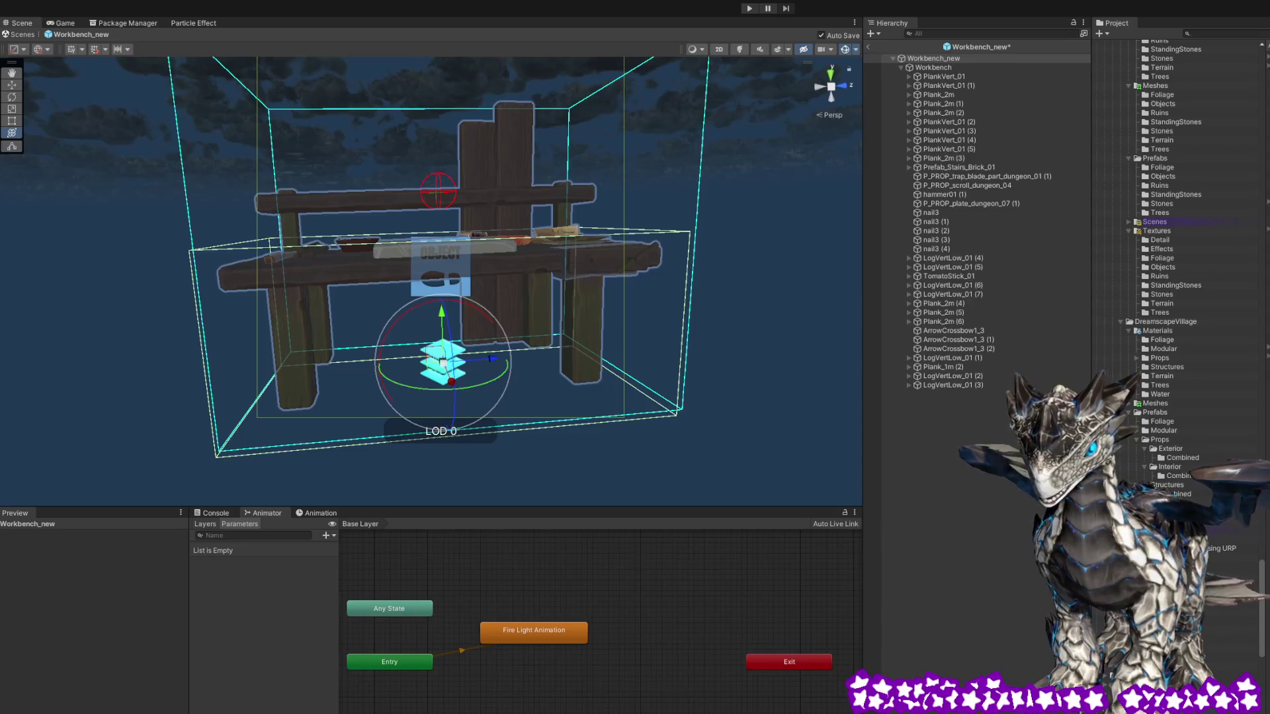
{"action": "mouse_move", "coordinate": [704, 436]}
{"action": "left_mouse_down"}
{"action": "mouse_move", "coordinate": [674, 399]}
{"action": "mouse_move", "coordinate": [428, 406]}
{"action": "mouse_move", "coordinate": [689, 454]}
{"action": "mouse_move", "coordinate": [765, 445]}
{"action": "mouse_move", "coordinate": [465, 446]}
{"action": "mouse_move", "coordinate": [601, 425]}
{"action": "mouse_move", "coordinate": [576, 425]}
{"action": "mouse_move", "coordinate": [587, 398]}
{"action": "left_mouse_up"}
{"action": "scroll", "coordinate": [582, 416], "scroll_direction": "up", "scroll_amount": 5}
{"action": "scroll", "coordinate": [589, 411], "scroll_direction": "down", "scroll_amount": 5}
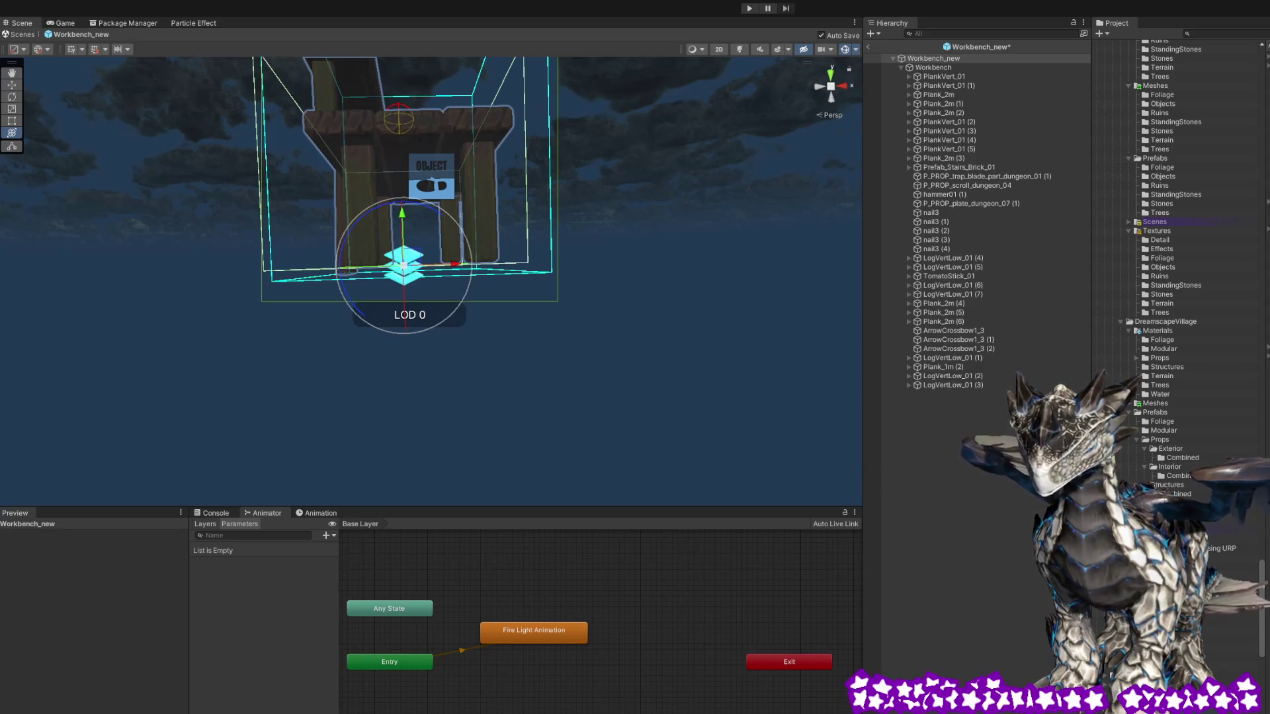
{"action": "mouse_move", "coordinate": [693, 361]}
{"action": "left_mouse_down"}
{"action": "mouse_move", "coordinate": [377, 371]}
{"action": "mouse_move", "coordinate": [402, 395]}
{"action": "left_mouse_up"}
{"action": "scroll", "coordinate": [402, 395], "scroll_direction": "down", "scroll_amount": 5}
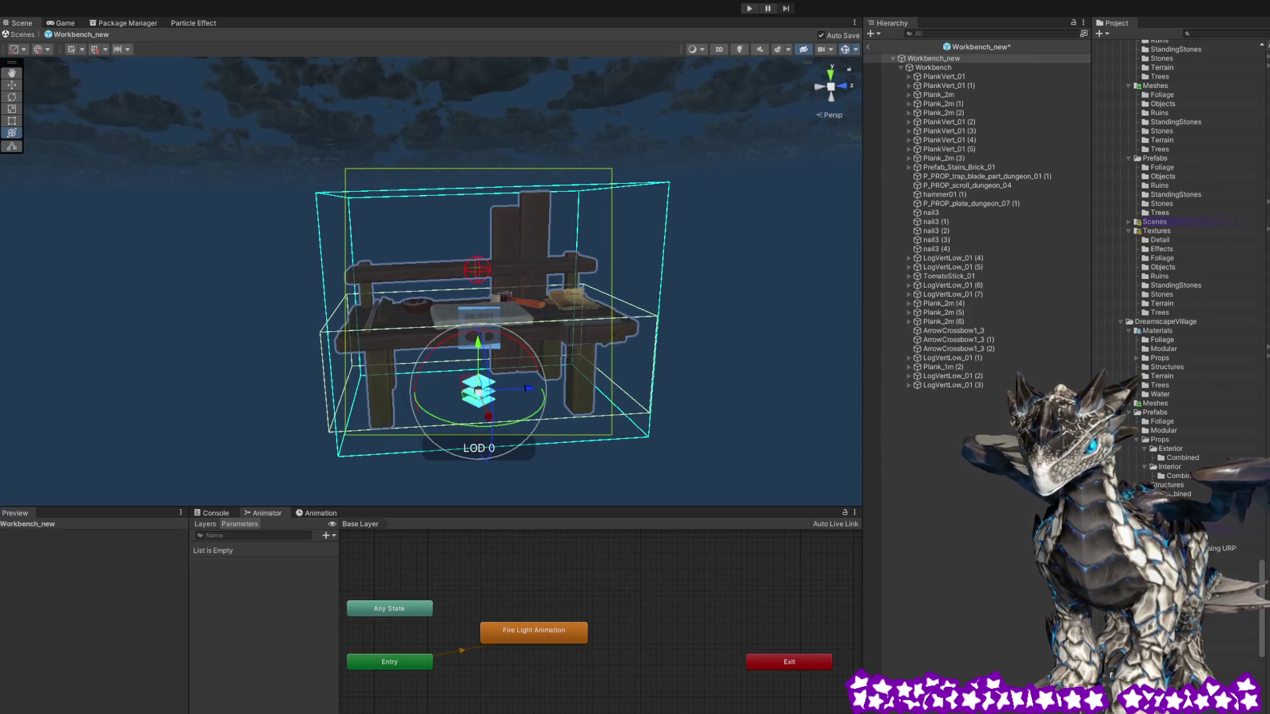
{"action": "mouse_move", "coordinate": [700, 372]}
{"action": "left_mouse_down"}
{"action": "mouse_move", "coordinate": [700, 357]}
{"action": "mouse_move", "coordinate": [703, 371]}
{"action": "mouse_move", "coordinate": [732, 363]}
{"action": "mouse_move", "coordinate": [708, 369]}
{"action": "mouse_move", "coordinate": [750, 383]}
{"action": "left_mouse_up"}
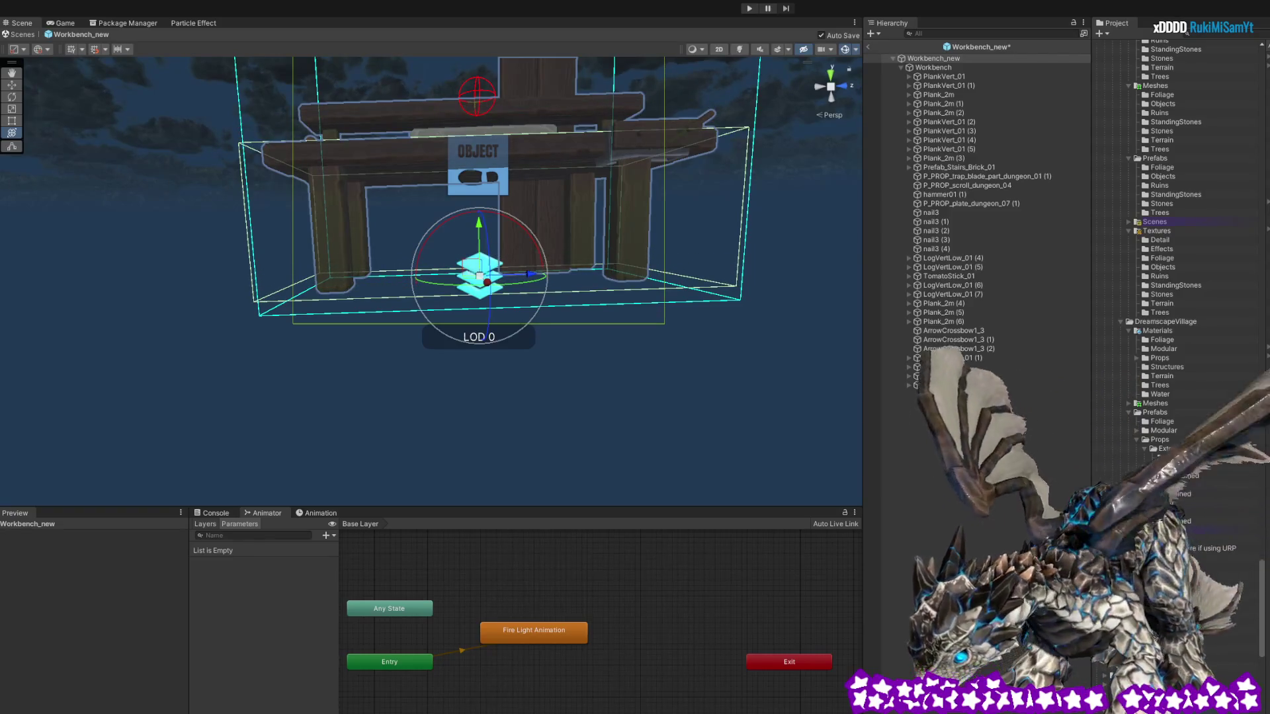
{"action": "left_click_drag", "start_coordinate": [580, 346], "coordinate": [562, 339]}
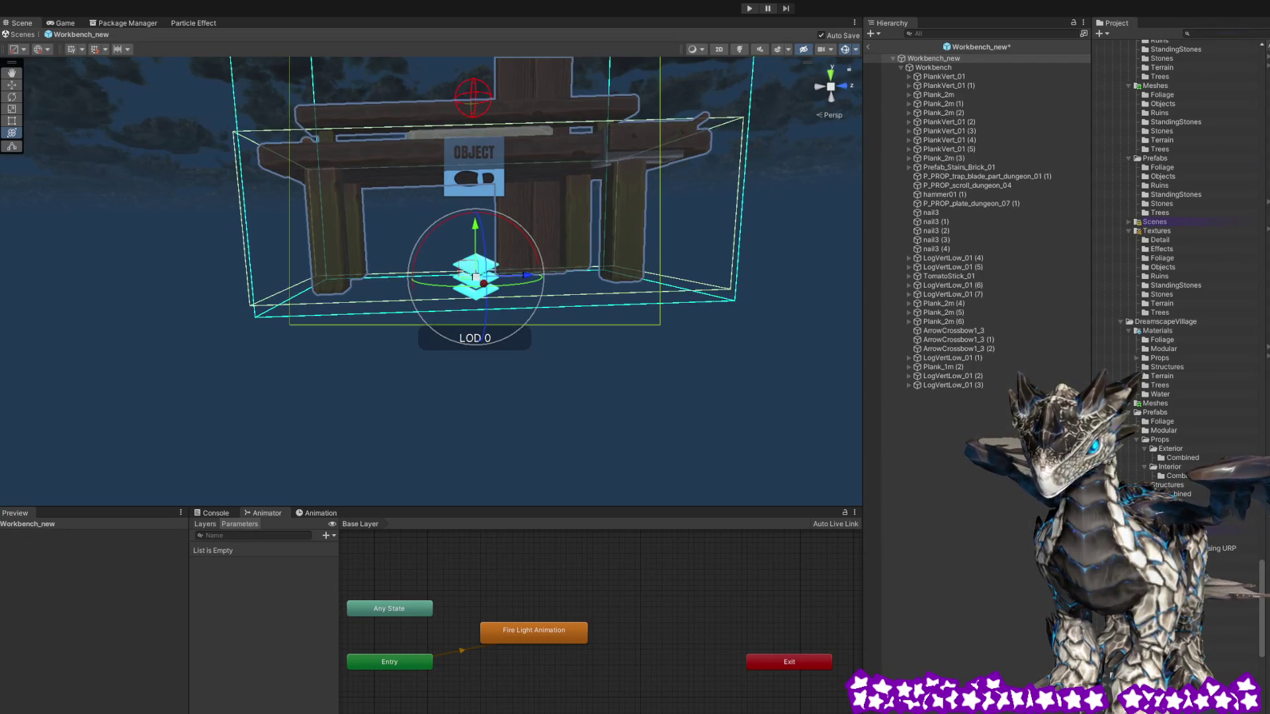
{"action": "mouse_move", "coordinate": [585, 424]}
{"action": "left_mouse_down"}
{"action": "mouse_move", "coordinate": [544, 425]}
{"action": "mouse_move", "coordinate": [720, 417]}
{"action": "mouse_move", "coordinate": [604, 459]}
{"action": "mouse_move", "coordinate": [529, 463]}
{"action": "mouse_move", "coordinate": [298, 407]}
{"action": "mouse_move", "coordinate": [862, 430]}
{"action": "mouse_move", "coordinate": [297, 423]}
{"action": "mouse_move", "coordinate": [595, 418]}
{"action": "left_mouse_up"}
{"action": "key", "text": "ctrl+s"}
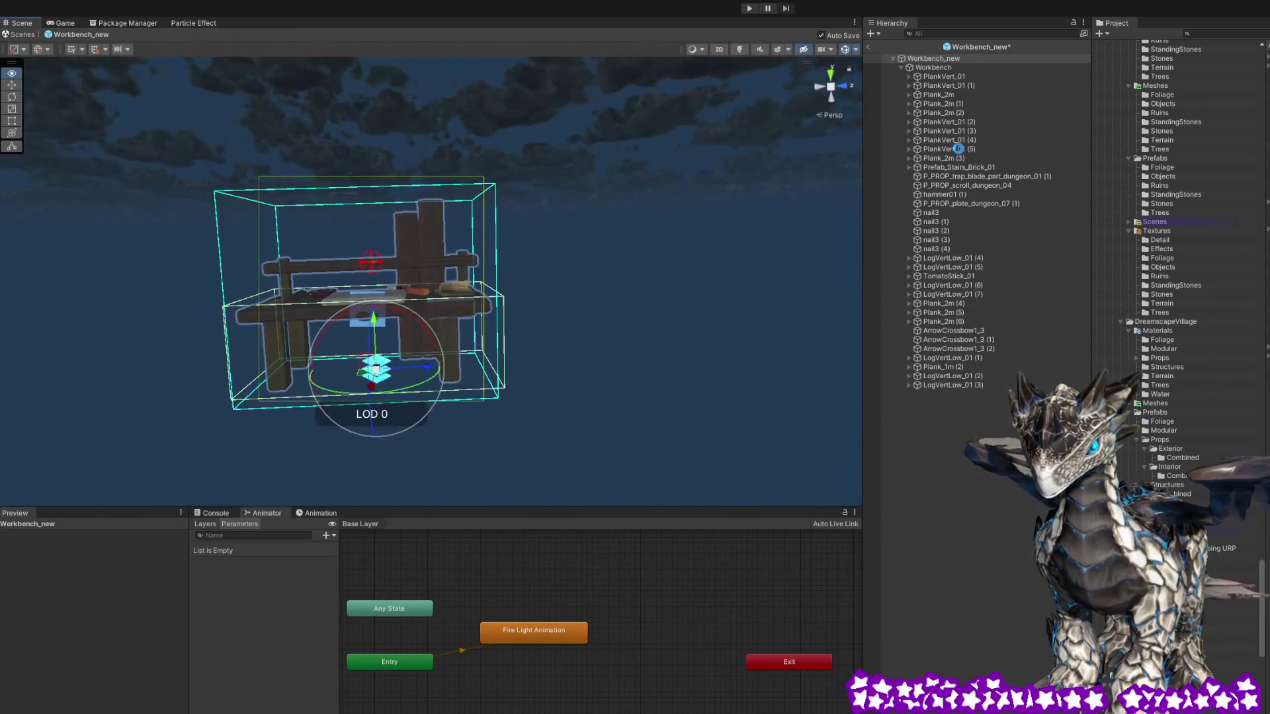
Exit Prefab Mode and select the workbench and oven together to check their placement
{"action": "left_click", "coordinate": [869, 47]}
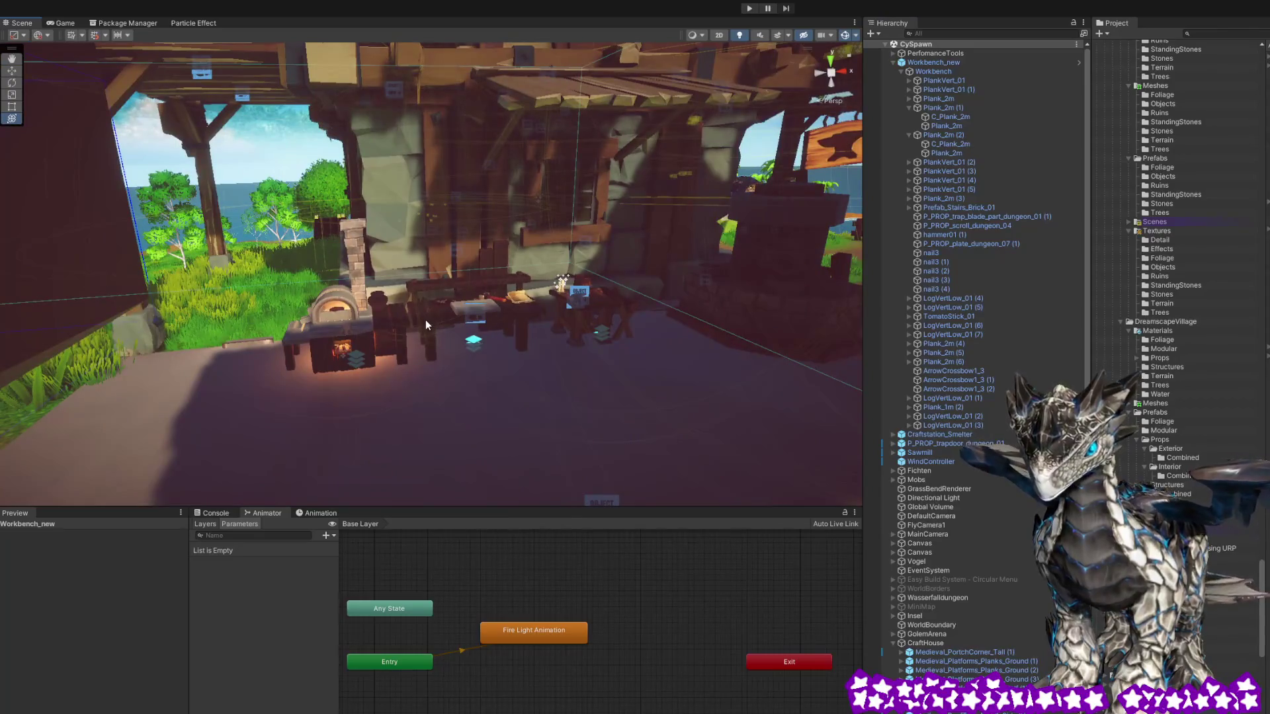
{"action": "left_click", "coordinate": [426, 319]}
{"action": "mouse_move", "coordinate": [426, 319]}
{"action": "left_mouse_down"}
{"action": "mouse_move", "coordinate": [537, 273]}
{"action": "mouse_move", "coordinate": [348, 393]}
{"action": "left_mouse_up"}
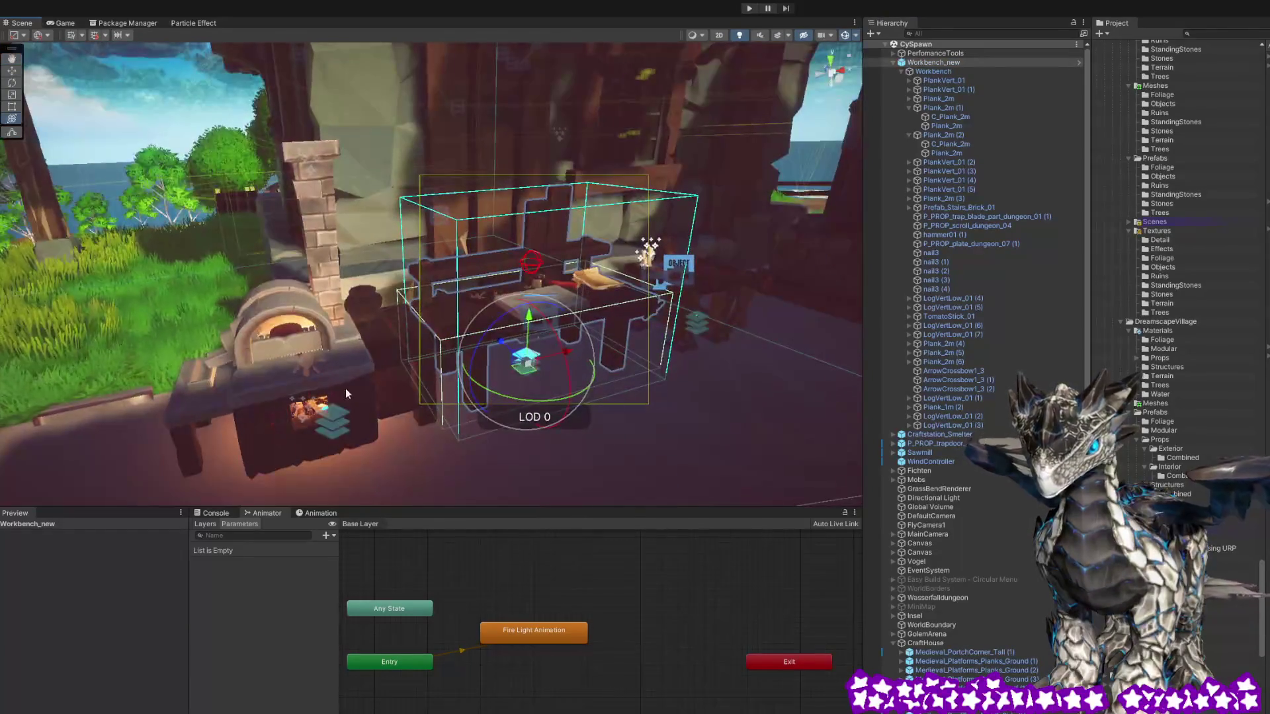
{"action": "left_click", "coordinate": [332, 365]}
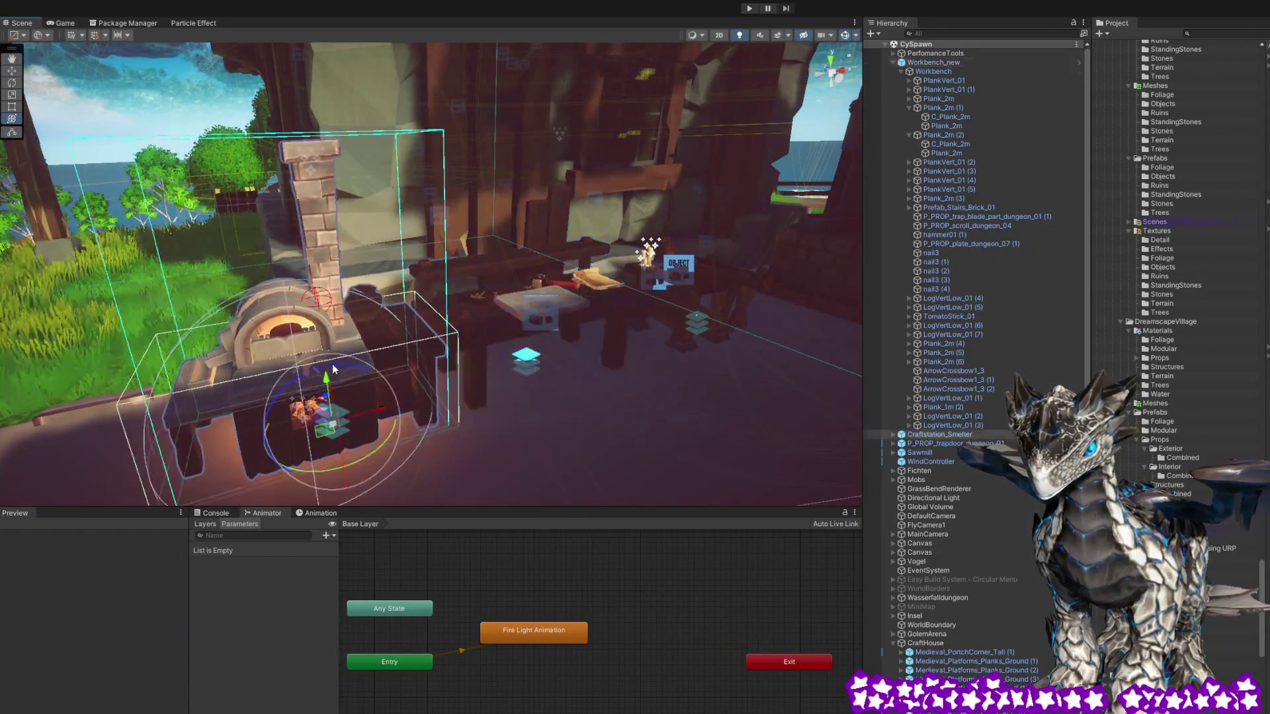
{"action": "left_click", "coordinate": [519, 330], "text": "shift"}
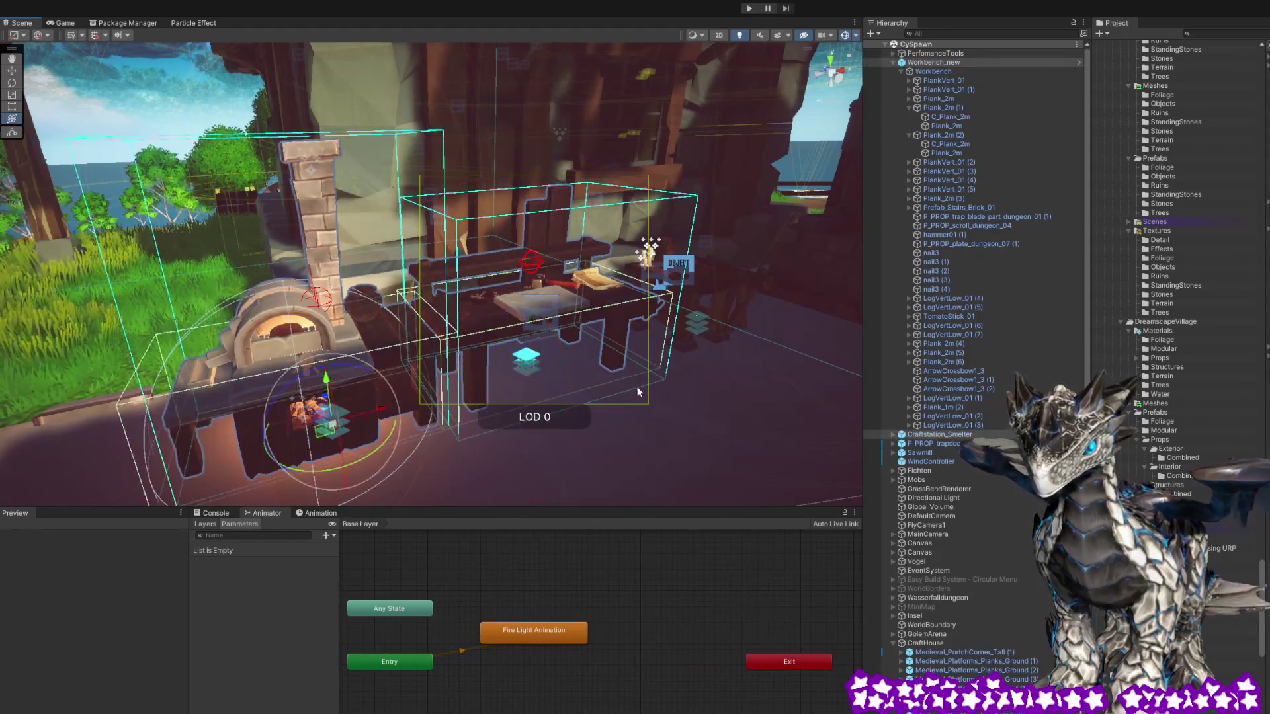
{"action": "mouse_move", "coordinate": [664, 374]}
{"action": "left_mouse_down"}
{"action": "mouse_move", "coordinate": [615, 350]}
{"action": "mouse_move", "coordinate": [644, 311]}
{"action": "mouse_move", "coordinate": [622, 319]}
{"action": "left_mouse_up"}
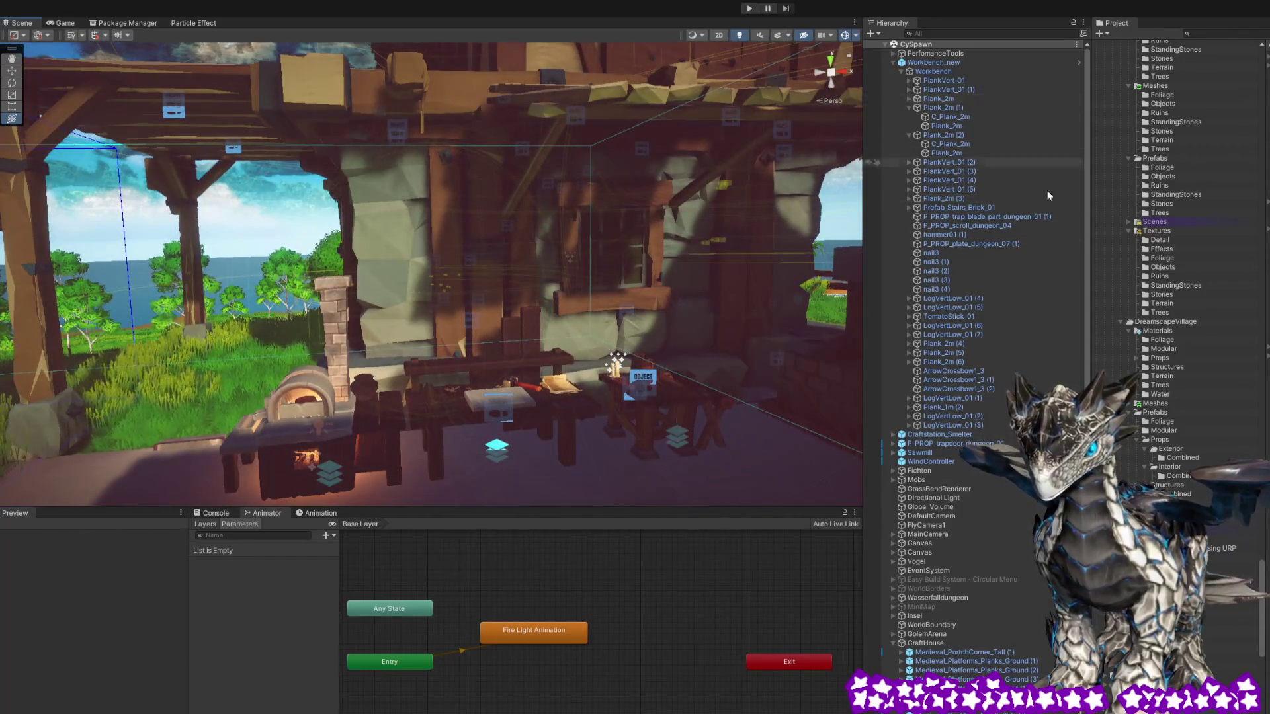
{"action": "scroll", "coordinate": [1189, 412], "scroll_direction": "down", "scroll_amount": 10}
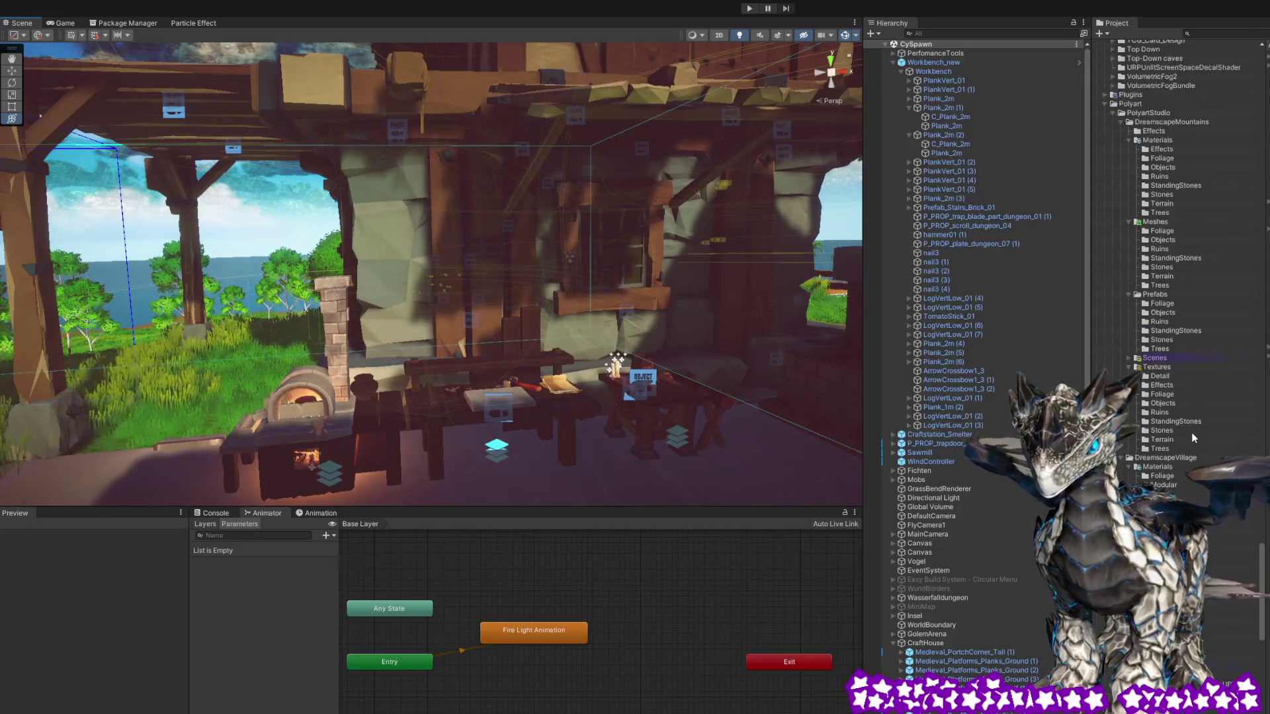
{"action": "scroll", "coordinate": [1192, 432], "scroll_direction": "up", "scroll_amount": 10}
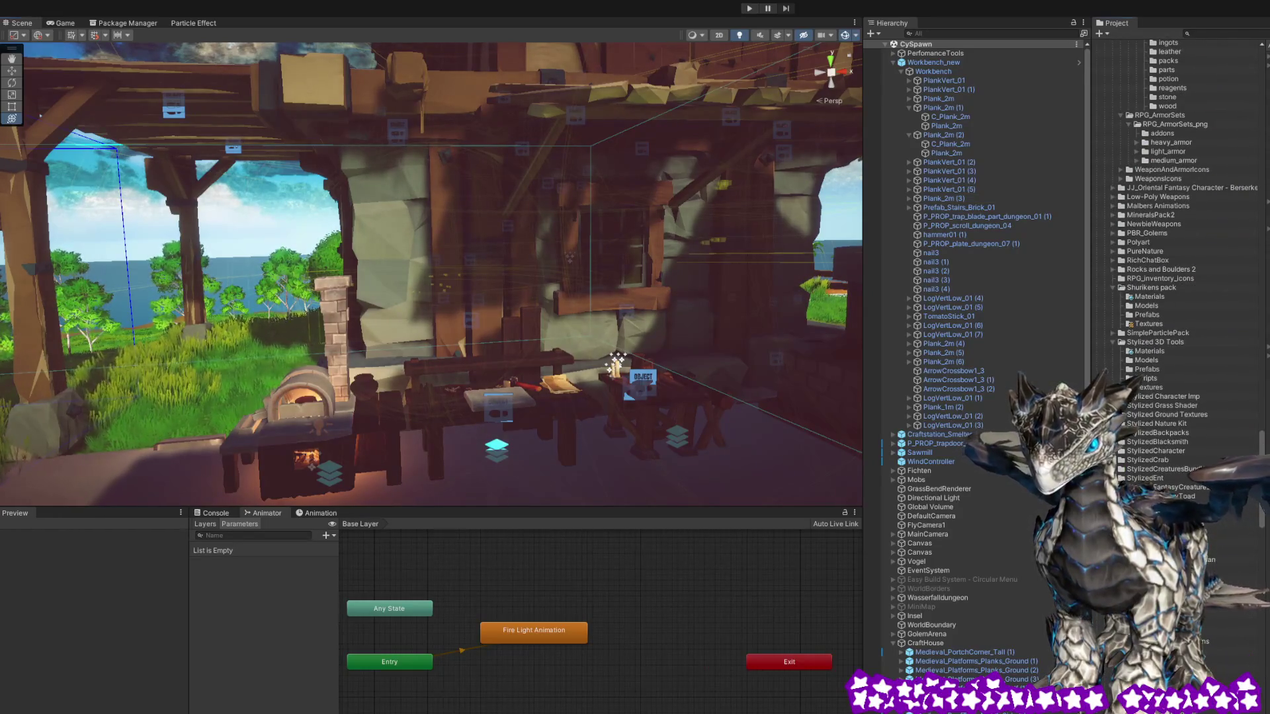
{"action": "scroll", "coordinate": [1258, 173], "scroll_direction": "up", "scroll_amount": 5}
{"action": "scroll", "coordinate": [1183, 331], "scroll_direction": "down", "scroll_amount": 10}
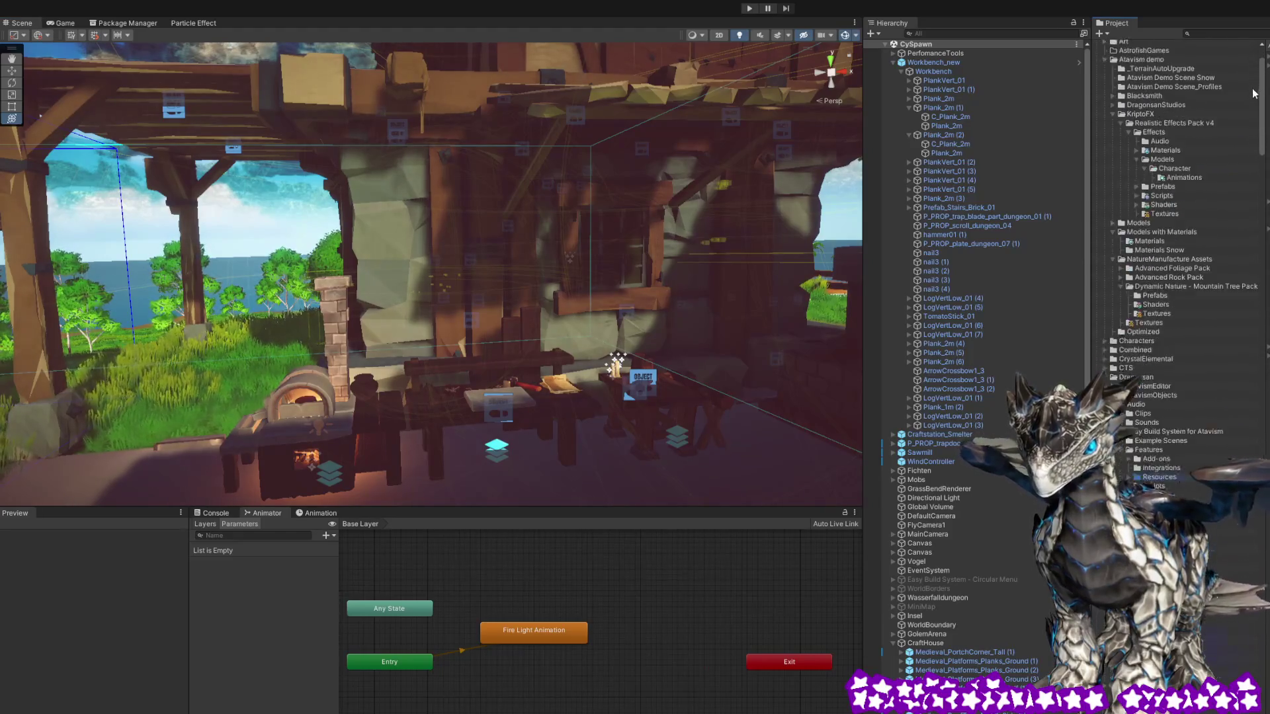
{"action": "scroll", "coordinate": [1174, 431], "scroll_direction": "down", "scroll_amount": 8}
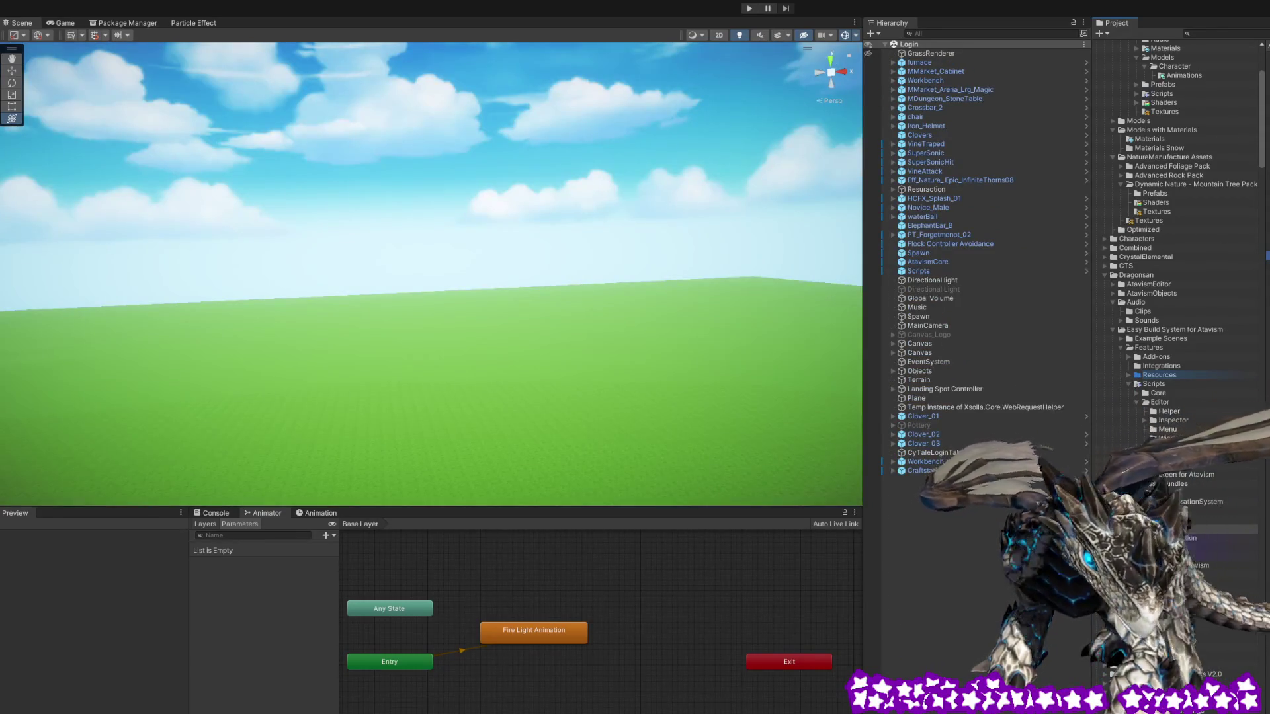
Start Play mode, log in and enter the world with the chosen character
{"action": "left_click", "coordinate": [749, 9]}
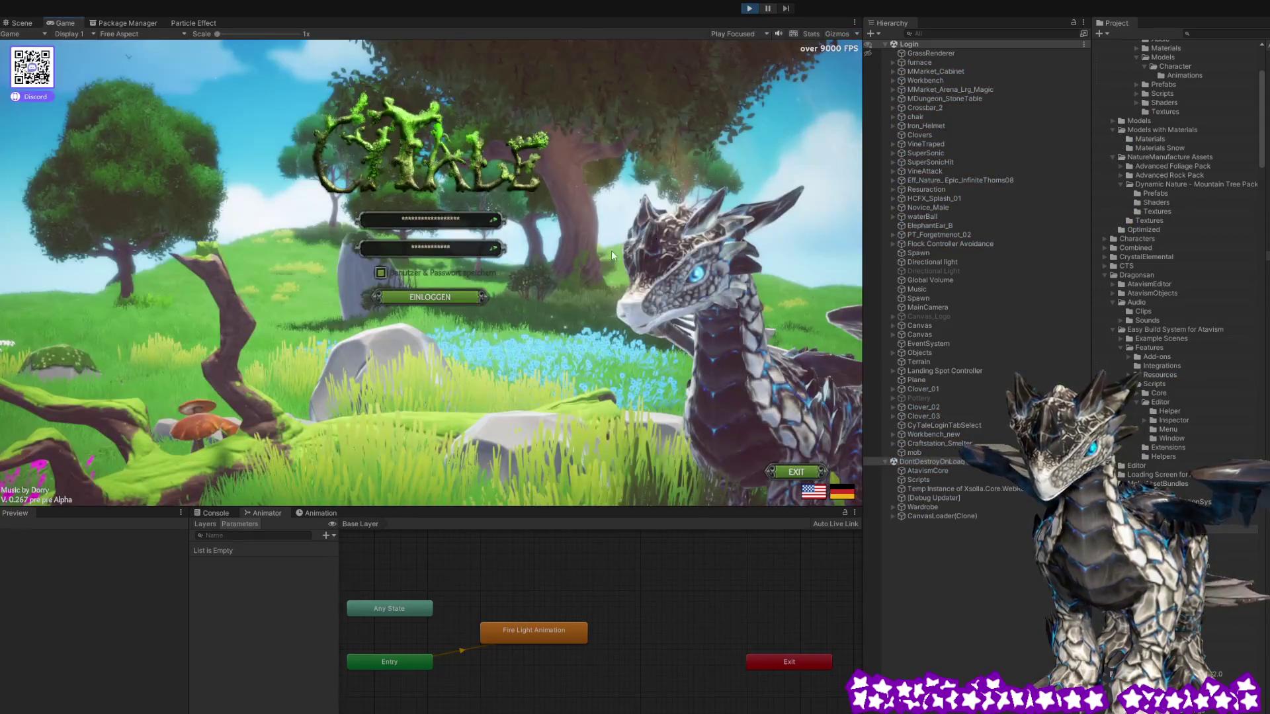
{"action": "left_click", "coordinate": [427, 303]}
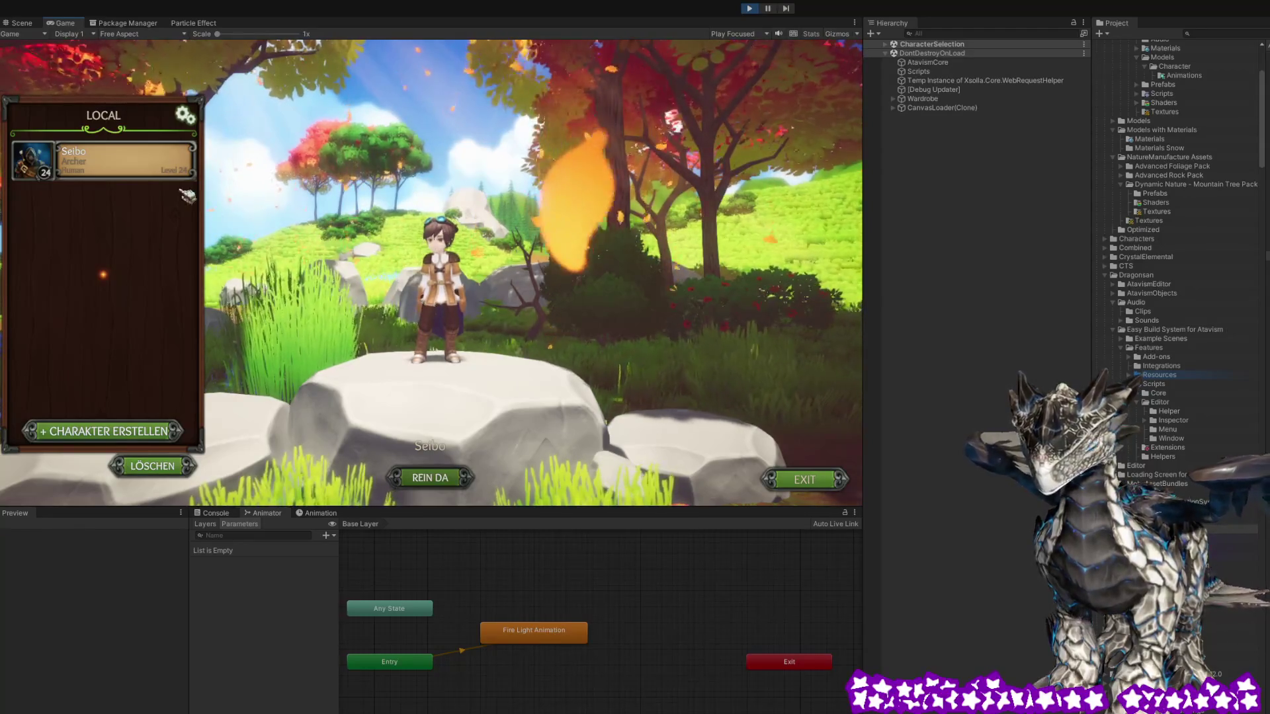
{"action": "left_click", "coordinate": [449, 484]}
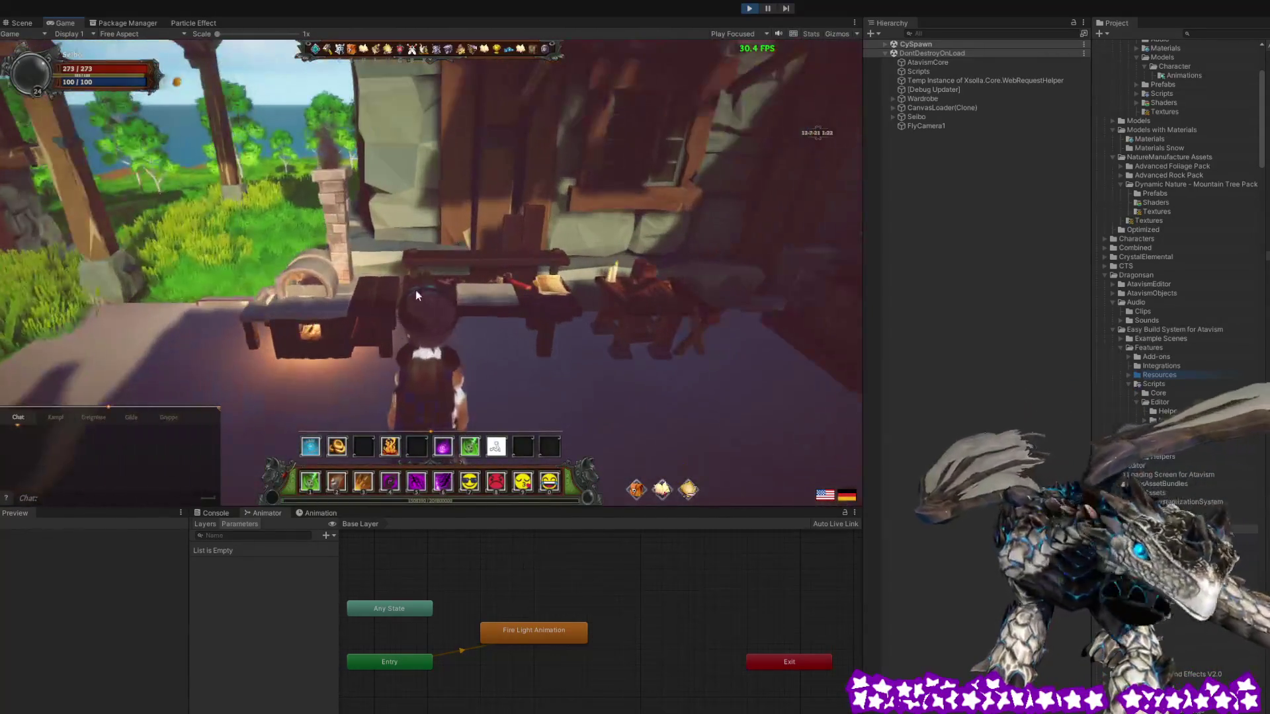
Open and close the workbench's HERSTELLEN crafting window three times, then return to the Scene view
{"action": "left_click", "coordinate": [494, 293]}
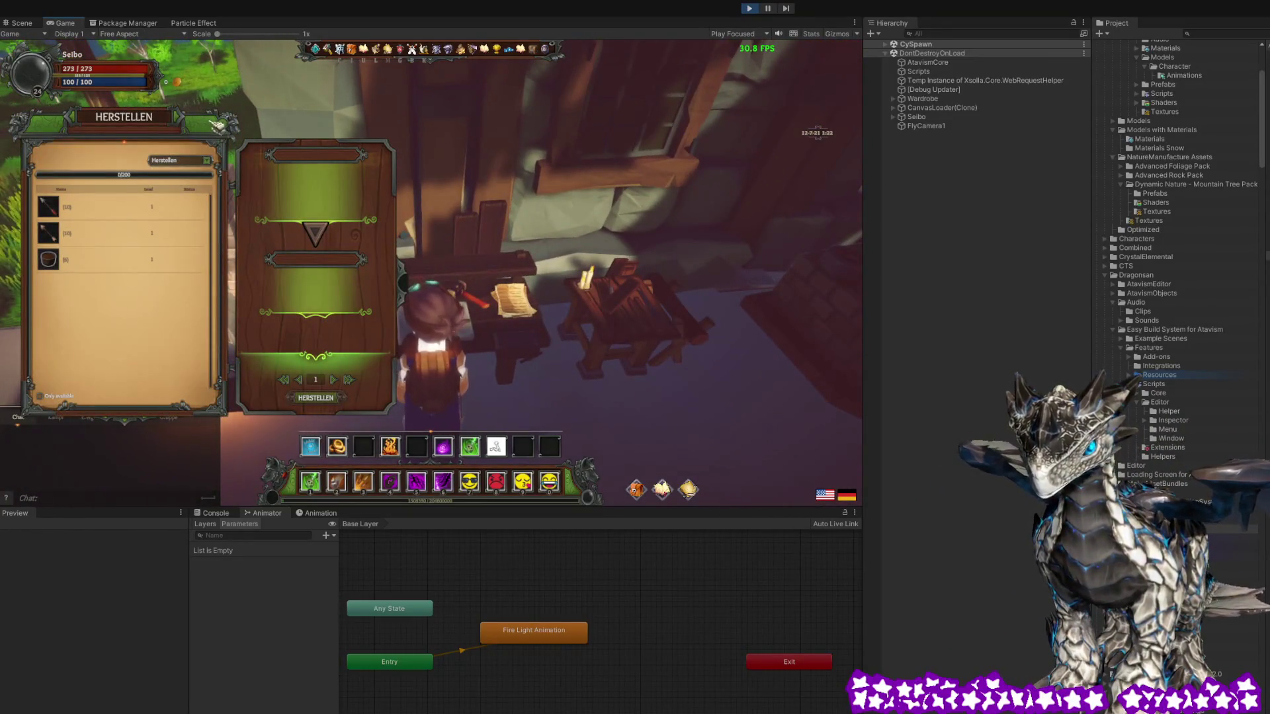
{"action": "key", "text": "Escape"}
{"action": "left_click", "coordinate": [419, 320]}
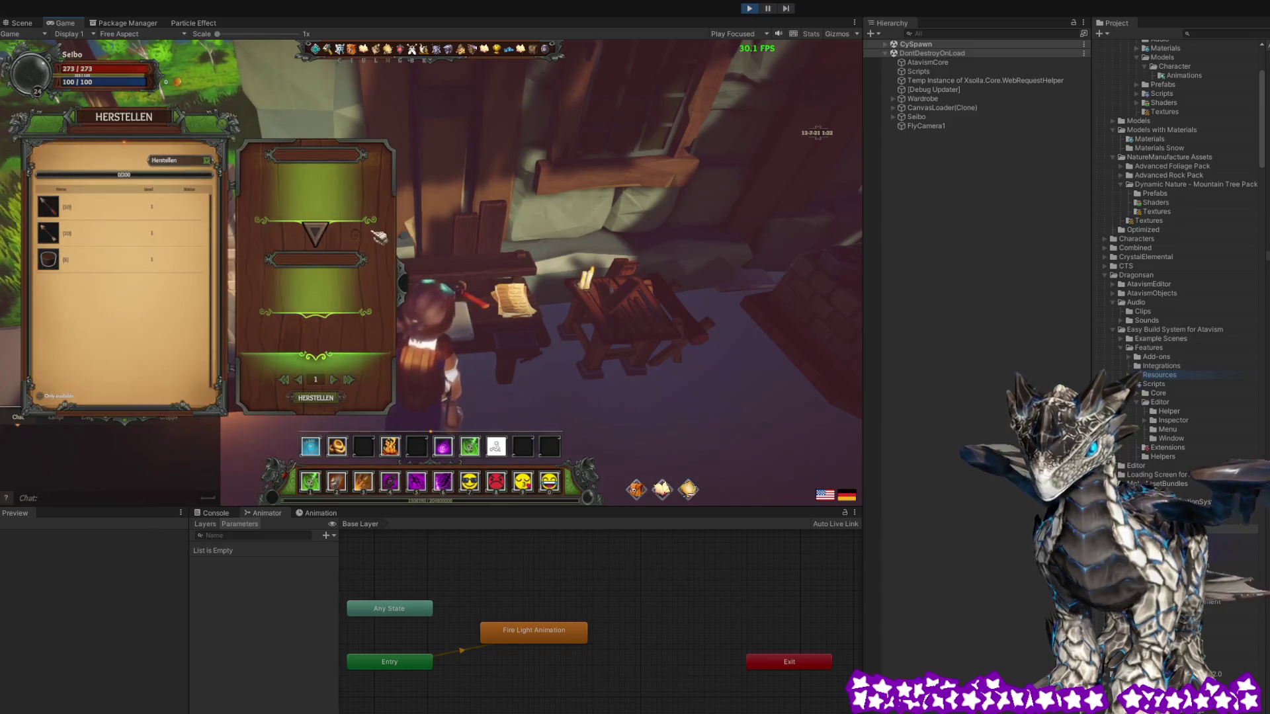
{"action": "key", "text": "Escape"}
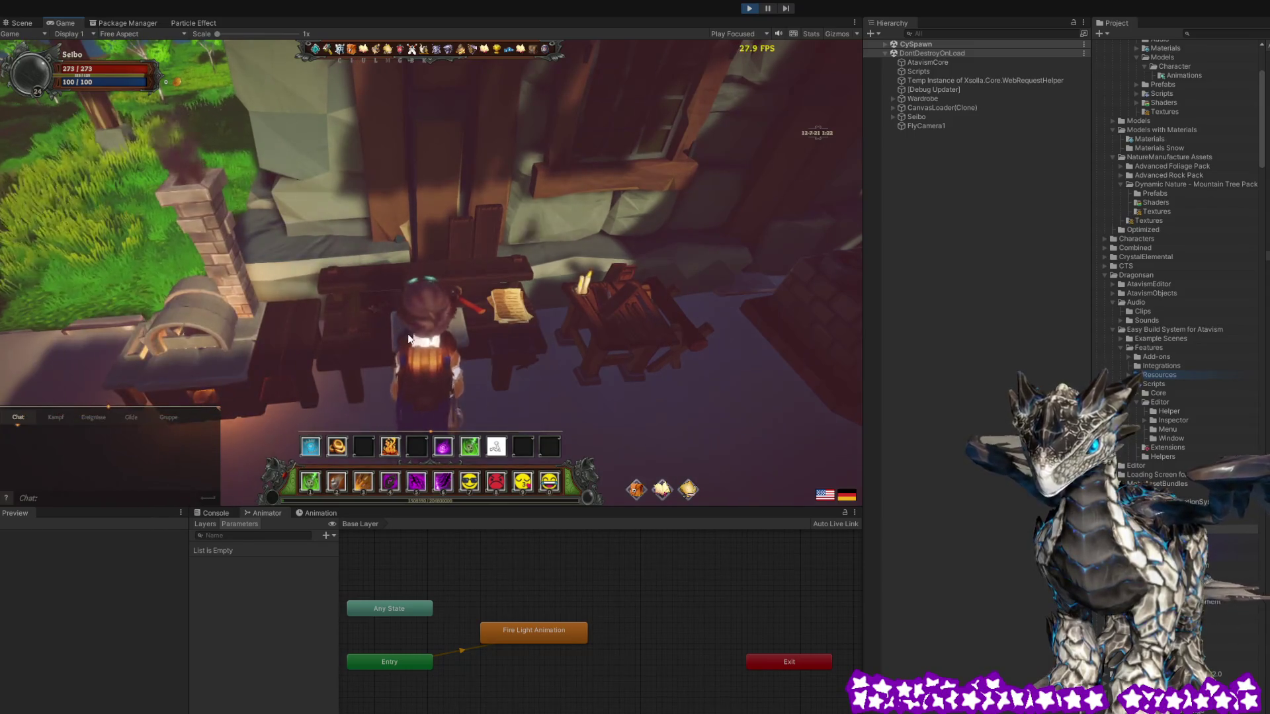
{"action": "left_click_drag", "start_coordinate": [552, 393], "coordinate": [549, 398]}
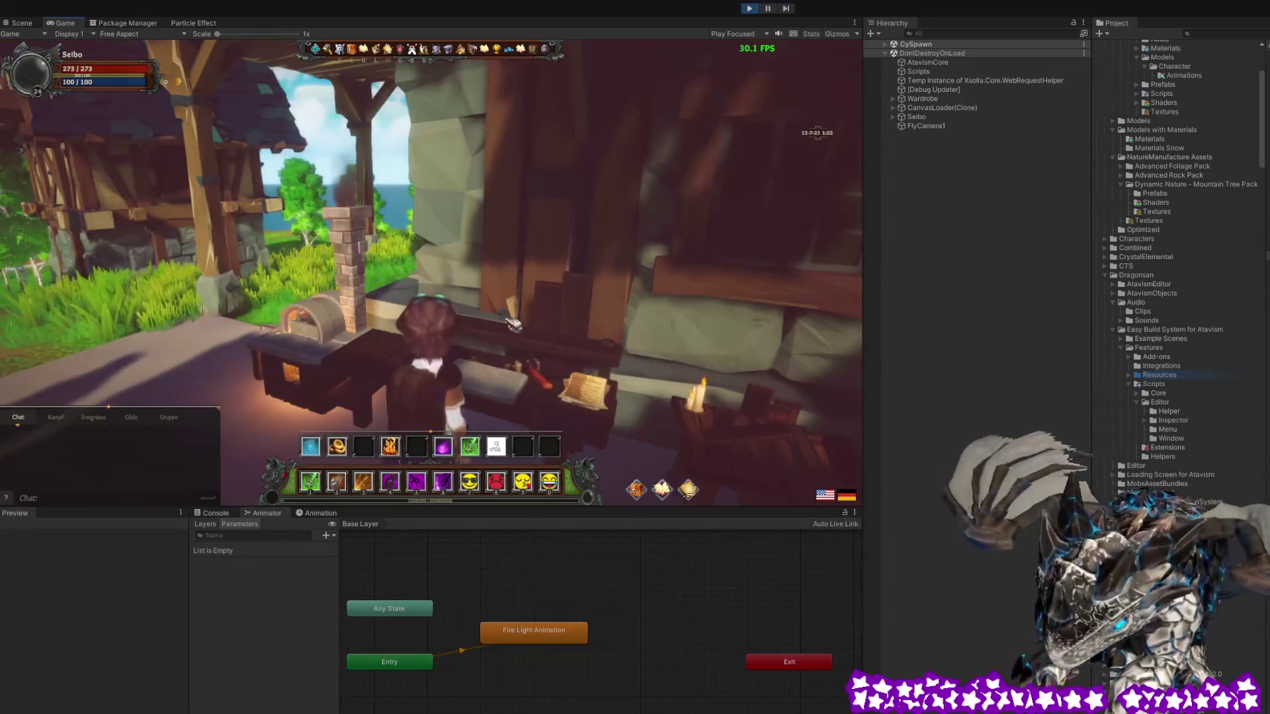
{"action": "left_click", "coordinate": [529, 387]}
{"action": "left_click", "coordinate": [236, 133]}
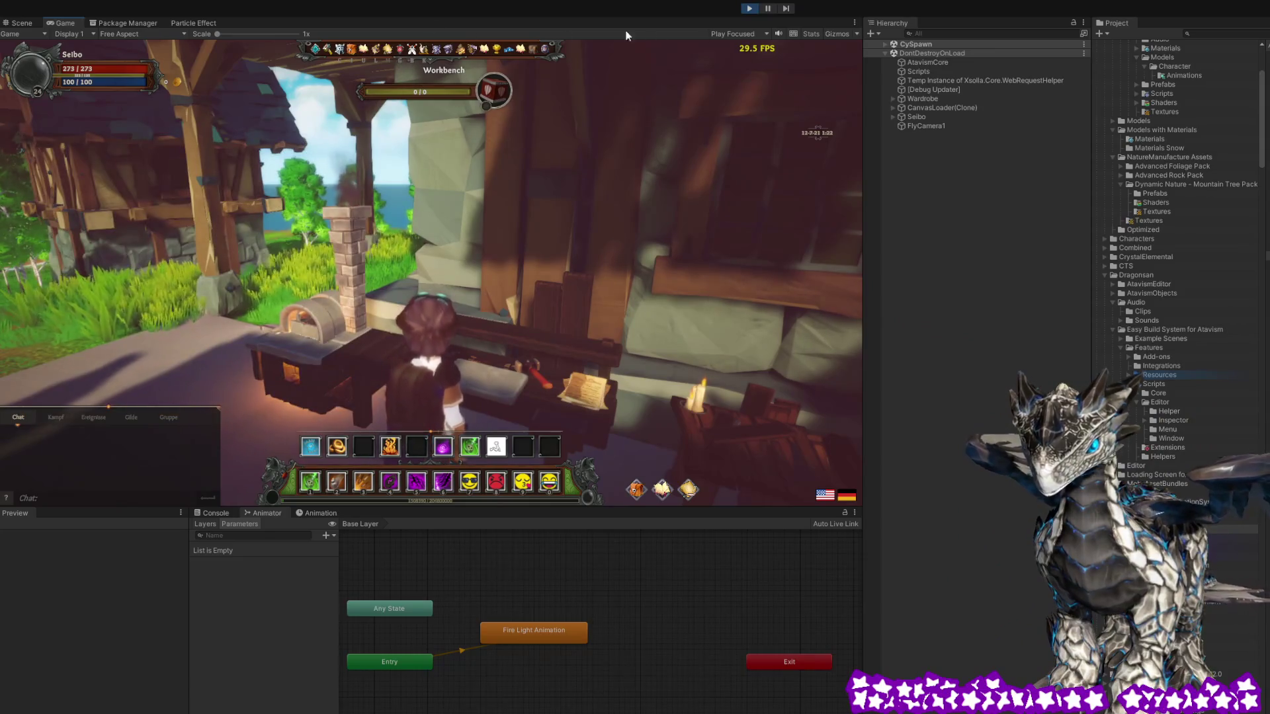
{"action": "left_click", "coordinate": [19, 23]}
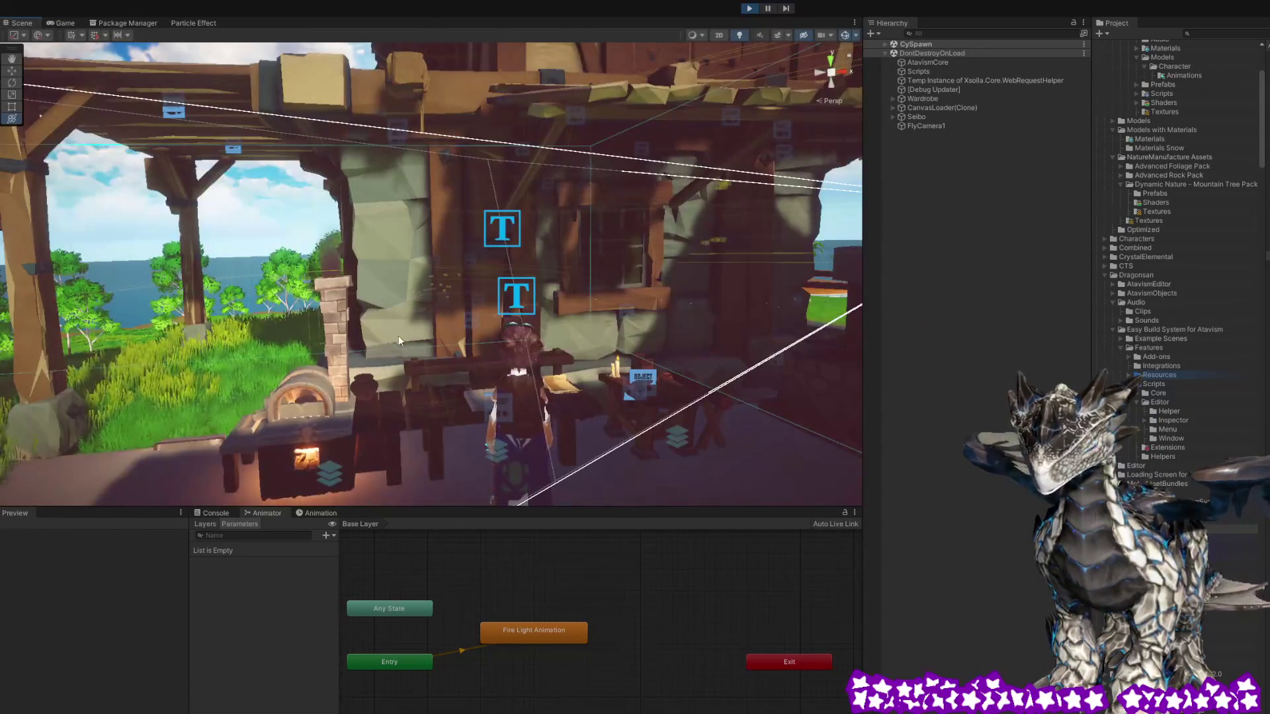
Click through the overlapping workbench parts and frame the workbench in the Scene view
{"action": "left_click", "coordinate": [437, 402]}
{"action": "left_click", "coordinate": [440, 401]}
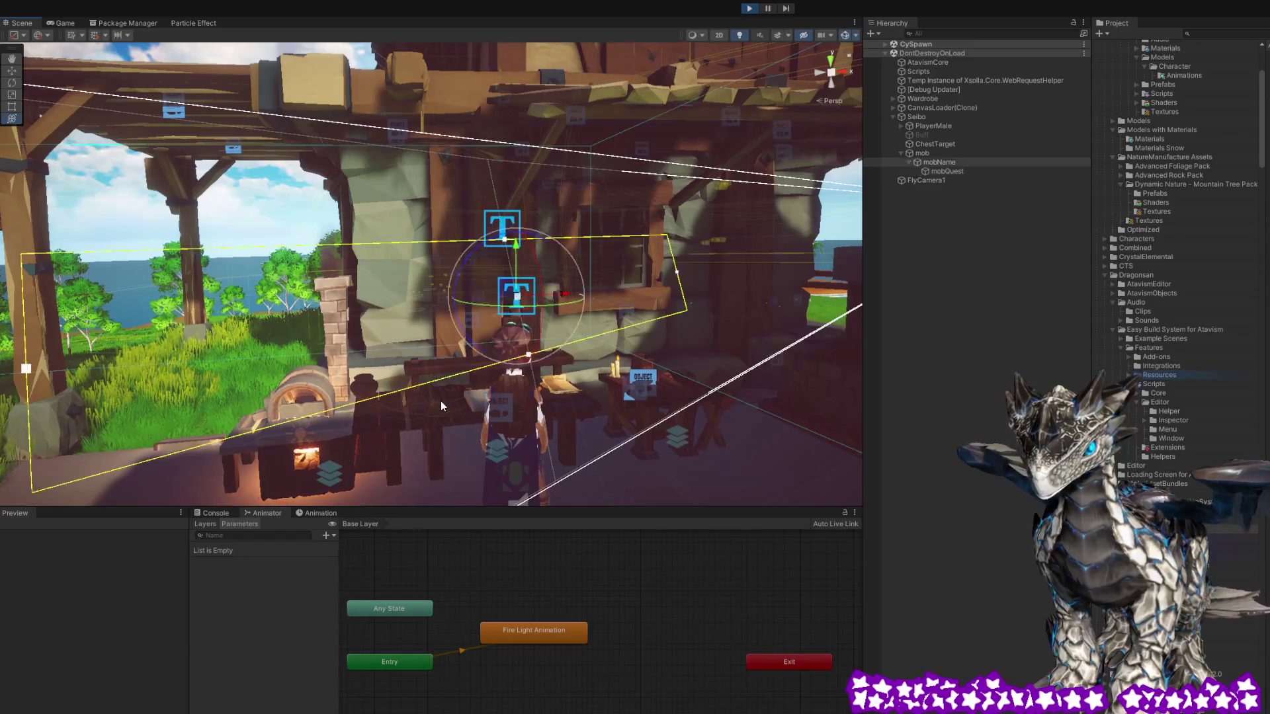
{"action": "left_click", "coordinate": [441, 402]}
{"action": "left_click", "coordinate": [444, 406]}
{"action": "left_click_drag", "start_coordinate": [444, 406], "coordinate": [521, 437]}
{"action": "key", "text": "f"}
Select Workbench_new in the Hierarchy, adjust the view, and return to the running game
{"action": "left_click", "coordinate": [946, 62]}
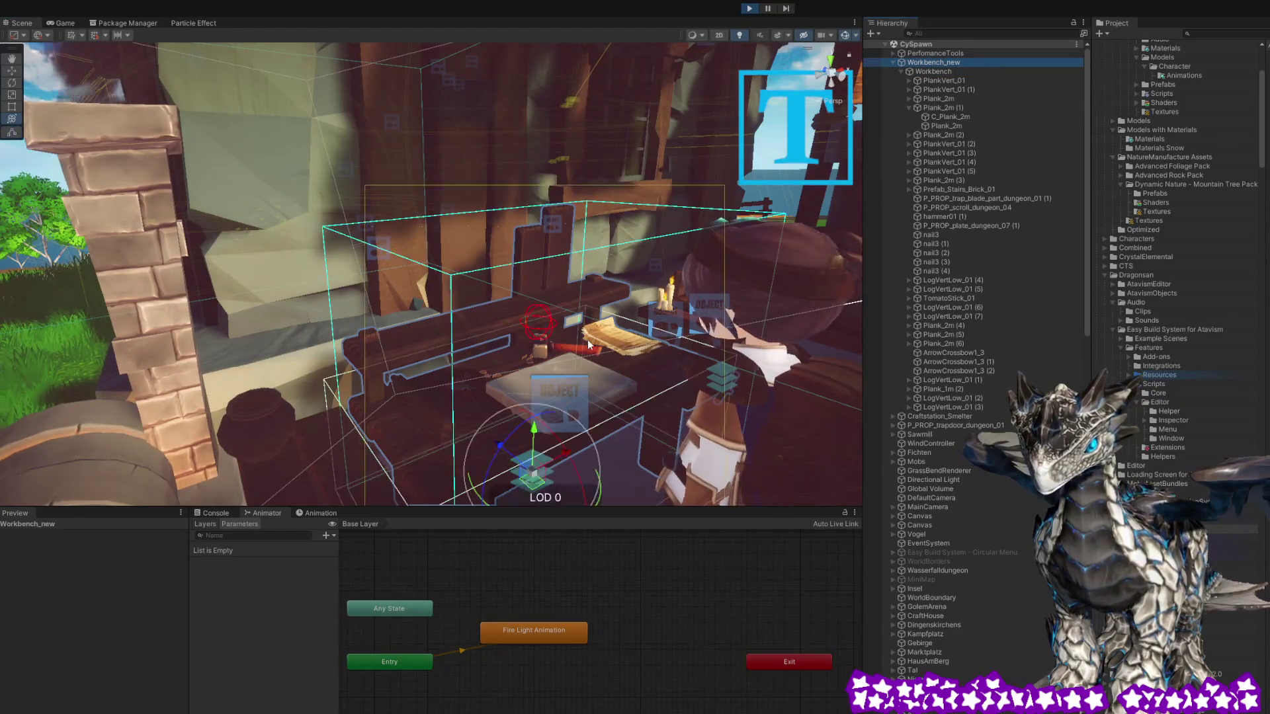
{"action": "left_click_drag", "start_coordinate": [540, 320], "coordinate": [492, 311]}
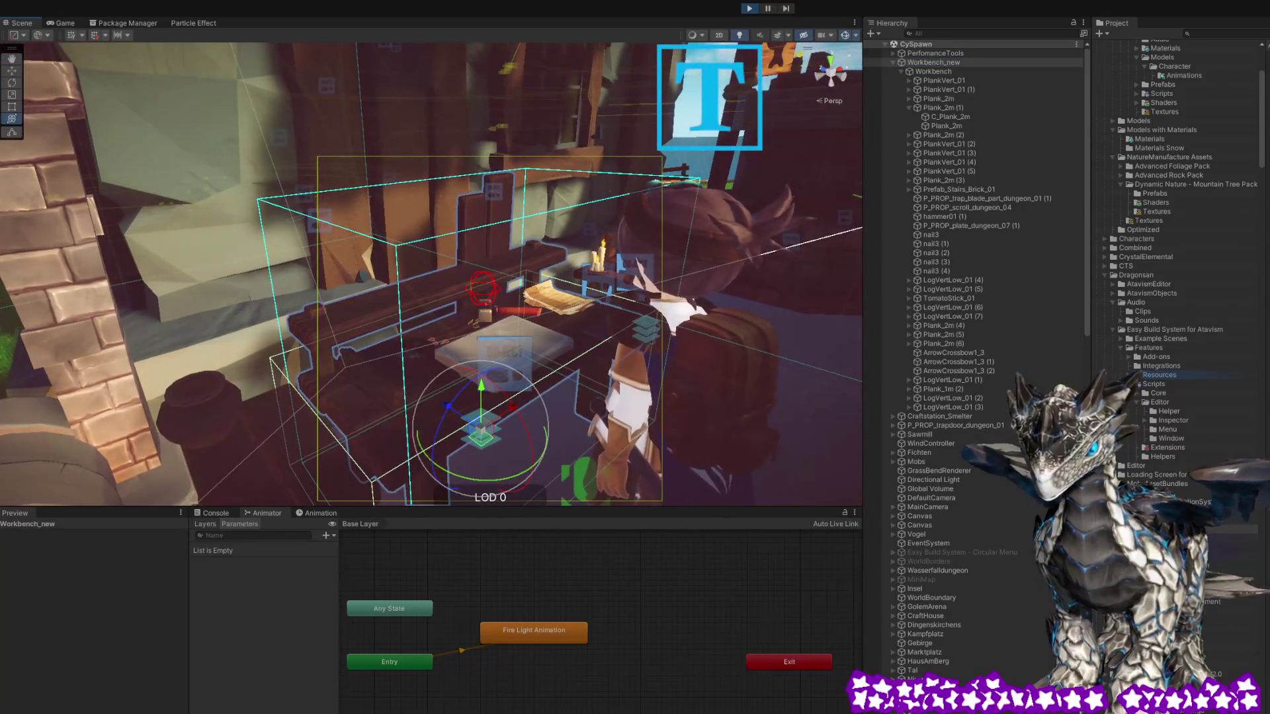
{"action": "scroll", "coordinate": [1177, 264], "scroll_direction": "down", "scroll_amount": 10}
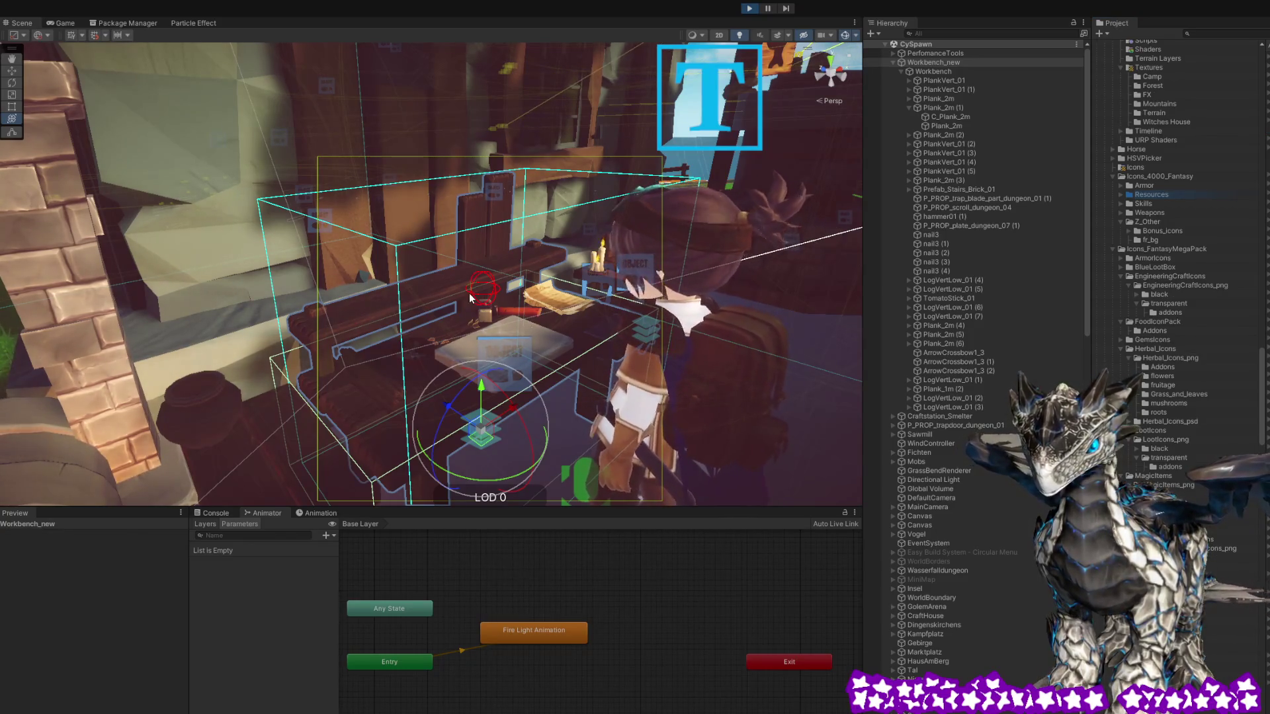
{"action": "key", "text": "ctrl+2"}
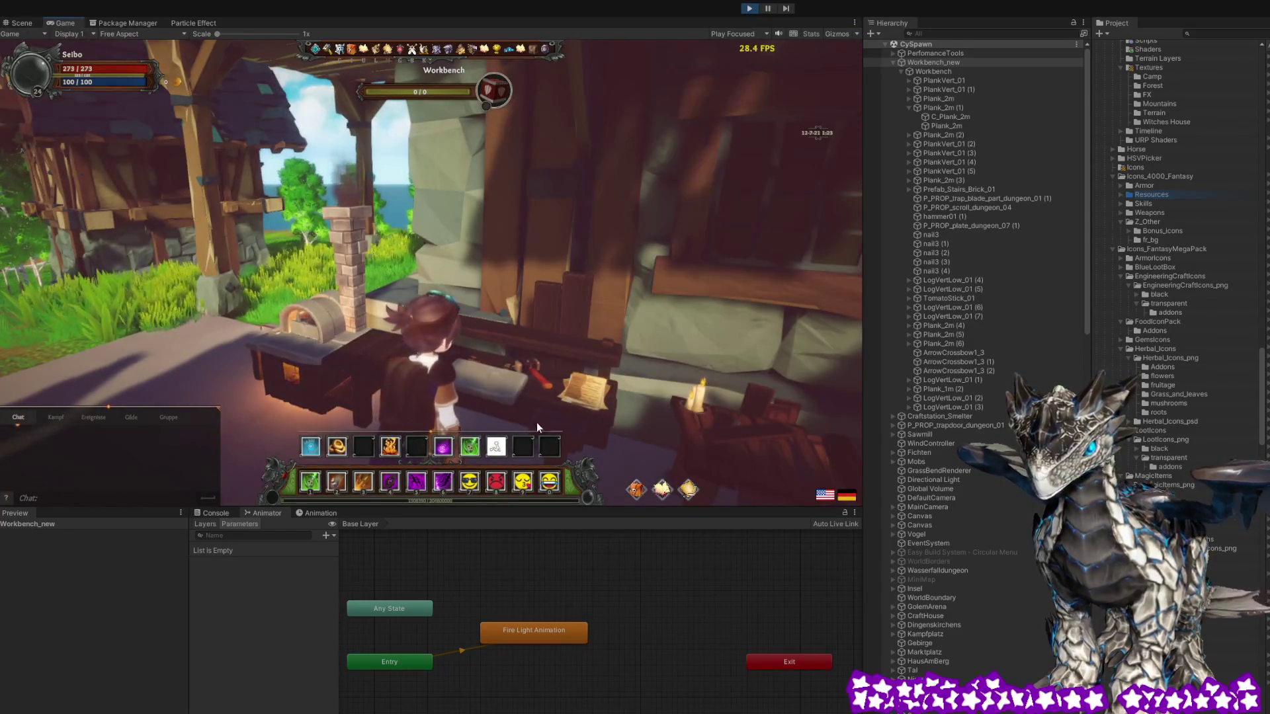
Open the workbench's crafting window with E, close it, then reopen it
{"action": "key", "text": "e"}
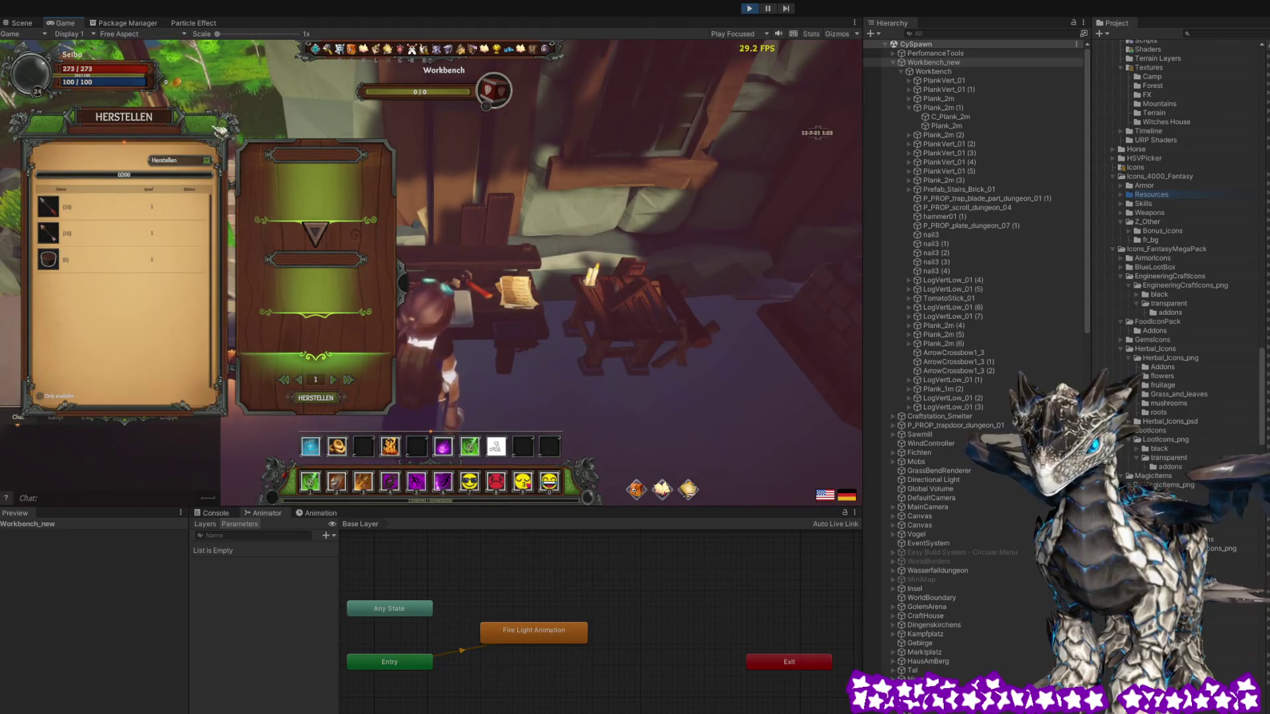
{"action": "left_click", "coordinate": [217, 129]}
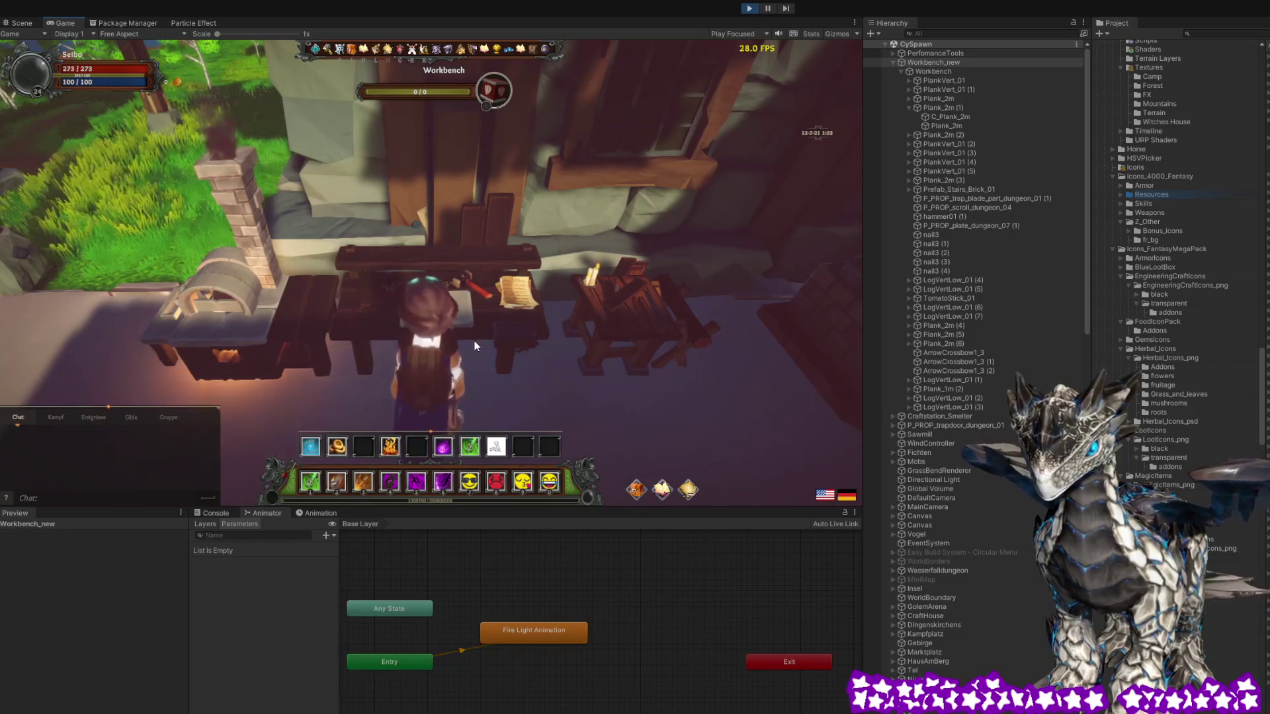
{"action": "left_click", "coordinate": [530, 357]}
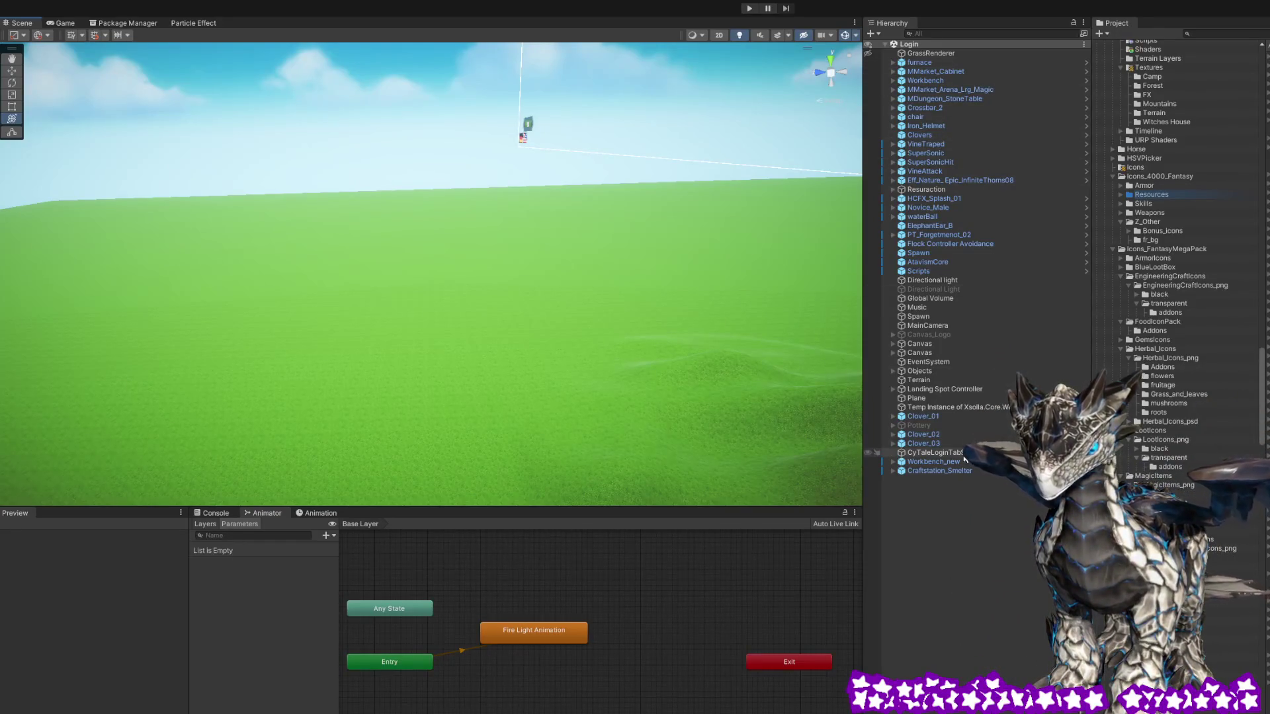
{"action": "key", "text": "f"}
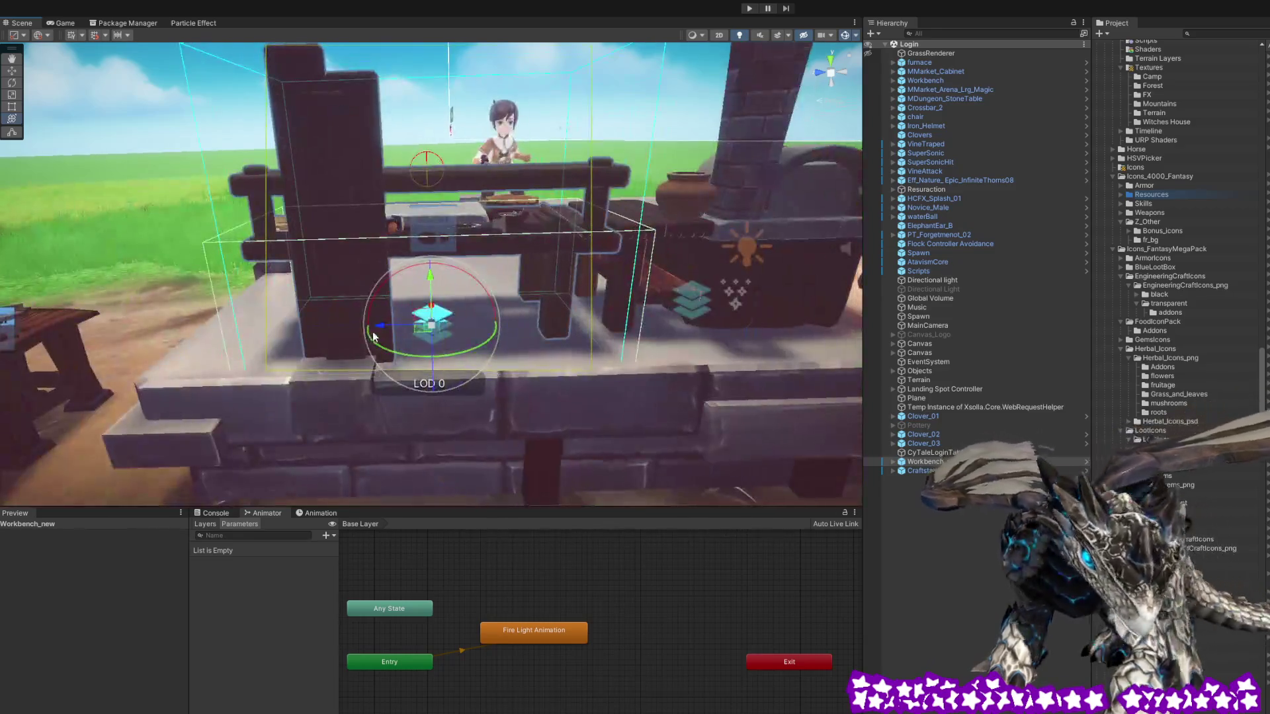
{"action": "mouse_move", "coordinate": [373, 337]}
{"action": "left_mouse_down"}
{"action": "mouse_move", "coordinate": [520, 326]}
{"action": "mouse_move", "coordinate": [602, 344]}
{"action": "left_mouse_up"}
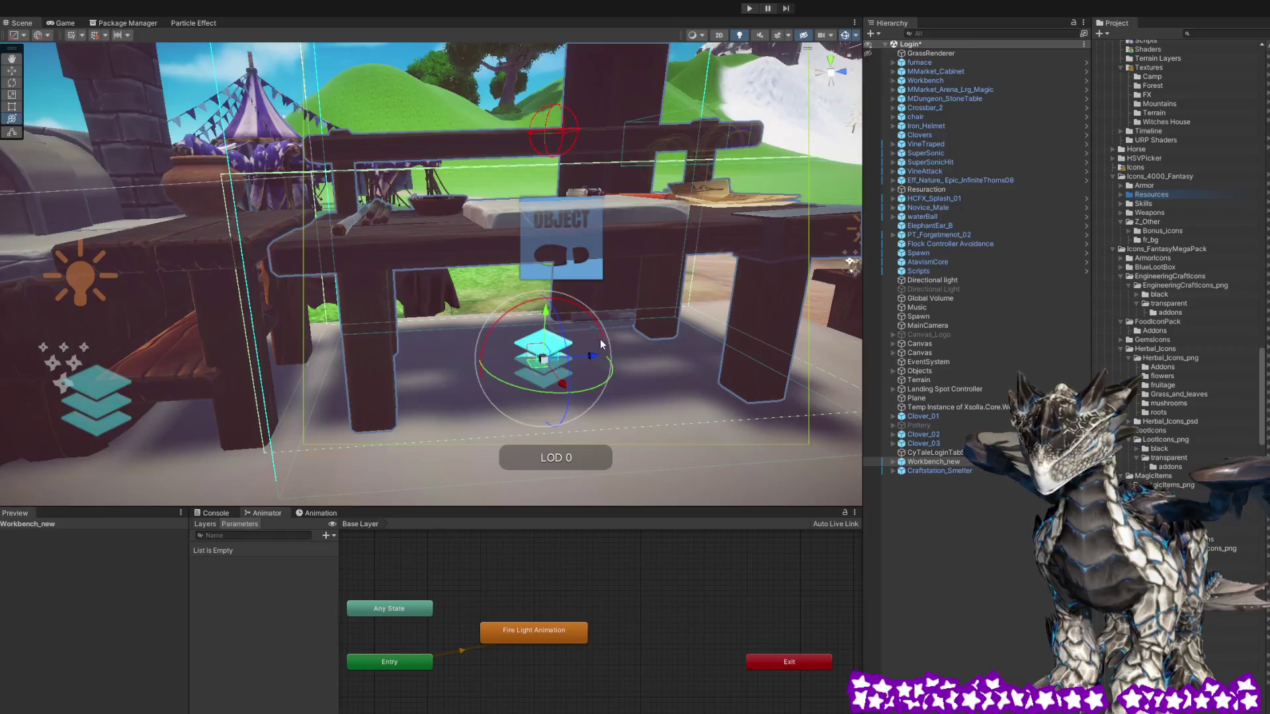
{"action": "mouse_move", "coordinate": [510, 314]}
{"action": "left_mouse_down"}
{"action": "mouse_move", "coordinate": [730, 323]}
{"action": "mouse_move", "coordinate": [652, 327]}
{"action": "mouse_move", "coordinate": [598, 311]}
{"action": "left_mouse_up"}
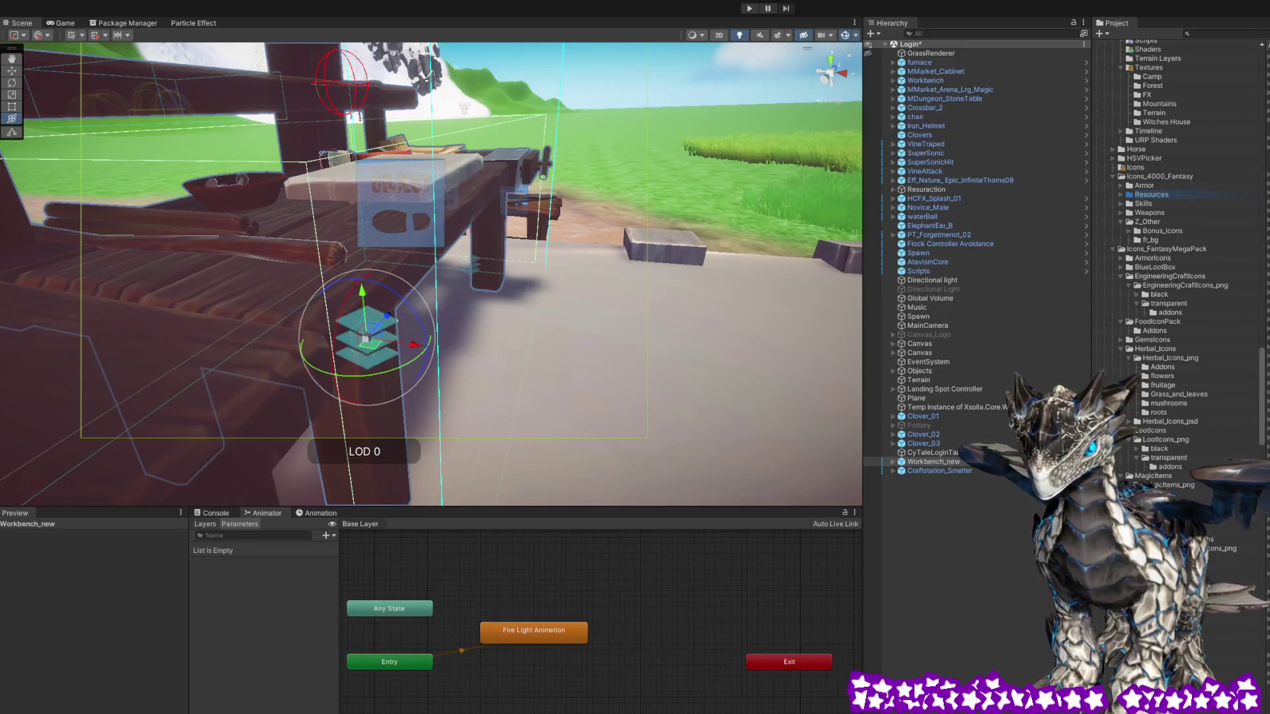
{"action": "mouse_move", "coordinate": [630, 452]}
{"action": "left_mouse_down"}
{"action": "mouse_move", "coordinate": [623, 400]}
{"action": "mouse_move", "coordinate": [680, 467]}
{"action": "mouse_move", "coordinate": [647, 457]}
{"action": "left_mouse_up"}
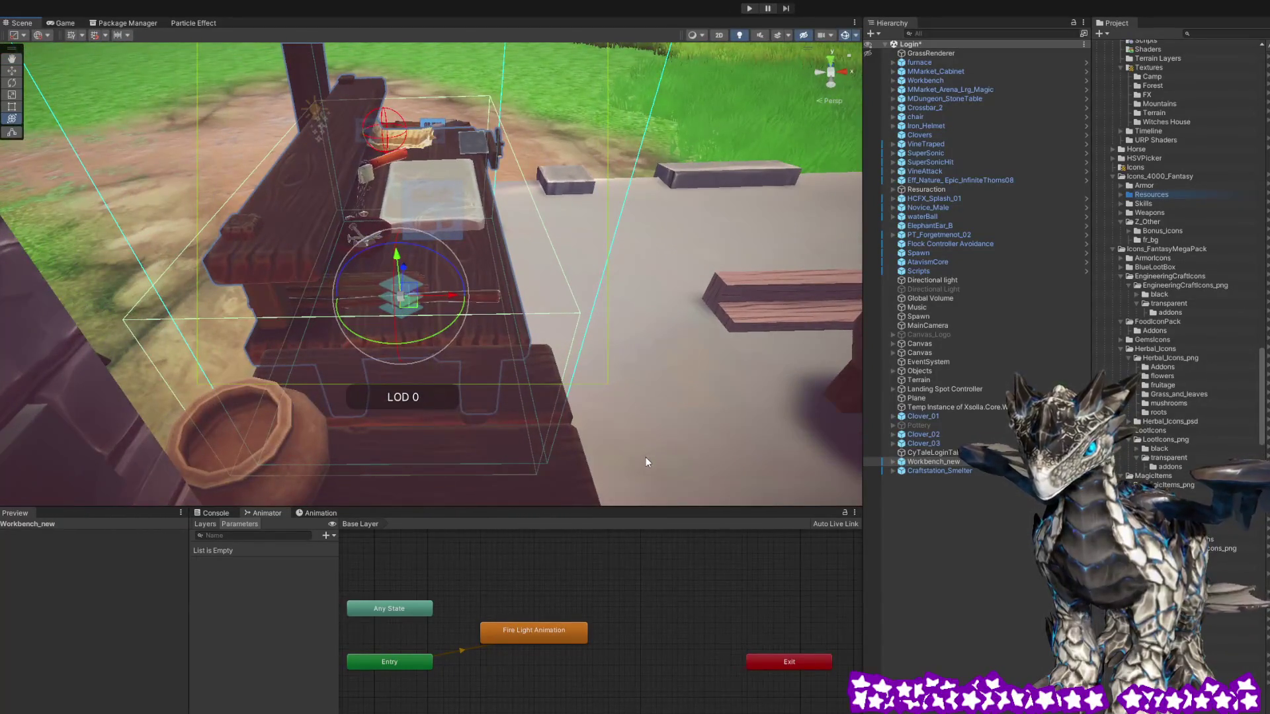
{"action": "mouse_move", "coordinate": [550, 385]}
{"action": "left_mouse_down"}
{"action": "mouse_move", "coordinate": [529, 377]}
{"action": "mouse_move", "coordinate": [595, 377]}
{"action": "mouse_move", "coordinate": [336, 374]}
{"action": "mouse_move", "coordinate": [504, 366]}
{"action": "left_mouse_up"}
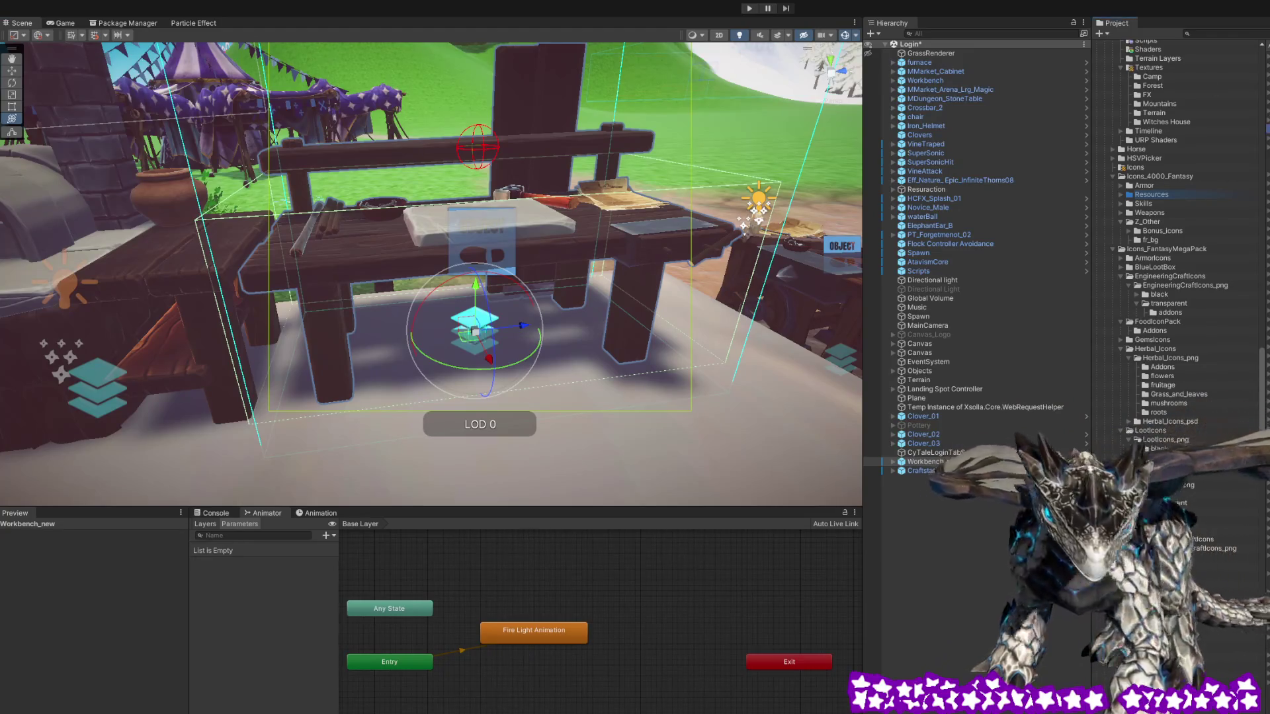
{"action": "left_click_drag", "start_coordinate": [724, 168], "coordinate": [605, 238]}
{"action": "left_click", "coordinate": [586, 230]}
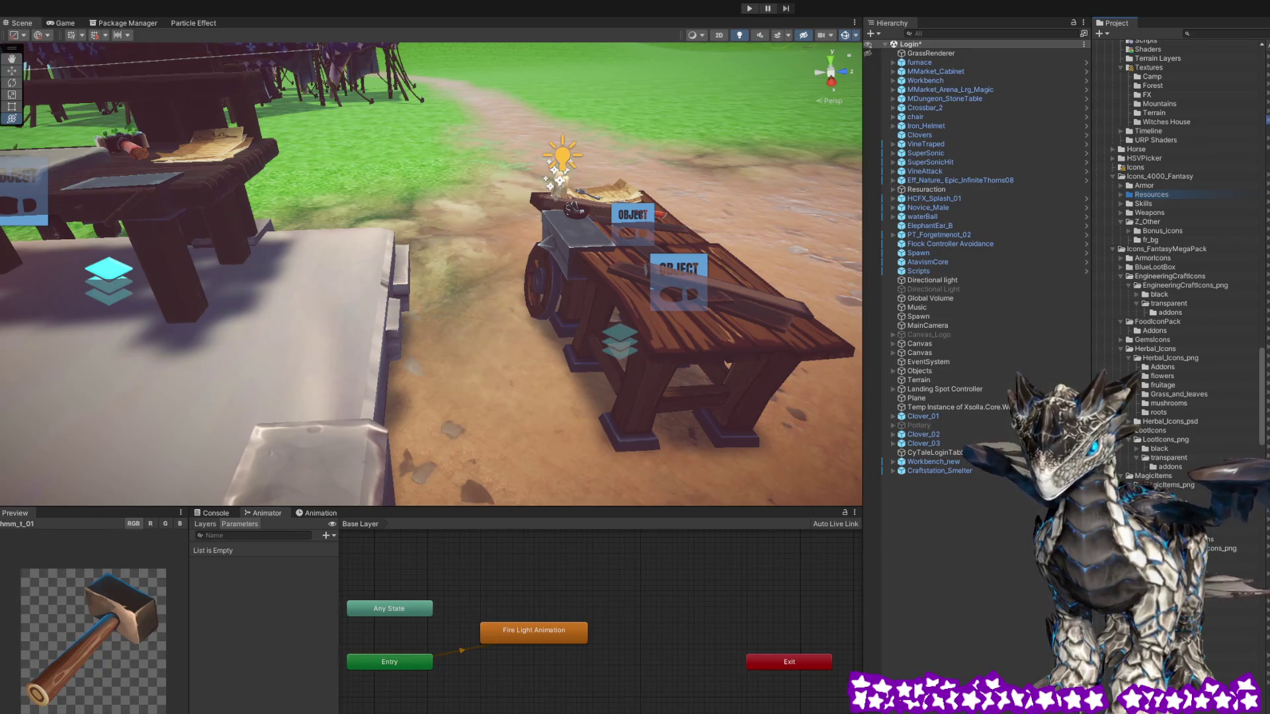
{"action": "left_click_drag", "start_coordinate": [520, 174], "coordinate": [548, 189]}
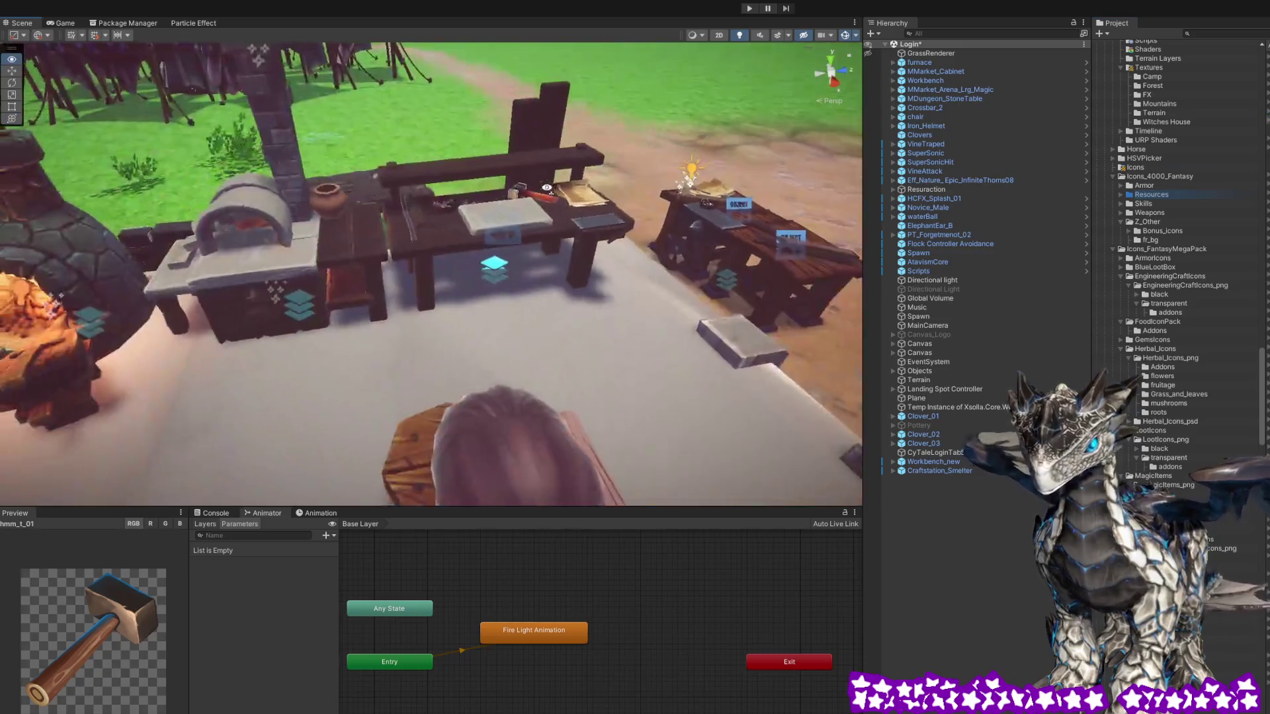
{"action": "left_click", "coordinate": [500, 212]}
{"action": "key", "text": "f"}
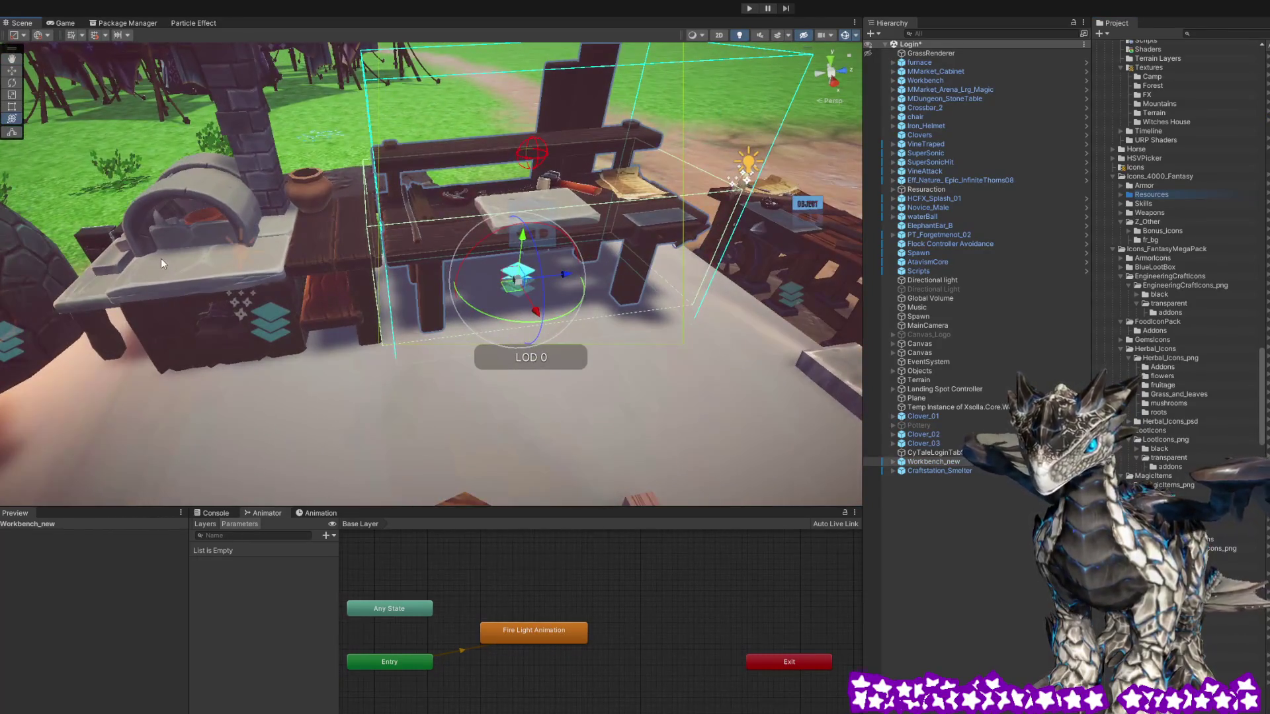
{"action": "left_click", "coordinate": [163, 264]}
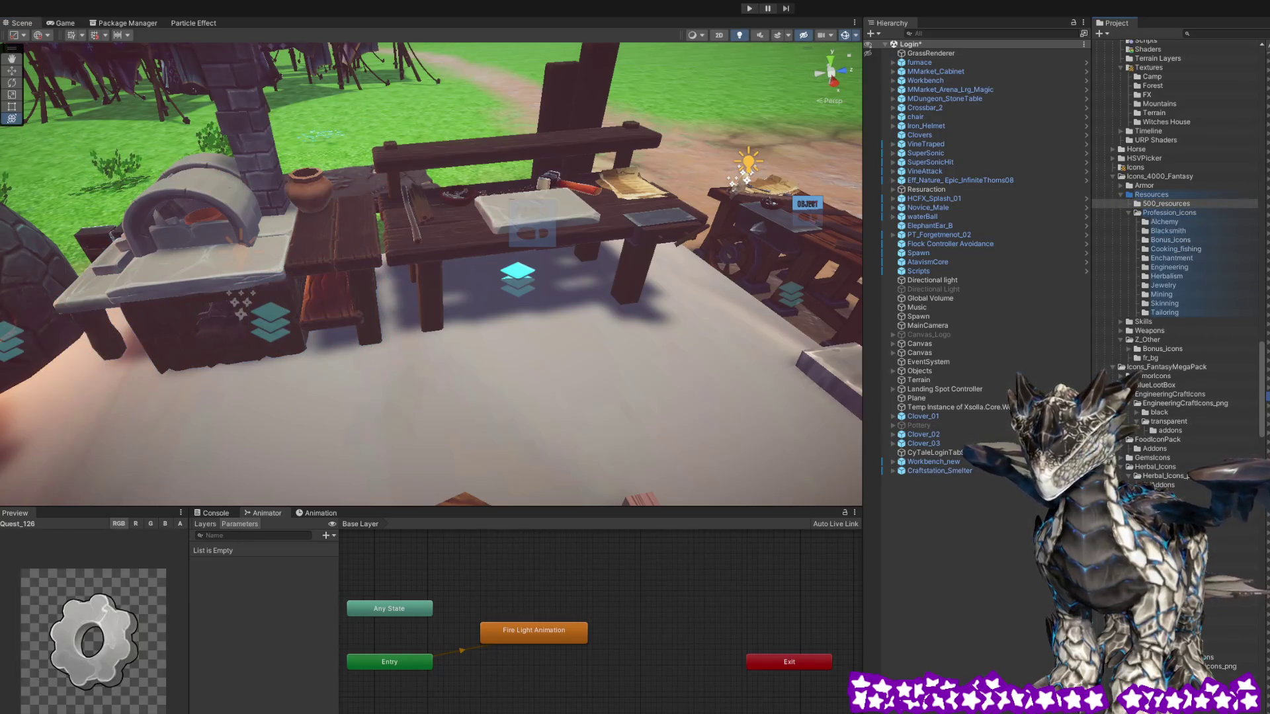
{"action": "left_click", "coordinate": [566, 209]}
{"action": "key", "text": "f"}
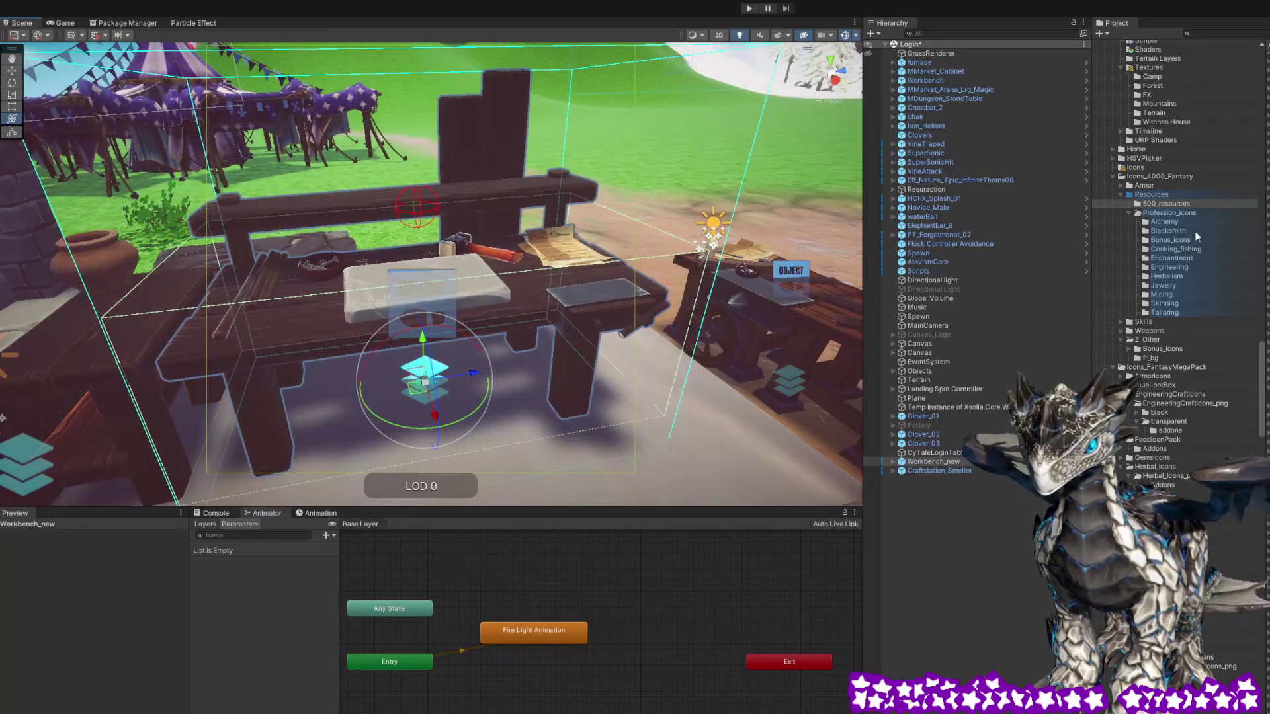
{"action": "left_click", "coordinate": [493, 301]}
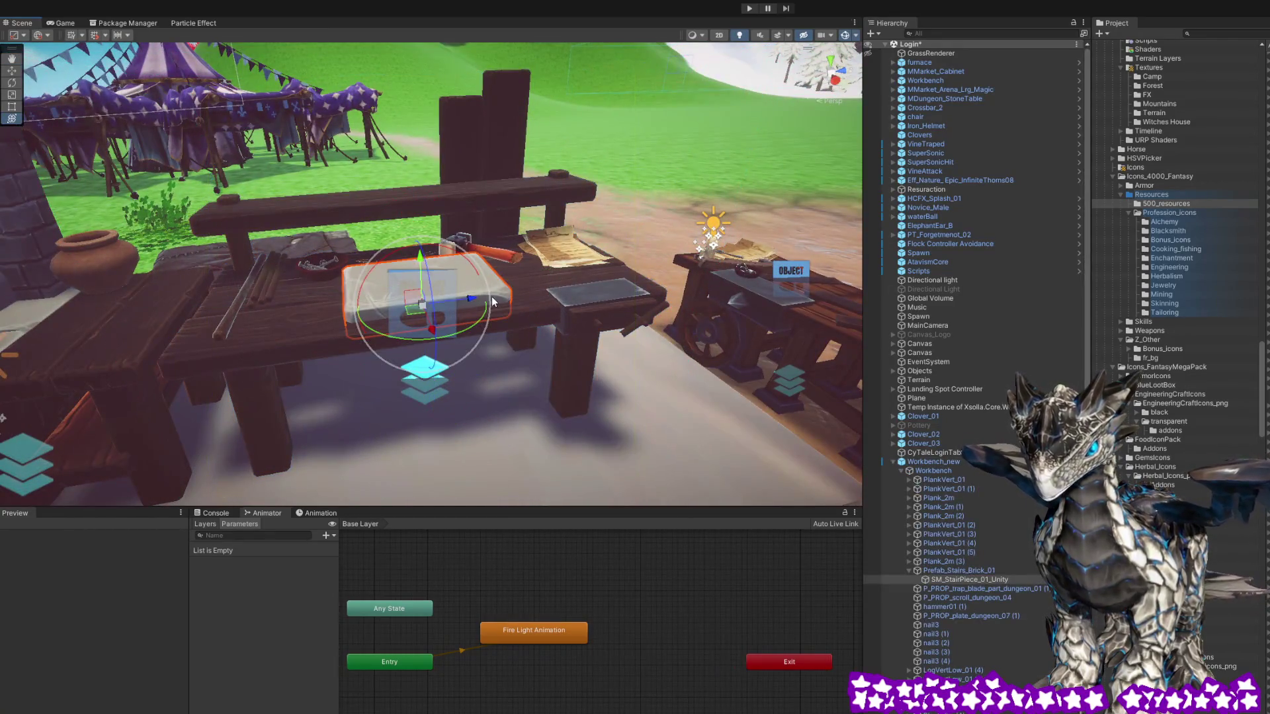
Select Workbench_new and its plank, orbiting to check the oven beside it
{"action": "left_click", "coordinate": [509, 204]}
{"action": "left_click", "coordinate": [463, 192]}
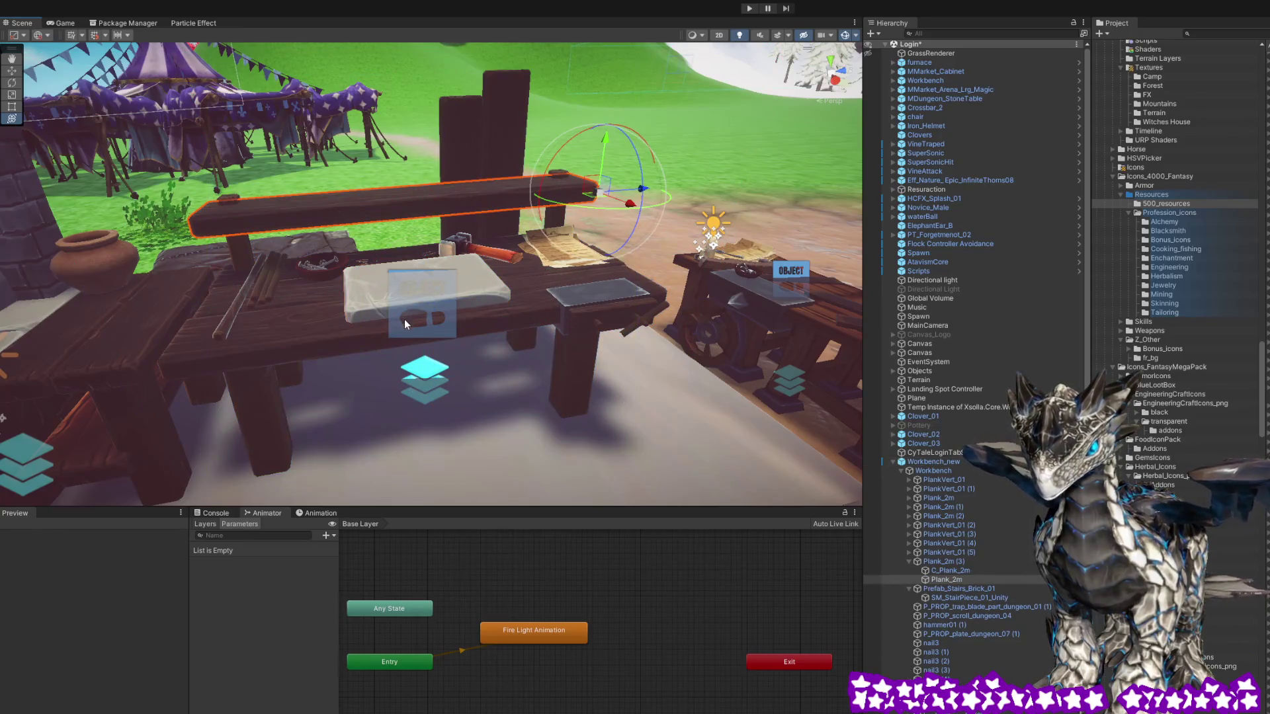
{"action": "left_click", "coordinate": [363, 337]}
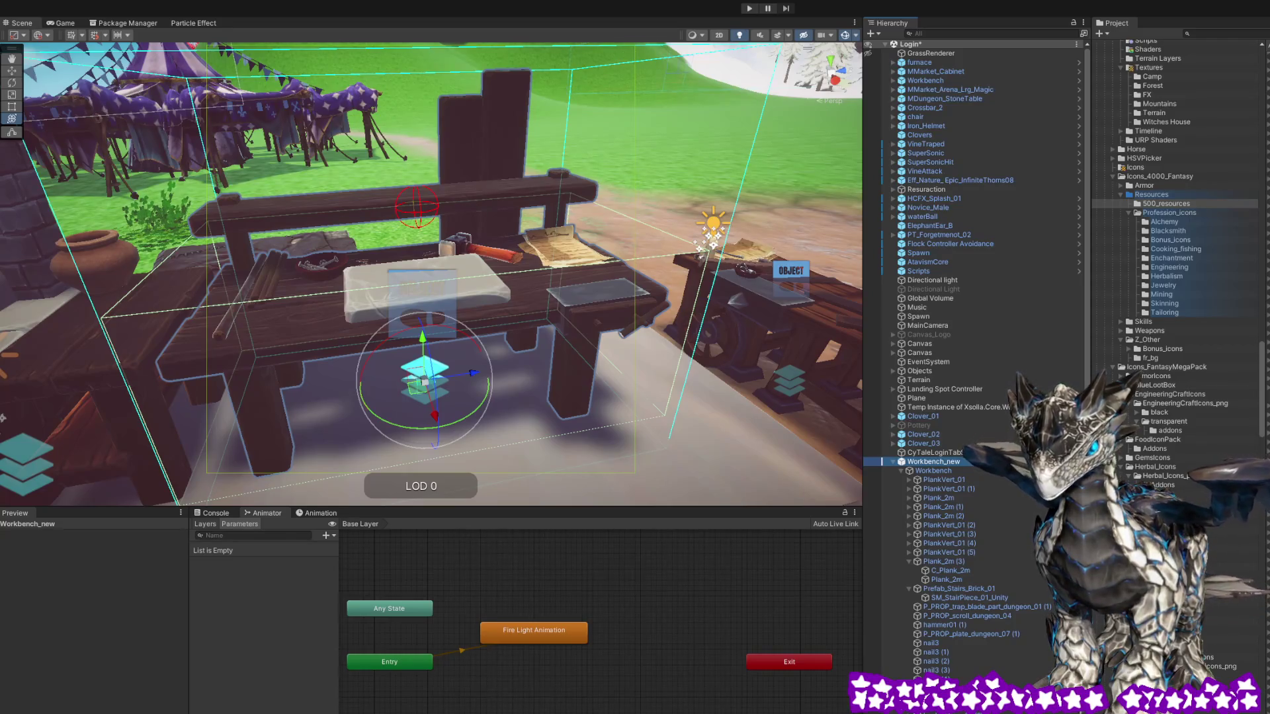
{"action": "left_click_drag", "start_coordinate": [652, 299], "coordinate": [520, 297]}
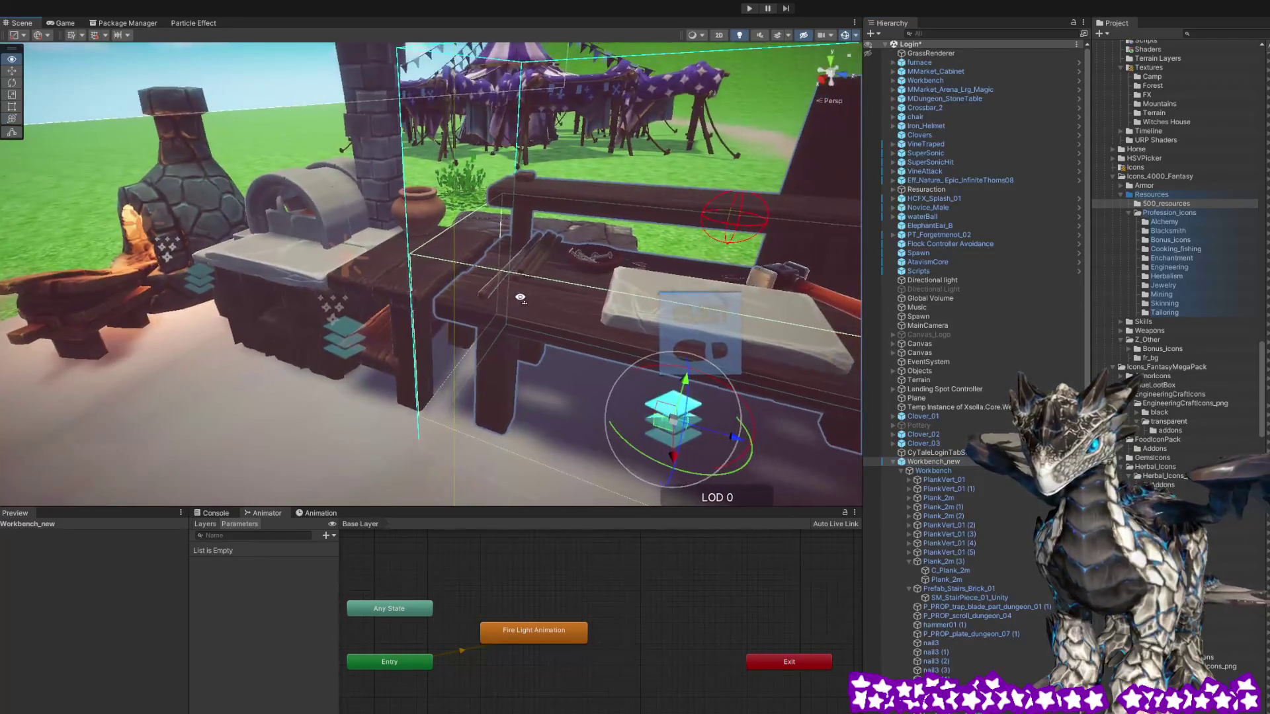
{"action": "left_click", "coordinate": [344, 262]}
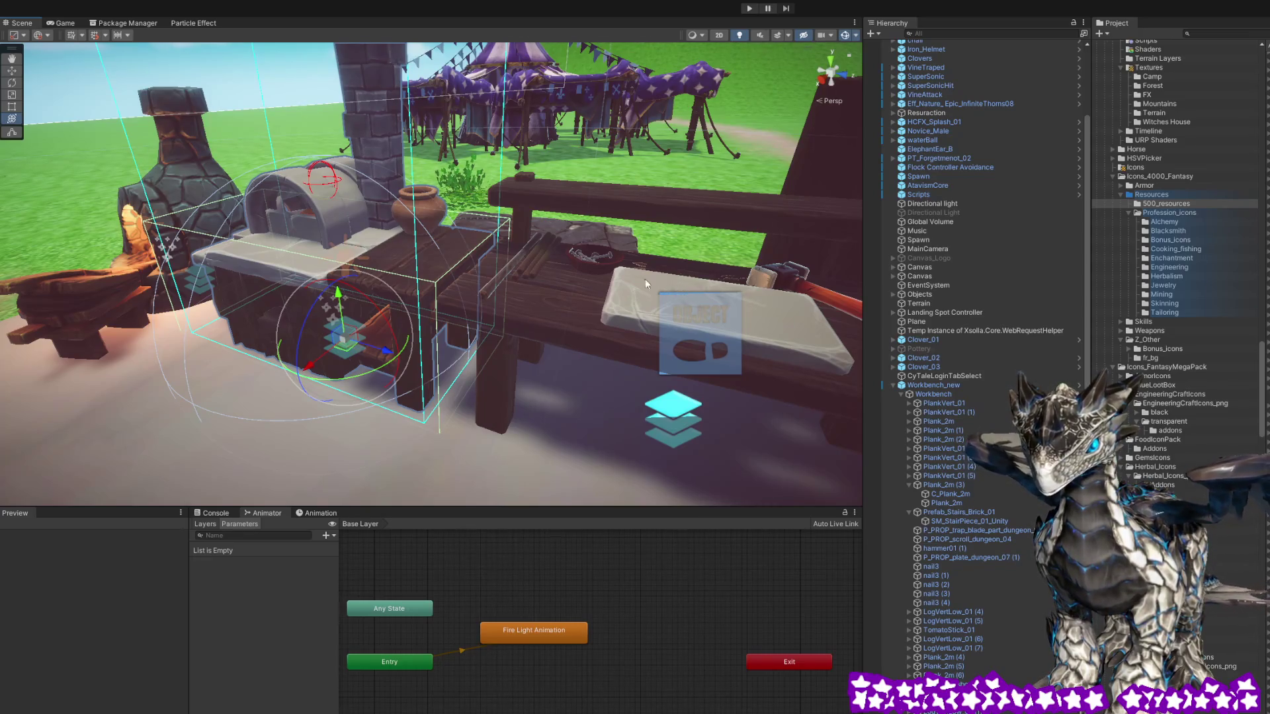
{"action": "left_click", "coordinate": [597, 296]}
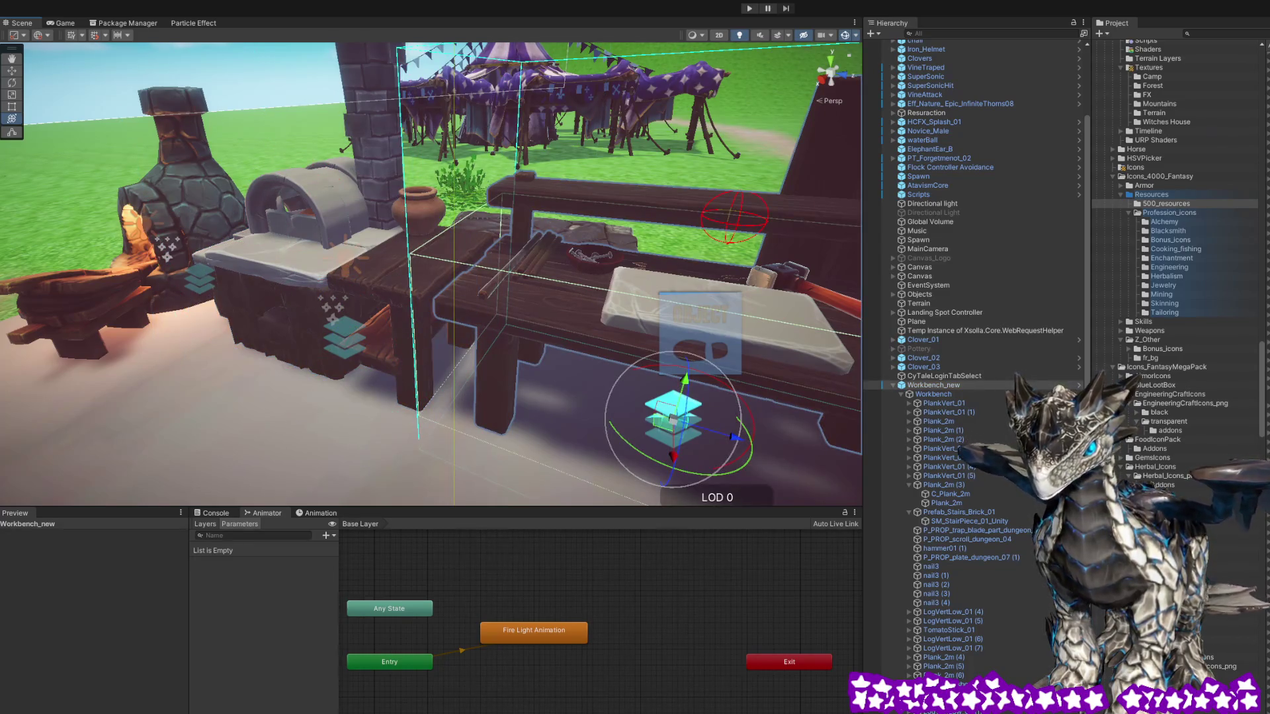
{"action": "scroll", "coordinate": [1177, 264], "scroll_direction": "down", "scroll_amount": 5}
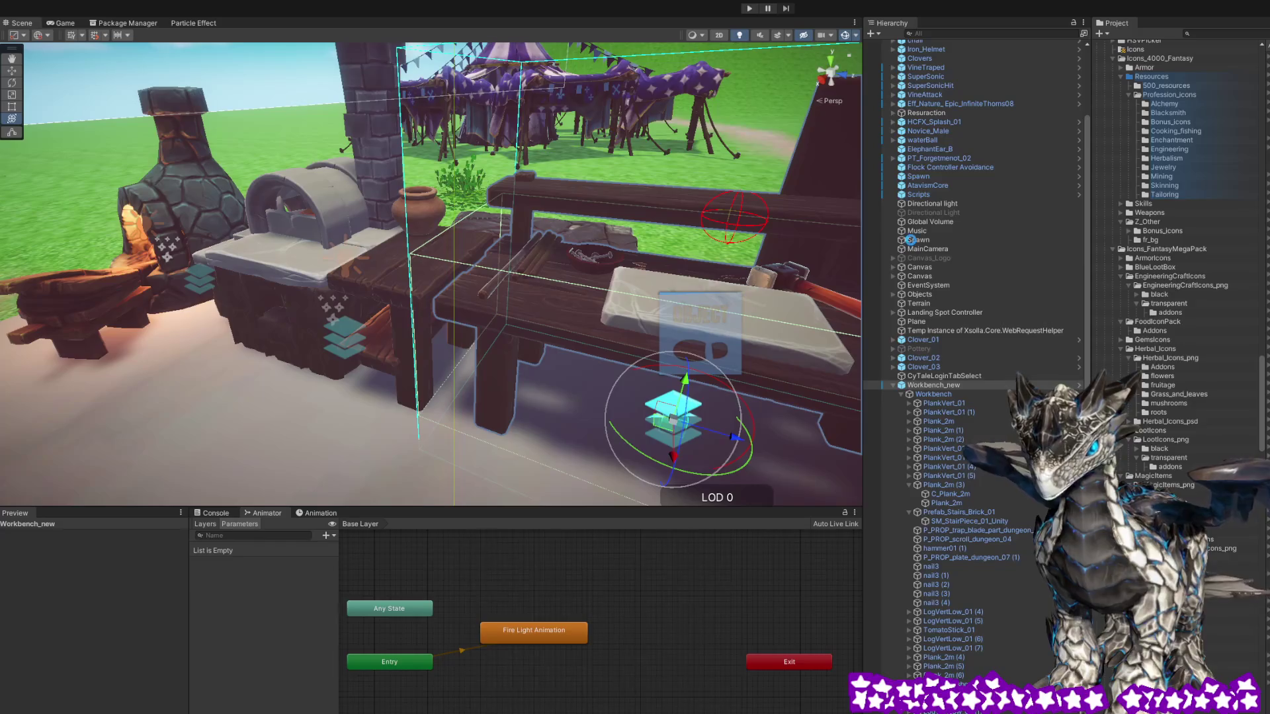
{"action": "left_click_drag", "start_coordinate": [517, 211], "coordinate": [794, 159]}
{"action": "scroll", "coordinate": [945, 126], "scroll_direction": "up", "scroll_amount": 3}
Save the Login scene with Ctrl+S and start the play-test
{"action": "left_click", "coordinate": [929, 45]}
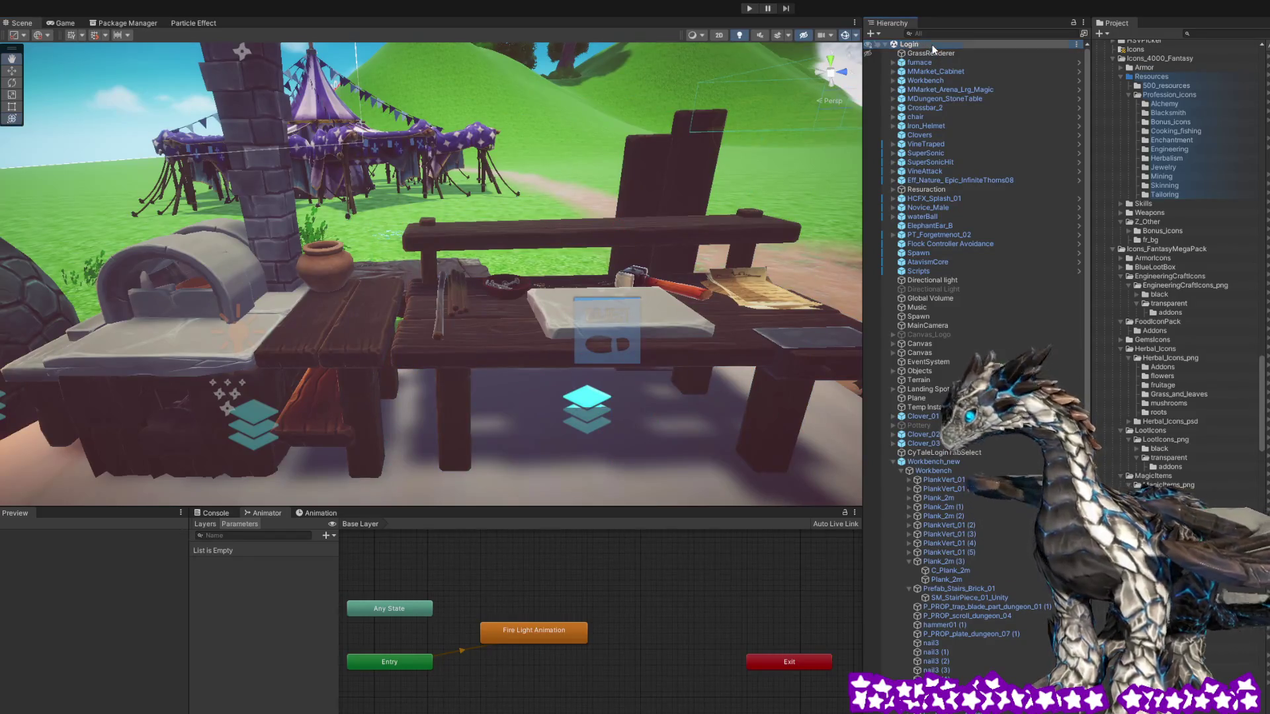
{"action": "key", "text": "y"}
{"action": "key", "text": "ctrl+s"}
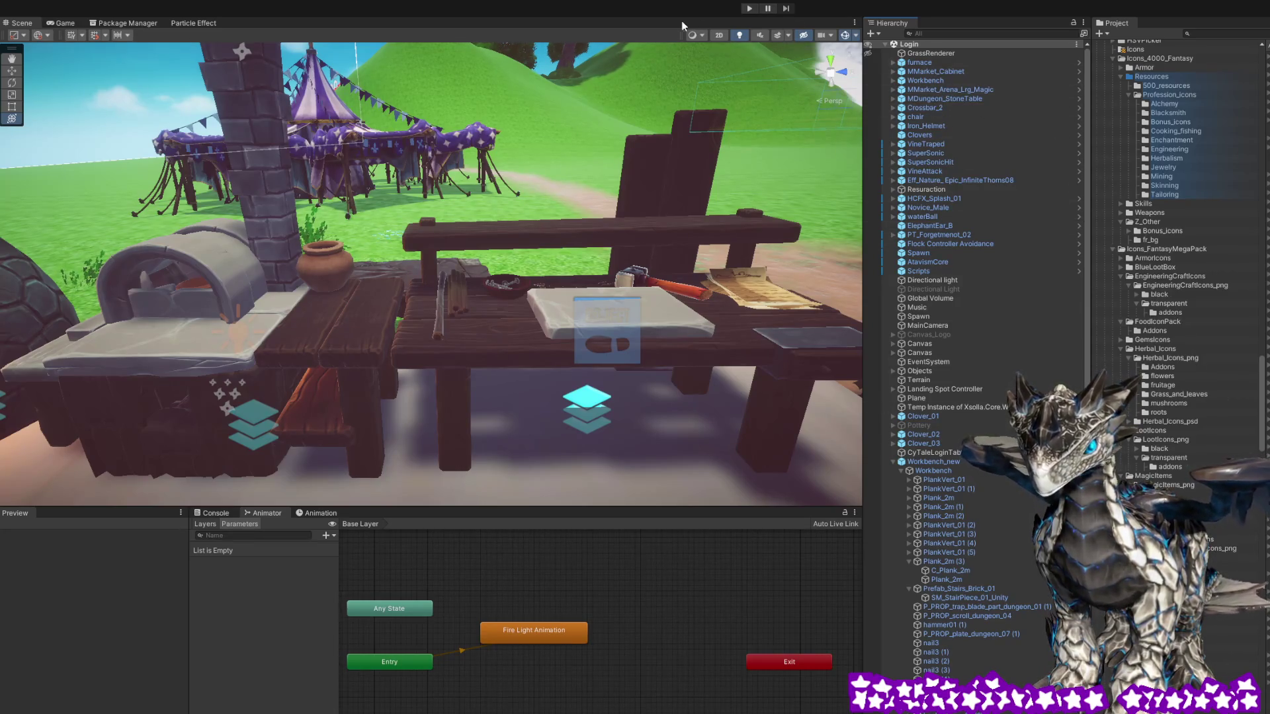
{"action": "left_click", "coordinate": [749, 8]}
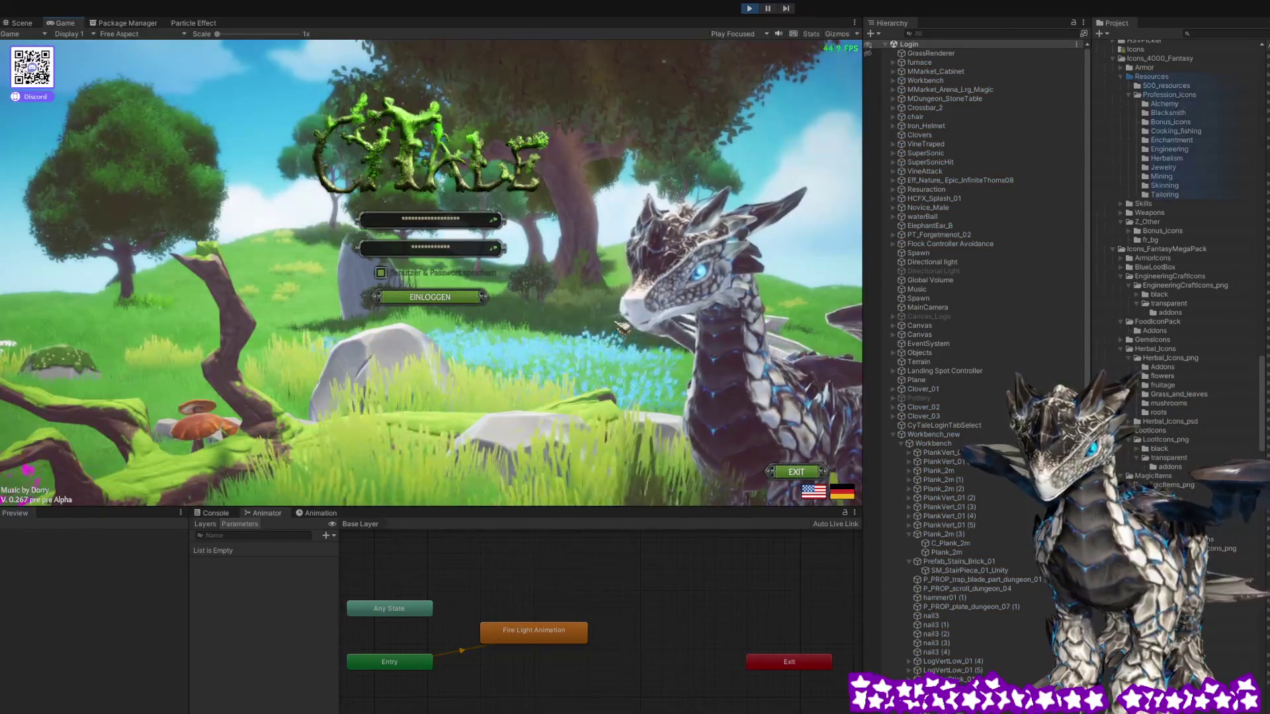
Log in and enter the world with the chosen character
{"action": "left_click", "coordinate": [444, 303]}
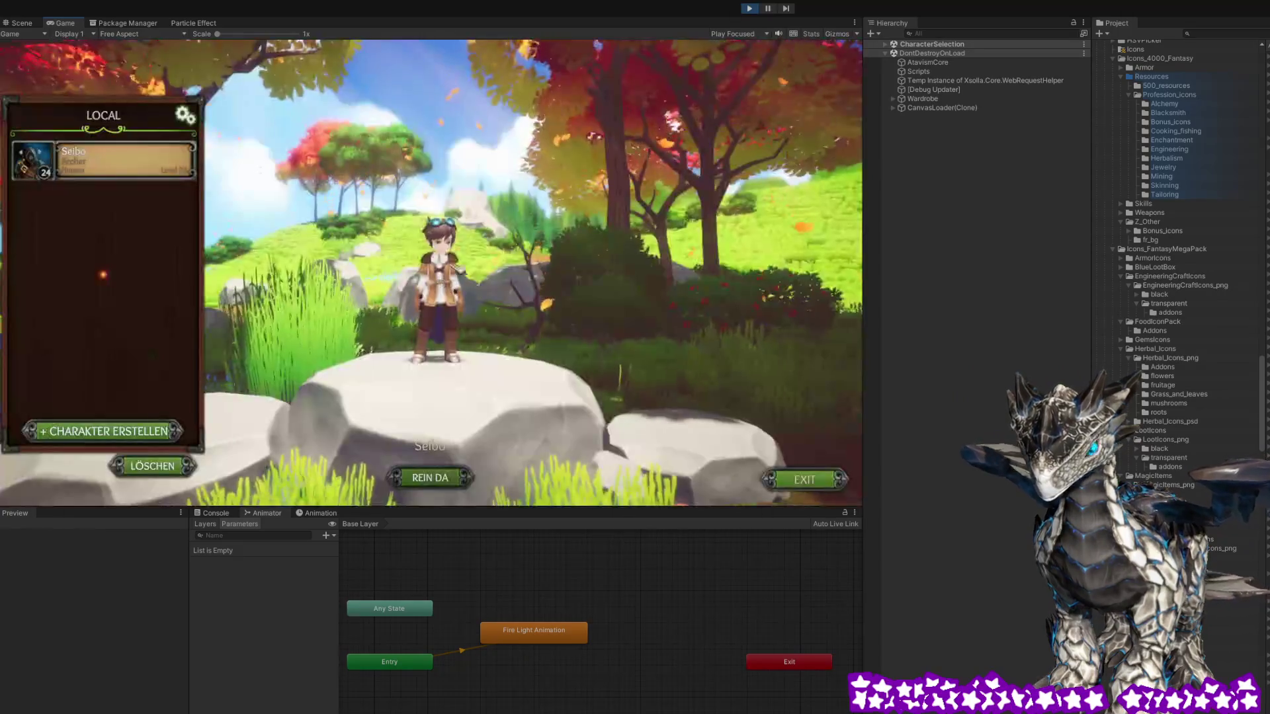
{"action": "left_click", "coordinate": [462, 482]}
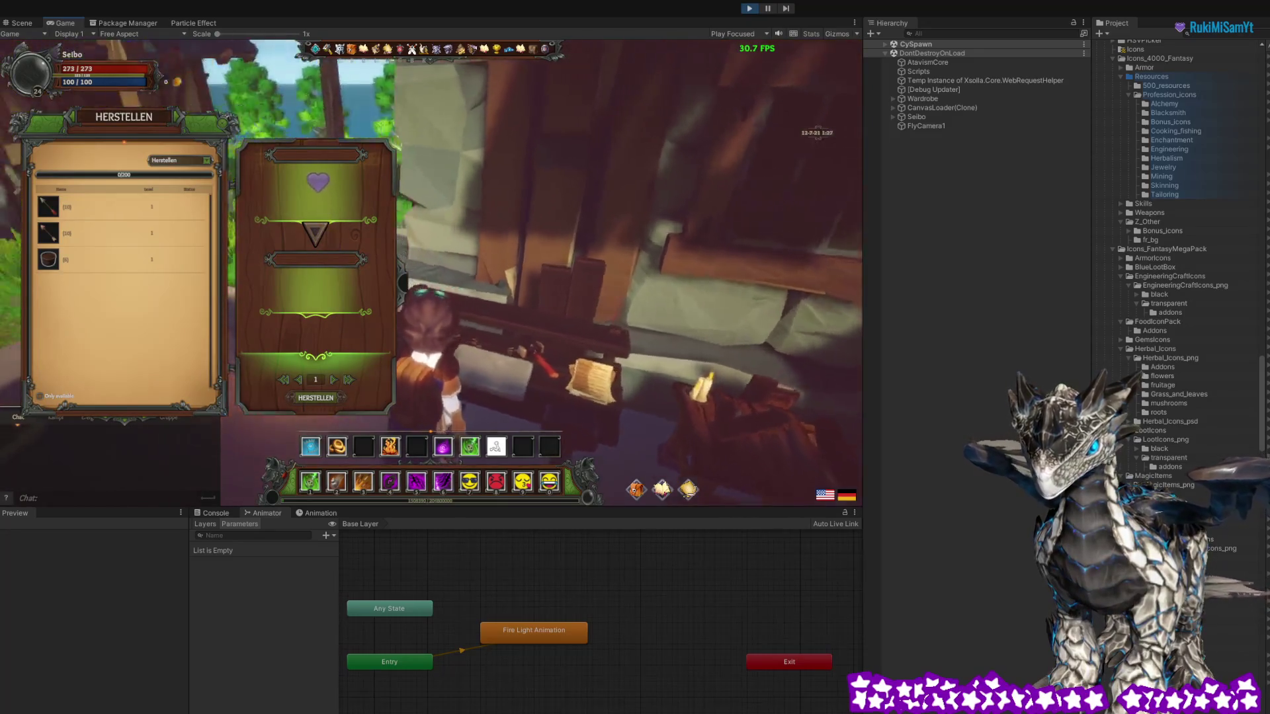
Craft 25 iron arrows from the arrow recipe and close the crafting window
{"action": "left_click", "coordinate": [82, 238]}
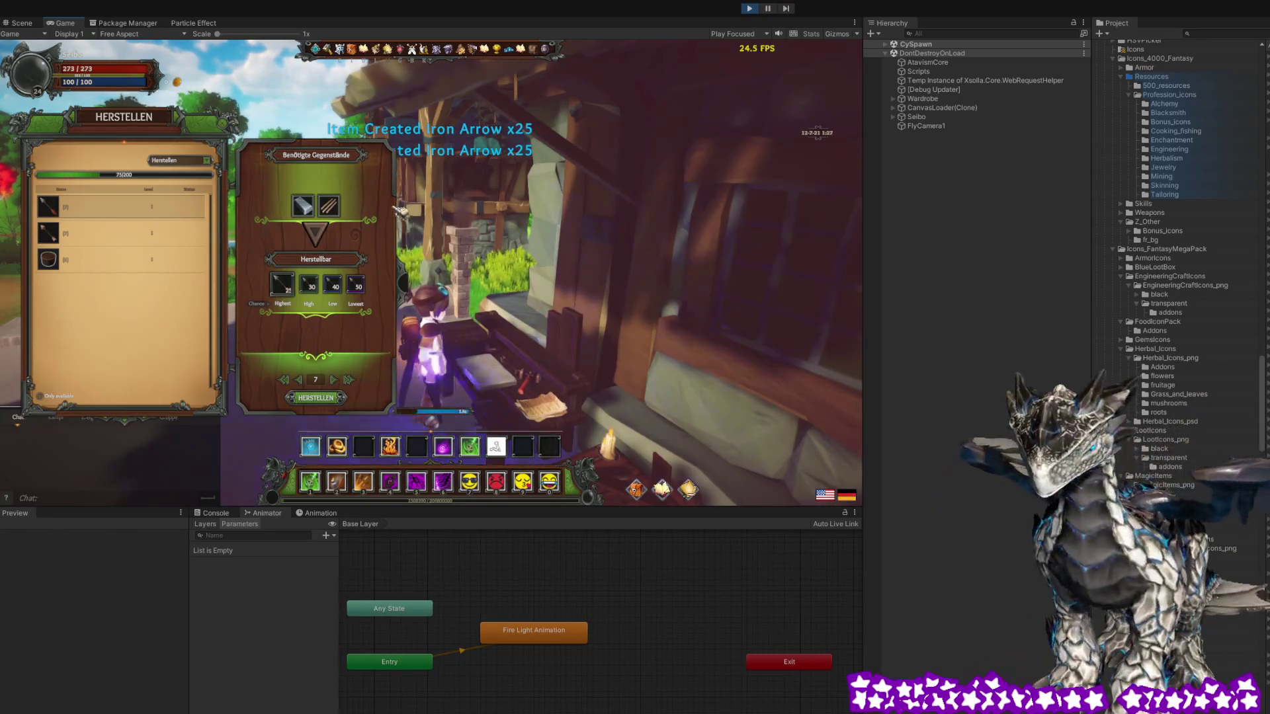
{"action": "mouse_move", "coordinate": [418, 205]}
{"action": "left_mouse_down"}
{"action": "mouse_move", "coordinate": [476, 186]}
{"action": "mouse_move", "coordinate": [400, 250]}
{"action": "mouse_move", "coordinate": [529, 235]}
{"action": "mouse_move", "coordinate": [463, 238]}
{"action": "mouse_move", "coordinate": [449, 271]}
{"action": "left_mouse_up"}
{"action": "key", "text": "Escape"}
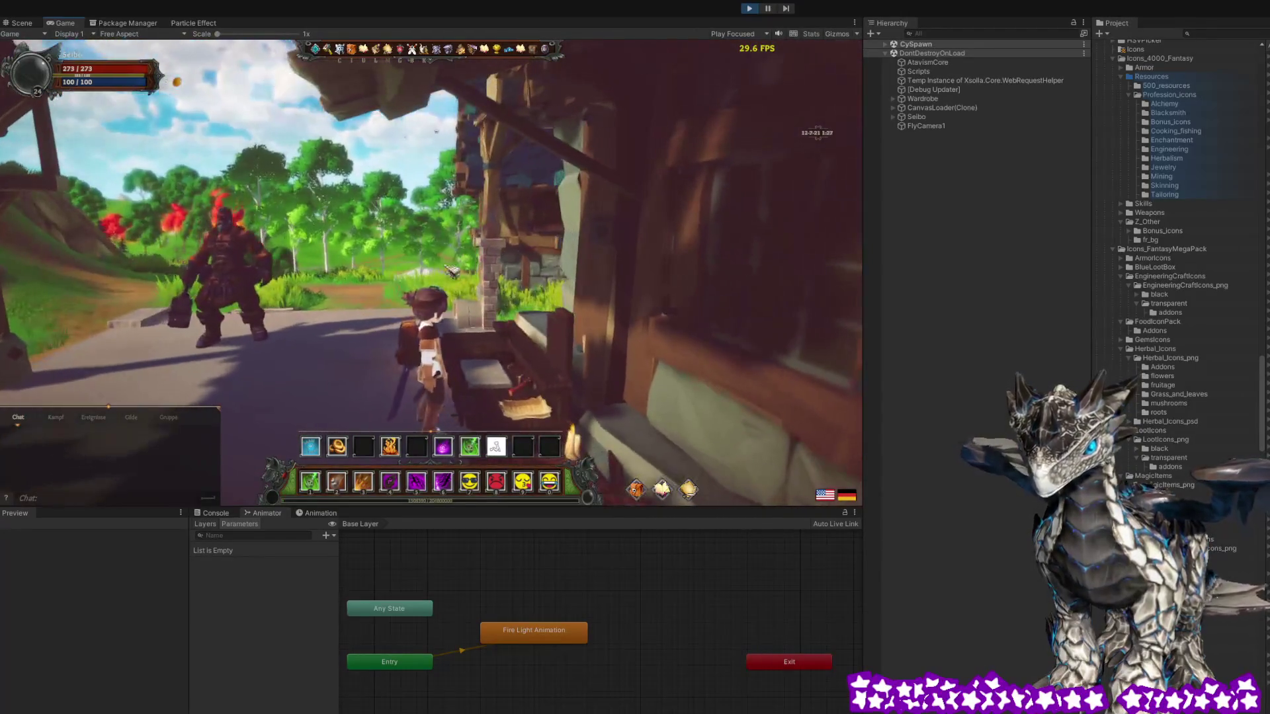
Select Seibo in the Hierarchy and mark a group of states in its Animator graph
{"action": "left_click", "coordinate": [922, 116]}
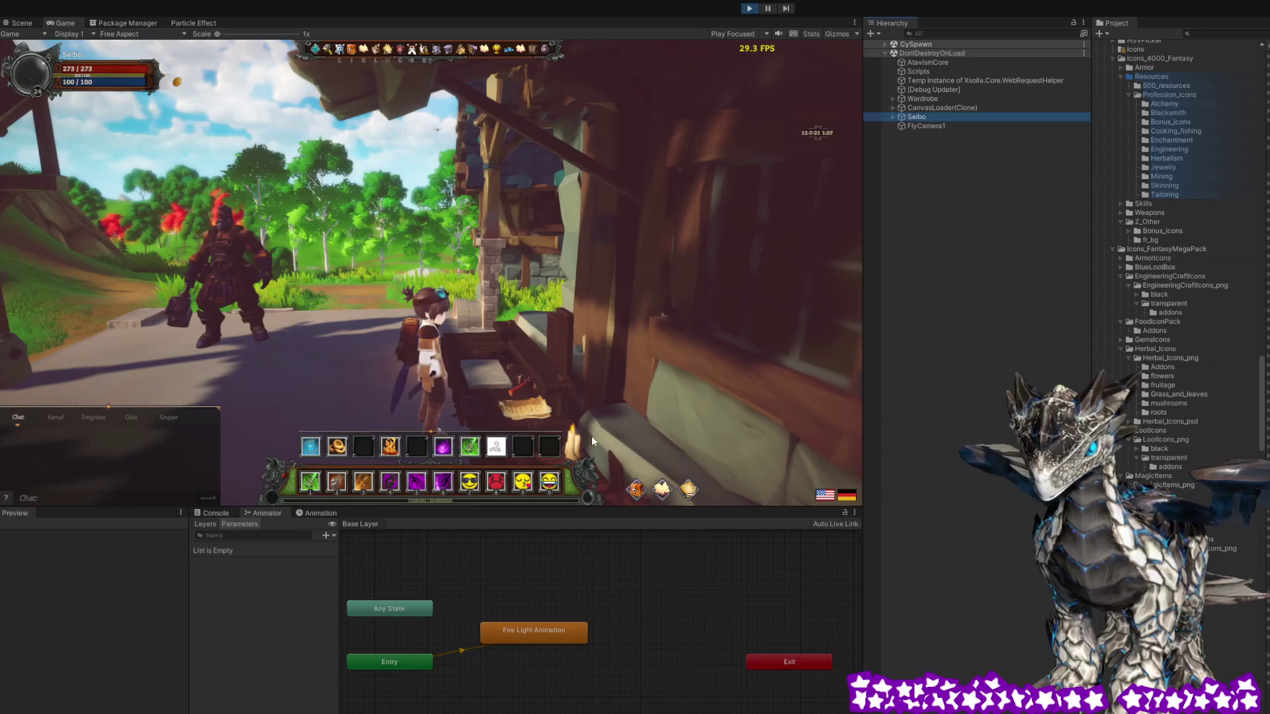
{"action": "scroll", "coordinate": [630, 698], "scroll_direction": "up", "scroll_amount": 5}
{"action": "mouse_move", "coordinate": [613, 685]}
{"action": "left_mouse_down"}
{"action": "mouse_move", "coordinate": [696, 612]}
{"action": "mouse_move", "coordinate": [641, 691]}
{"action": "mouse_move", "coordinate": [763, 537]}
{"action": "left_mouse_up"}
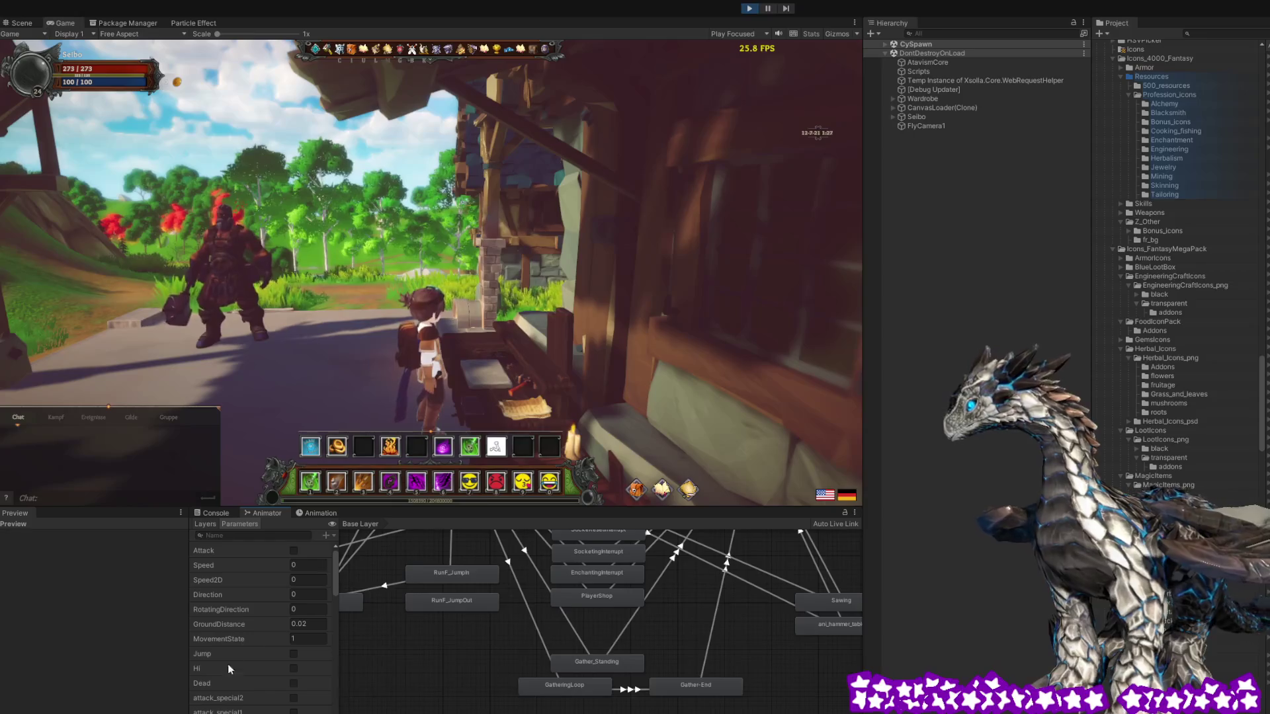
Select the transition into the Sawing state, then swing the game camera back to the workbench
{"action": "scroll", "coordinate": [231, 665], "scroll_direction": "down", "scroll_amount": 10}
{"action": "scroll", "coordinate": [230, 669], "scroll_direction": "down", "scroll_amount": 2}
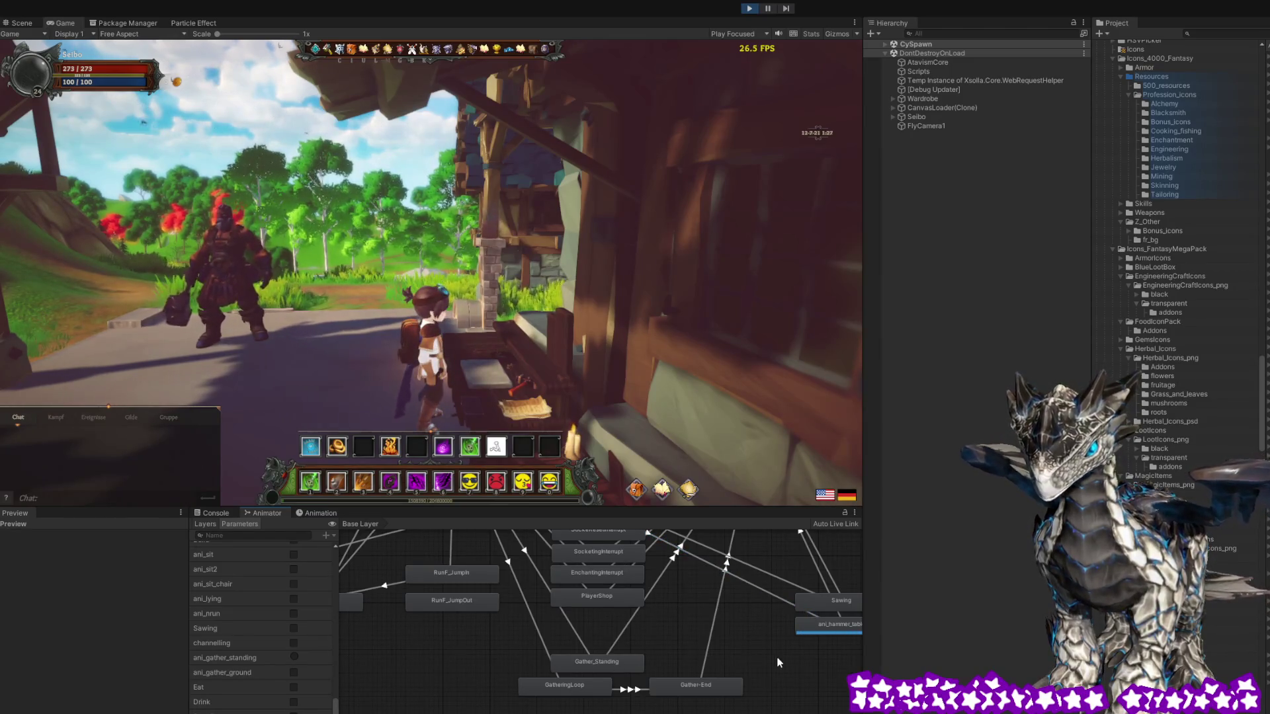
{"action": "mouse_move", "coordinate": [791, 663]}
{"action": "left_mouse_down"}
{"action": "mouse_move", "coordinate": [717, 667]}
{"action": "mouse_move", "coordinate": [645, 709]}
{"action": "mouse_move", "coordinate": [597, 699]}
{"action": "left_mouse_up"}
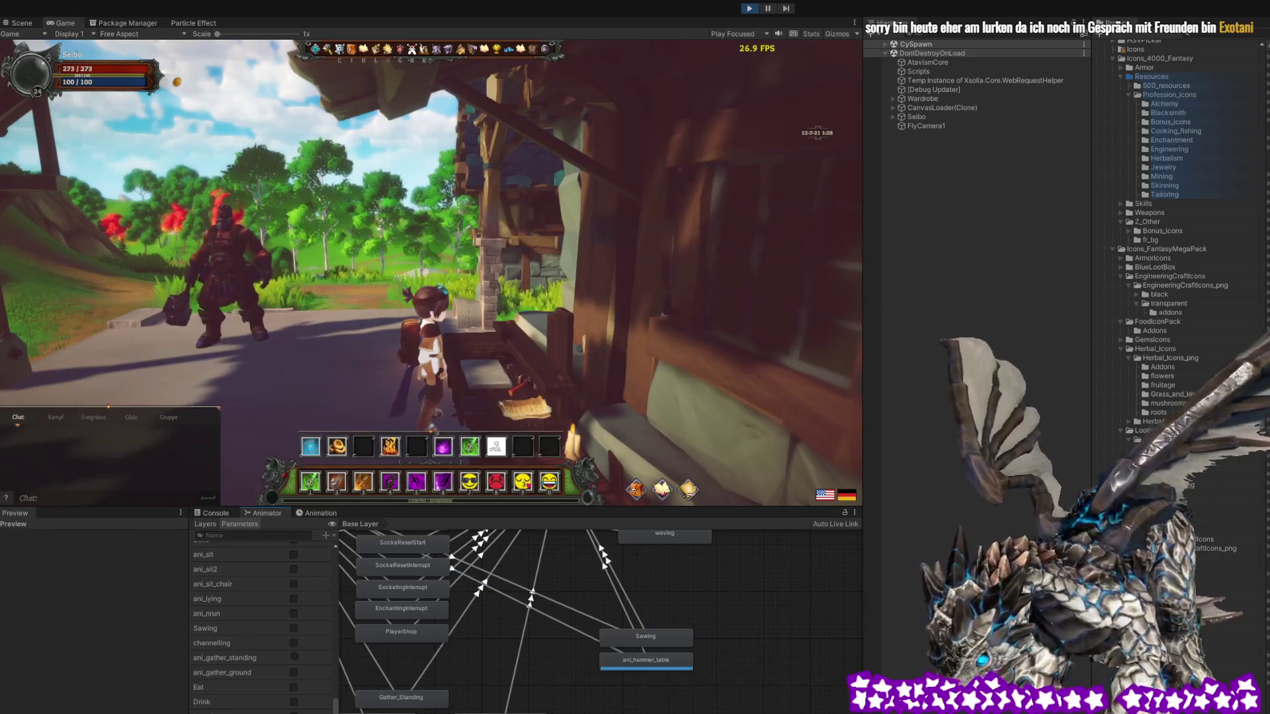
{"action": "left_click", "coordinate": [573, 629]}
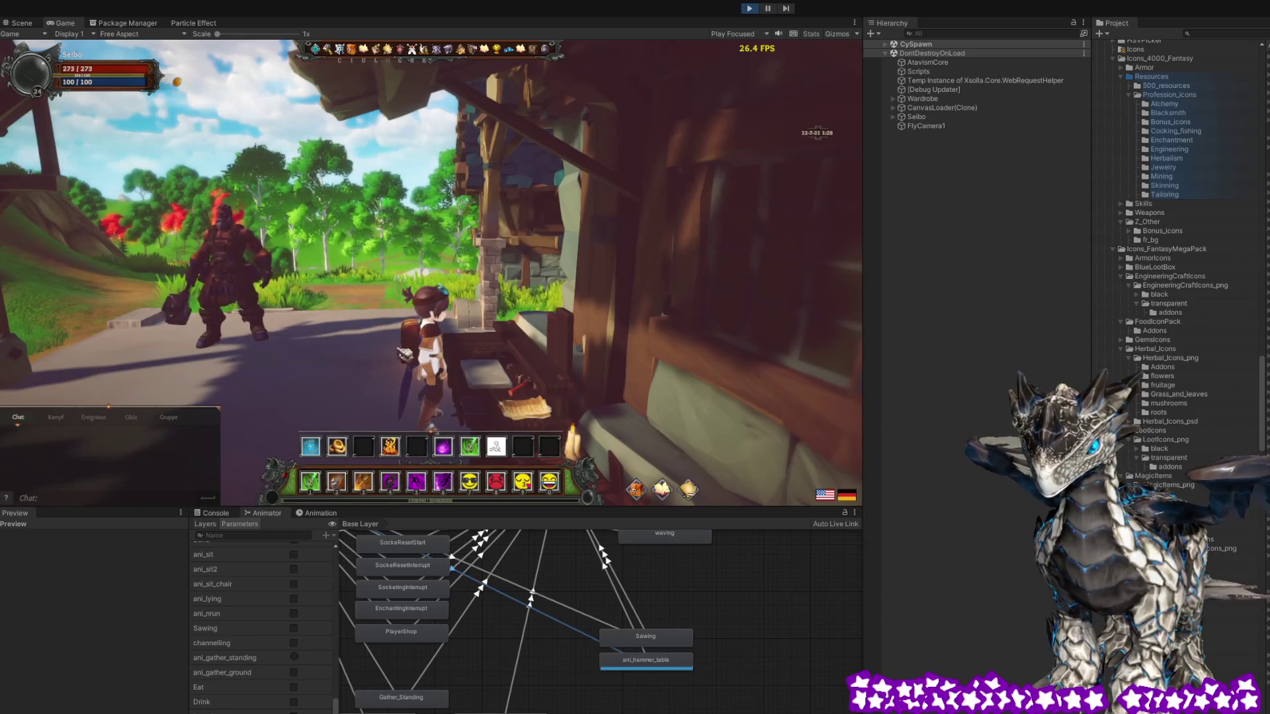
{"action": "left_click_drag", "start_coordinate": [354, 359], "coordinate": [353, 359]}
{"action": "left_click_drag", "start_coordinate": [567, 378], "coordinate": [567, 378]}
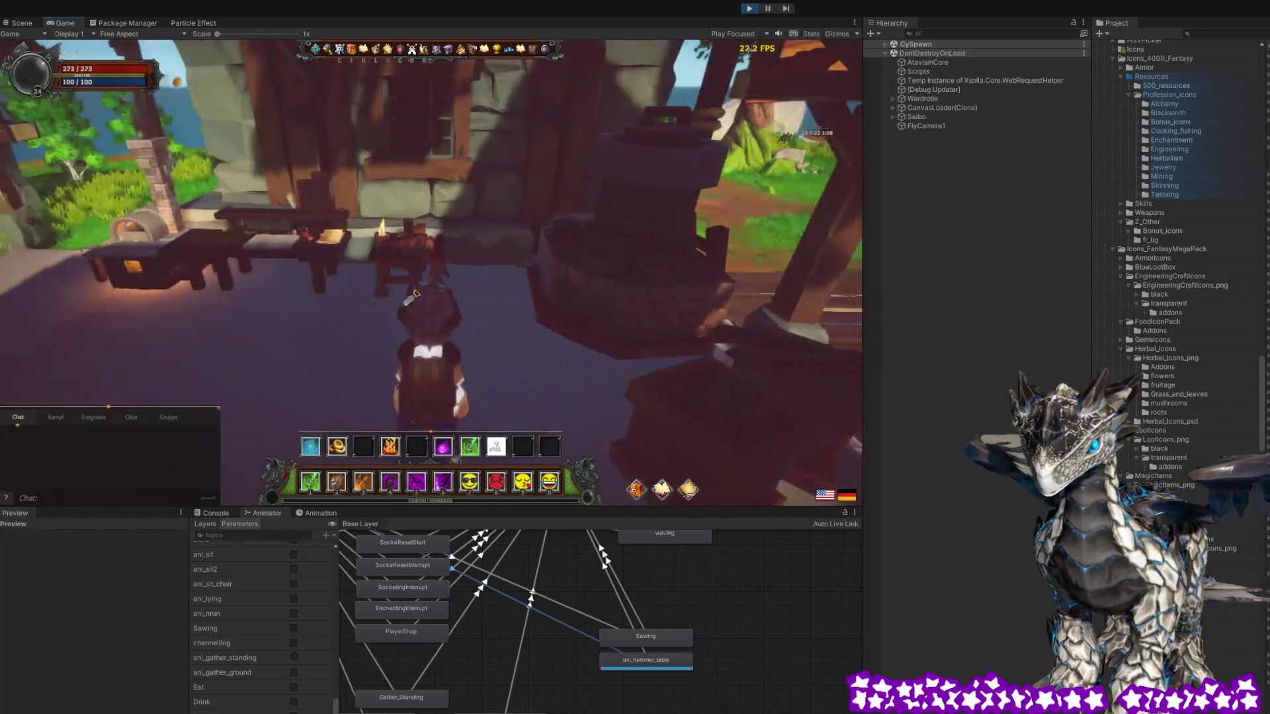
Choose the birch plank recipe at the workbench, craft it, and close the window
{"action": "right_click", "coordinate": [301, 300]}
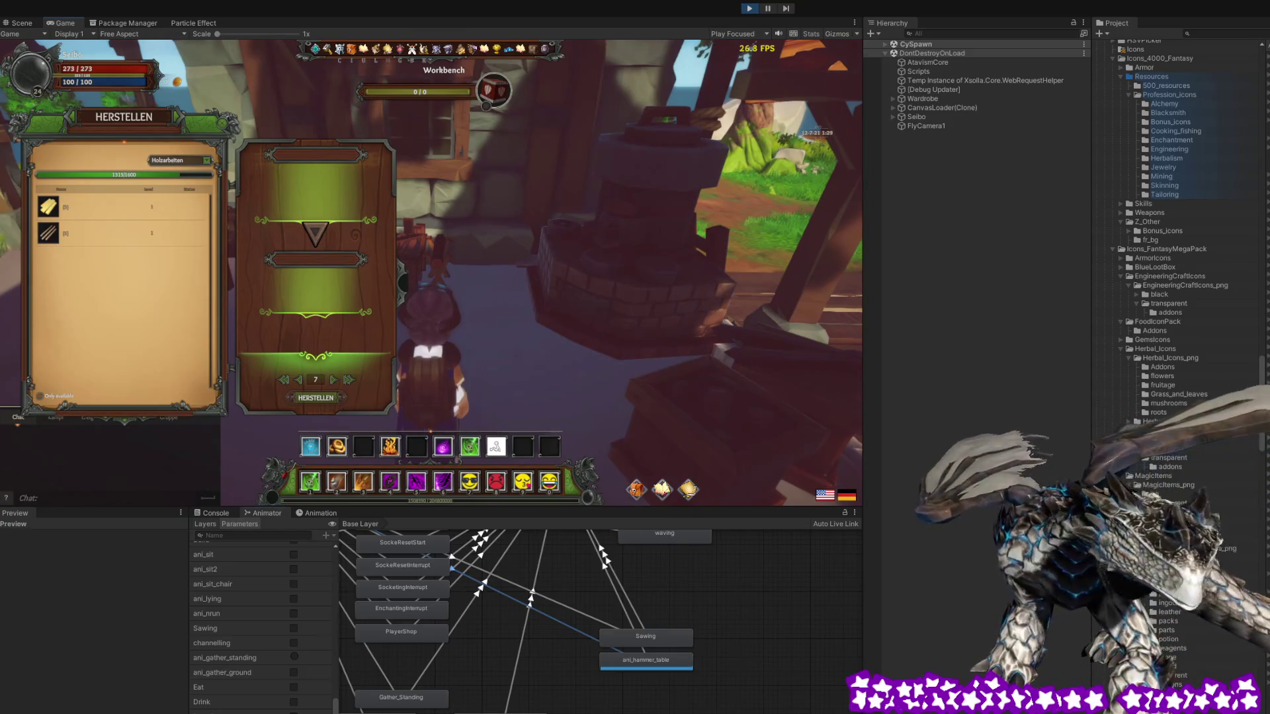
{"action": "key", "text": "Escape"}
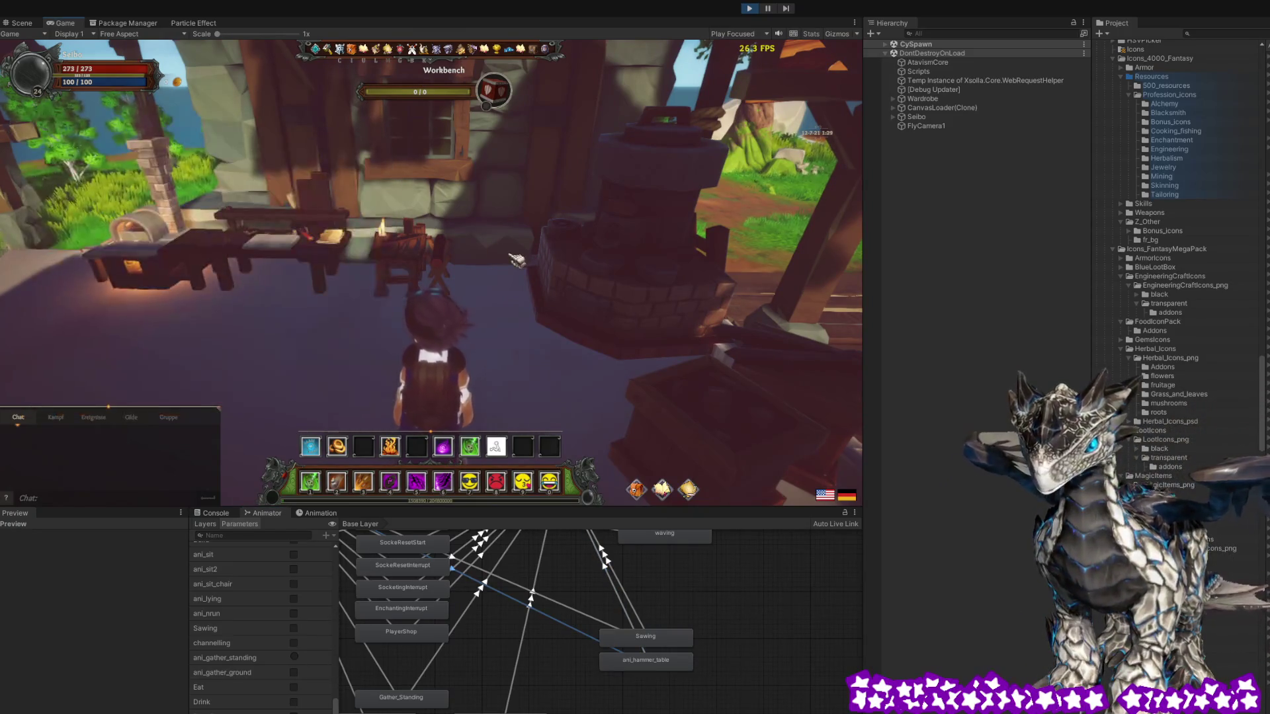
{"action": "left_click_drag", "start_coordinate": [517, 263], "coordinate": [518, 262]}
{"action": "left_click", "coordinate": [461, 336]}
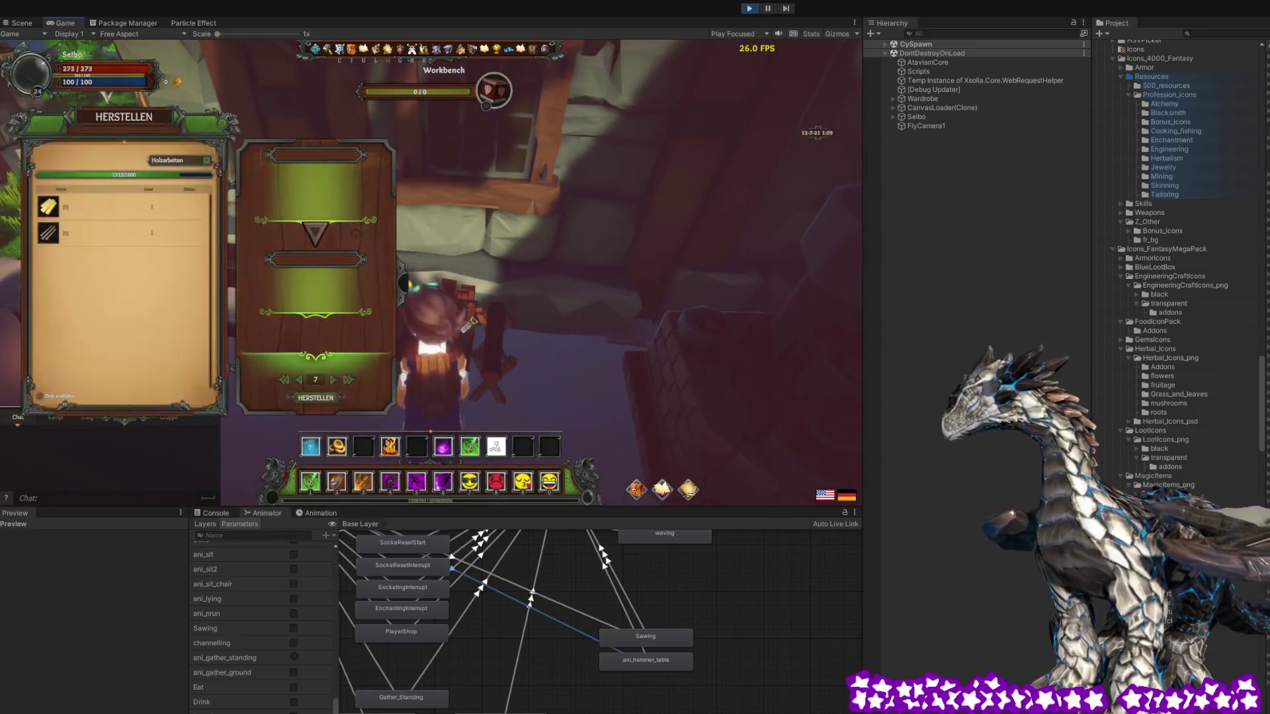
{"action": "left_click", "coordinate": [87, 209]}
{"action": "left_click", "coordinate": [315, 397]}
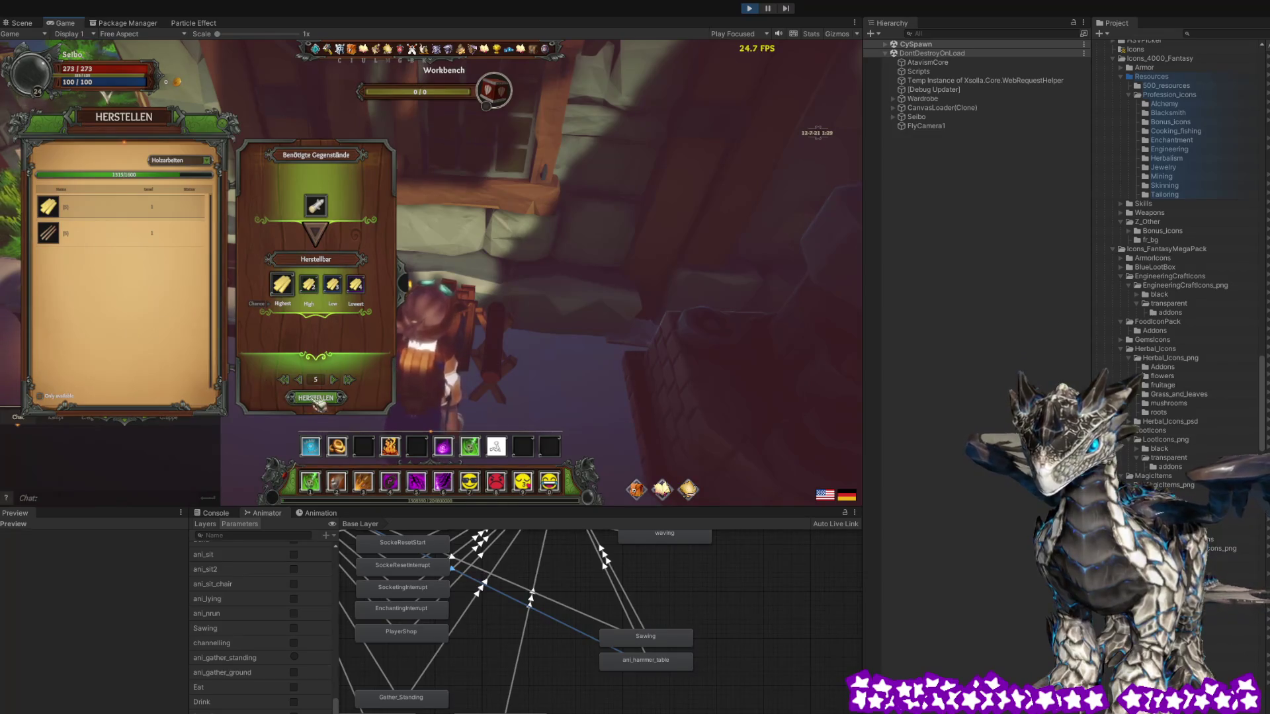
{"action": "key", "text": "Escape"}
{"action": "left_click_drag", "start_coordinate": [517, 263], "coordinate": [518, 263]}
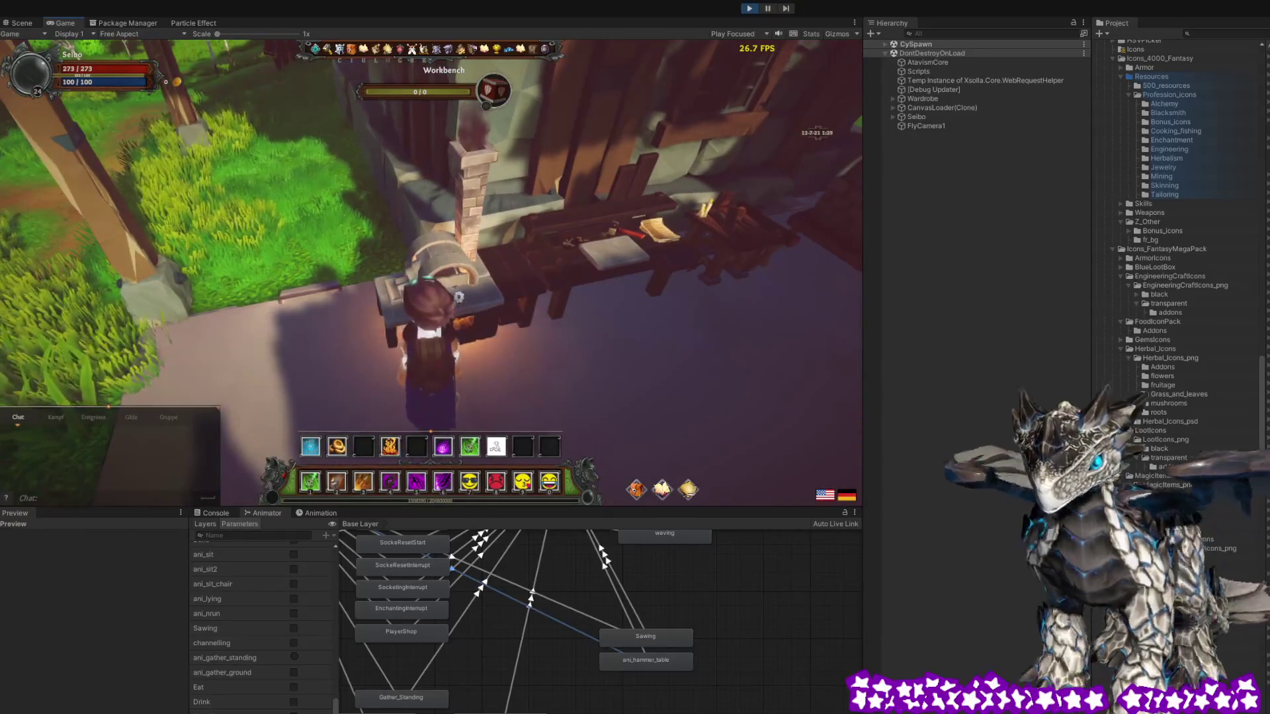
Craft a batch of Iron Bars from the iron bar recipe at the workbench
{"action": "left_click", "coordinate": [458, 297]}
{"action": "left_click", "coordinate": [49, 207]}
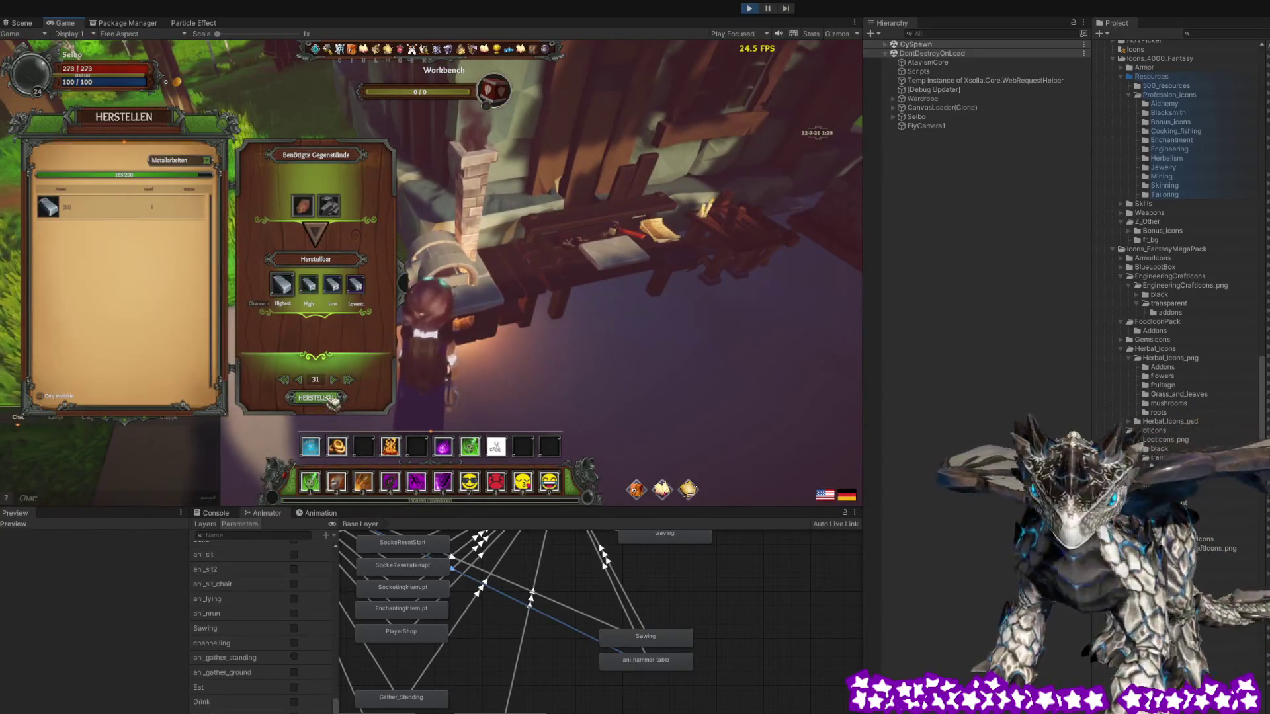
{"action": "left_click", "coordinate": [331, 399]}
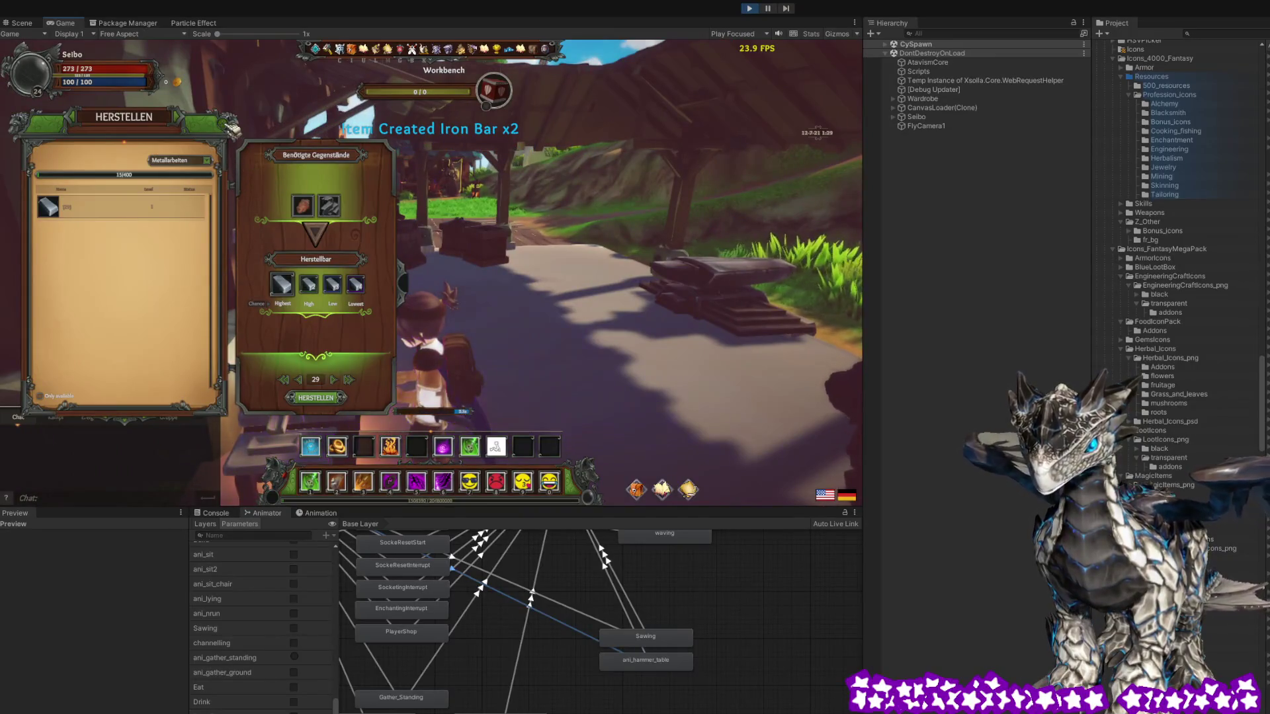
{"action": "key", "text": "Escape"}
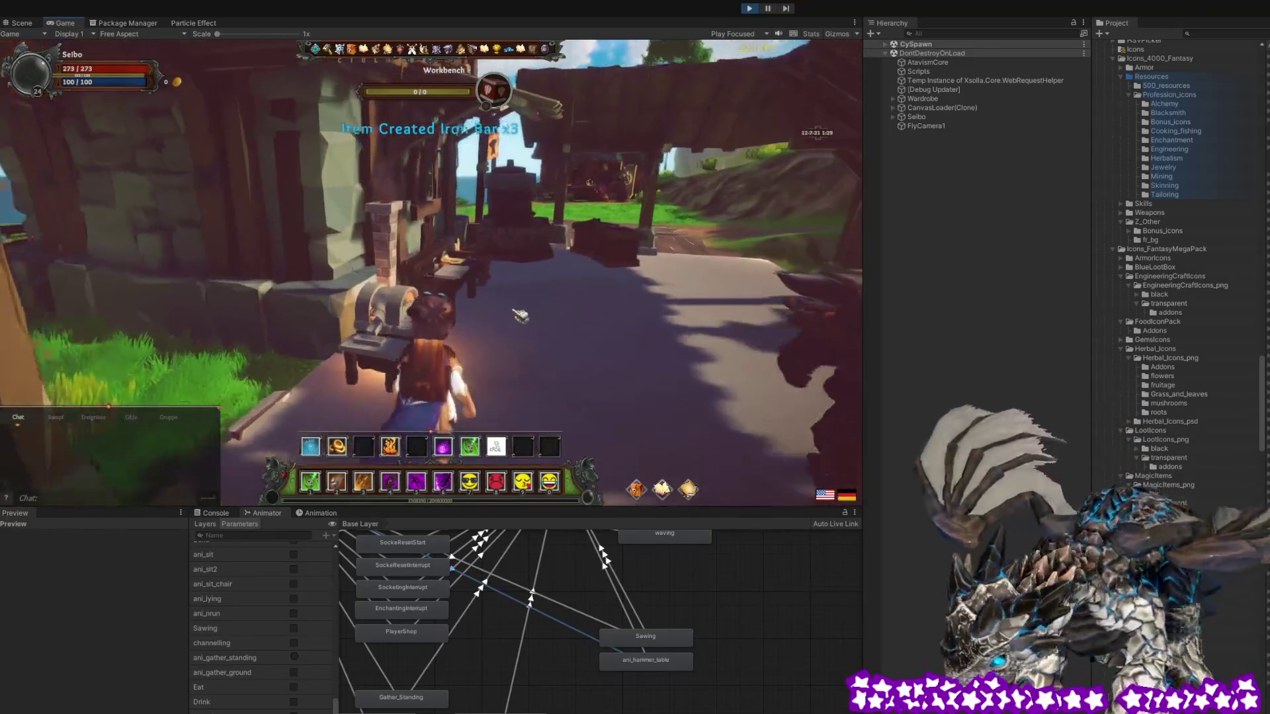
{"action": "left_click", "coordinate": [395, 291]}
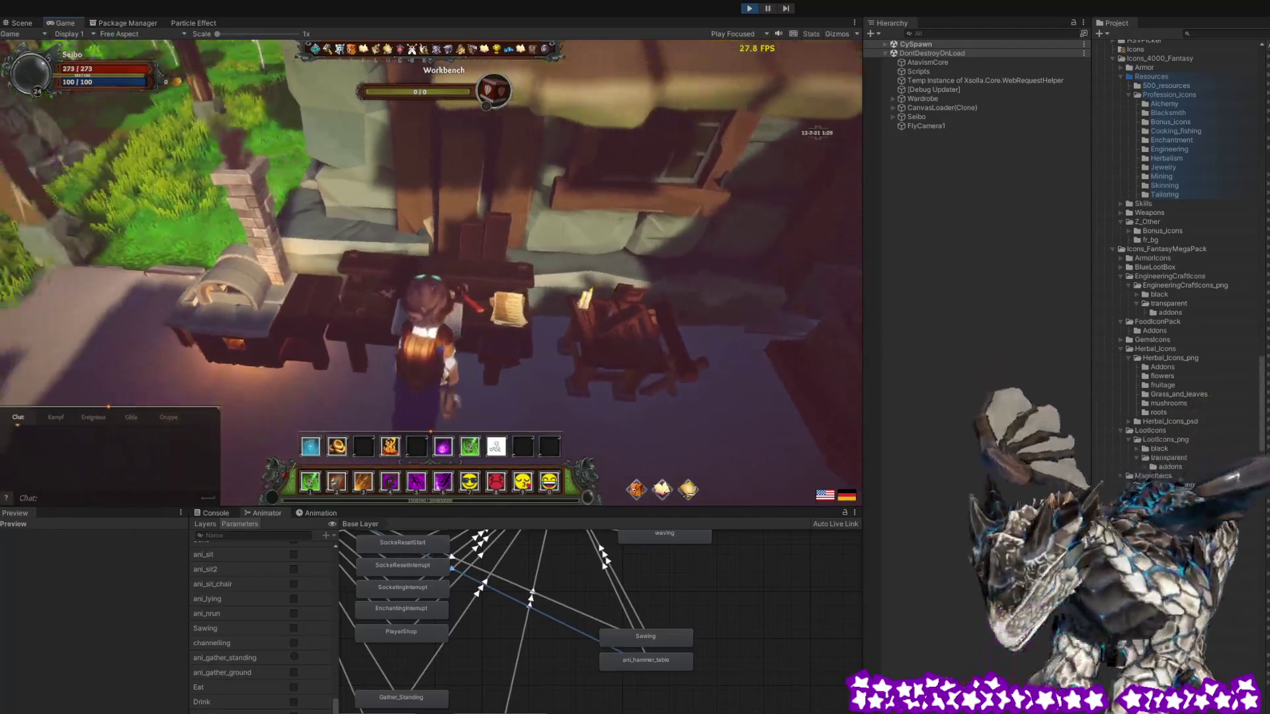
Craft another batch of iron arrows, reaching 30 Iron Arrows, and close the window
{"action": "left_click", "coordinate": [126, 207]}
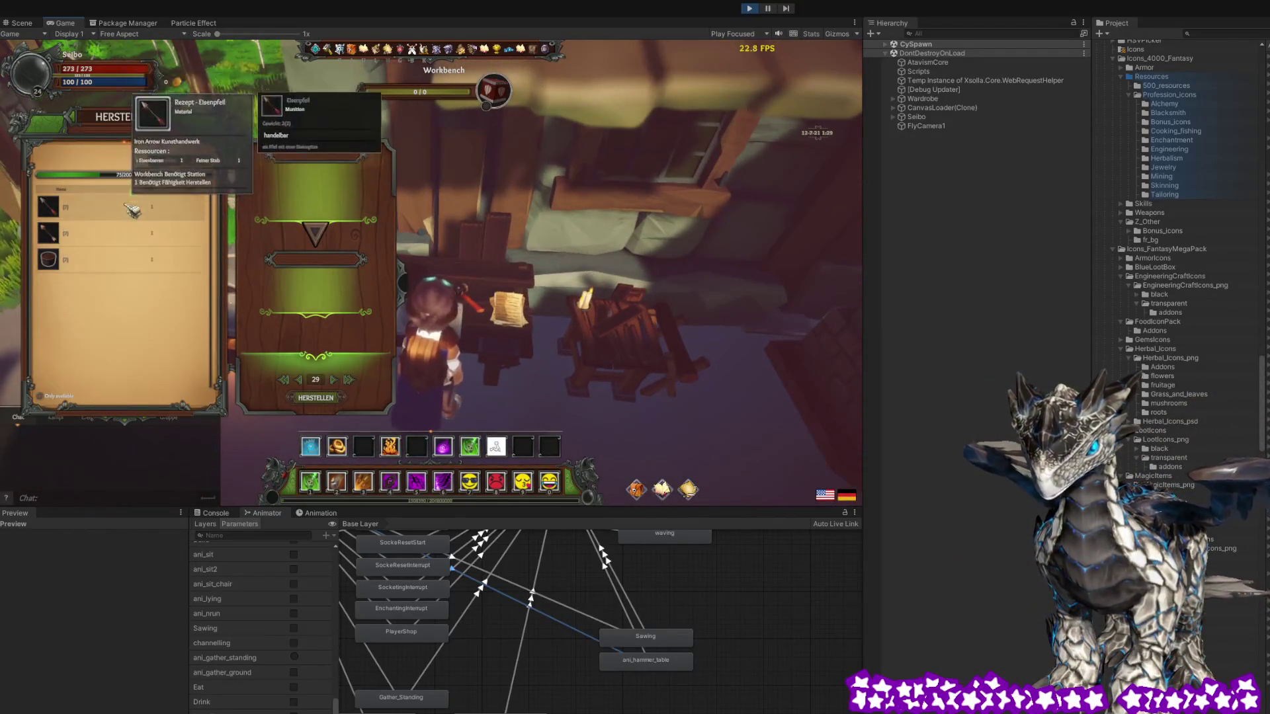
{"action": "left_click", "coordinate": [329, 399]}
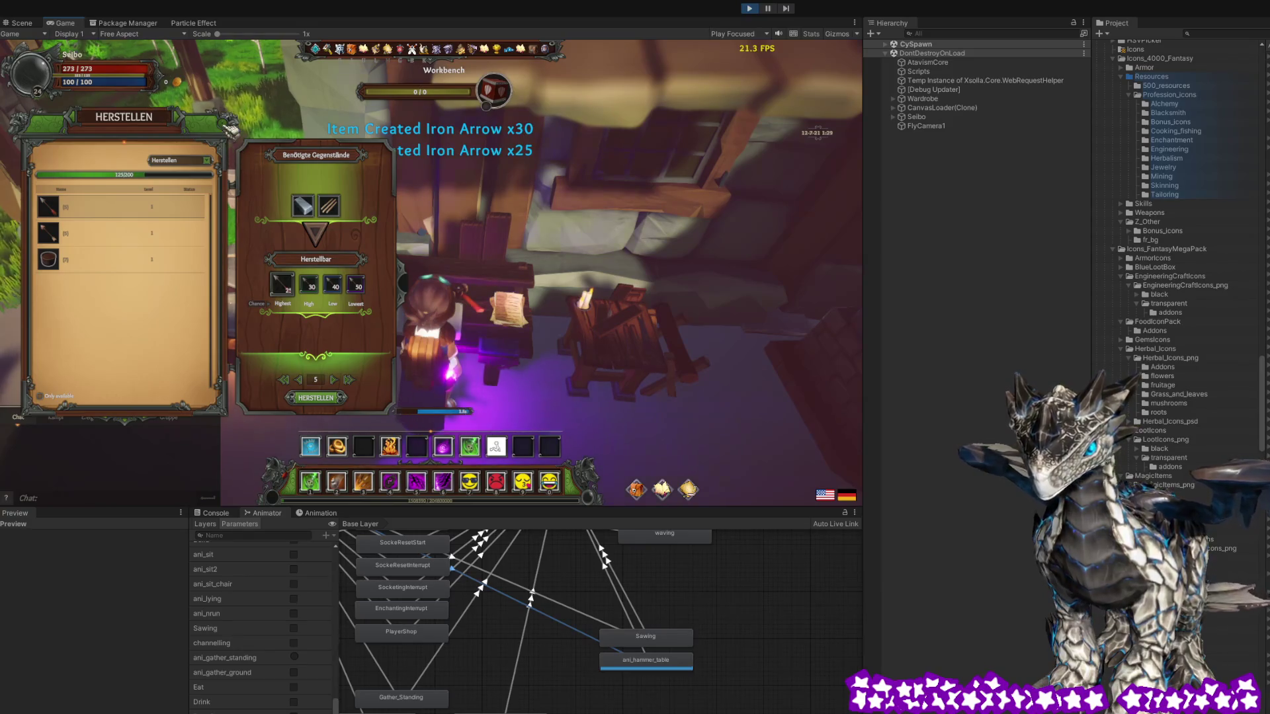
{"action": "key", "text": "Escape"}
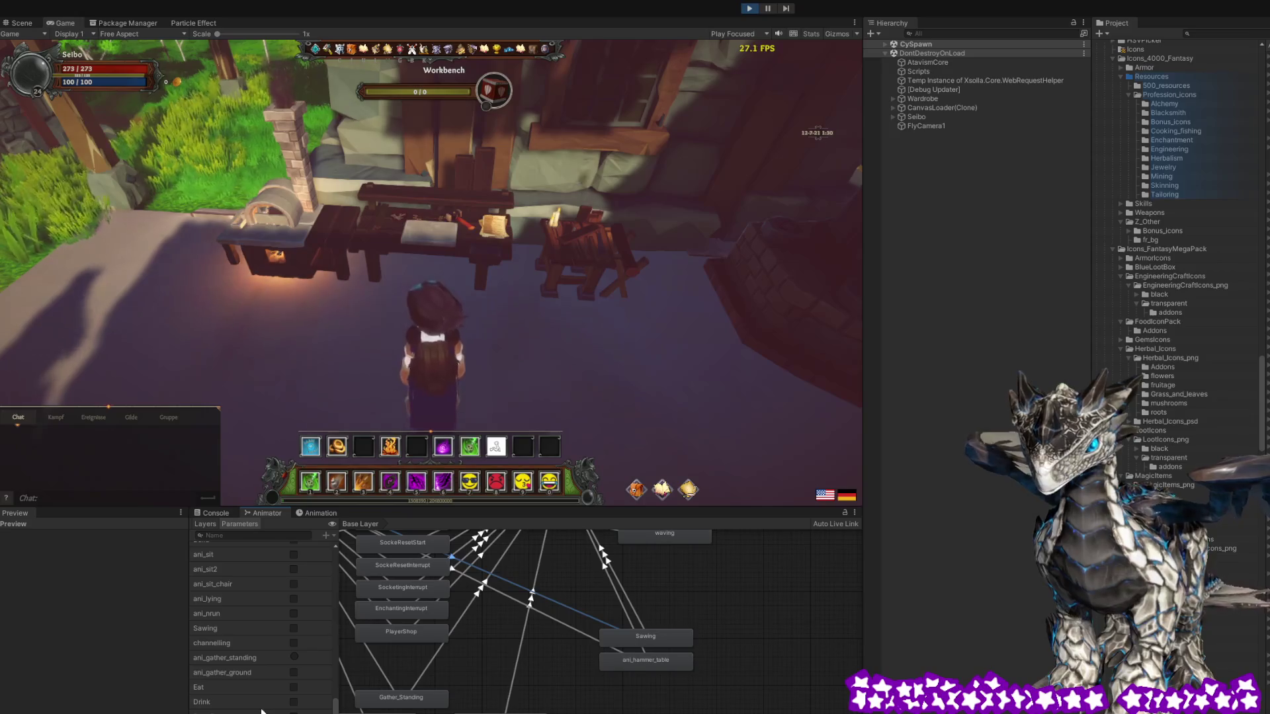
Toggle the Sawing animator parameter on briefly, then turn it off
{"action": "scroll", "coordinate": [263, 711], "scroll_direction": "up", "scroll_amount": 2}
{"action": "scroll", "coordinate": [263, 711], "scroll_direction": "down", "scroll_amount": 2}
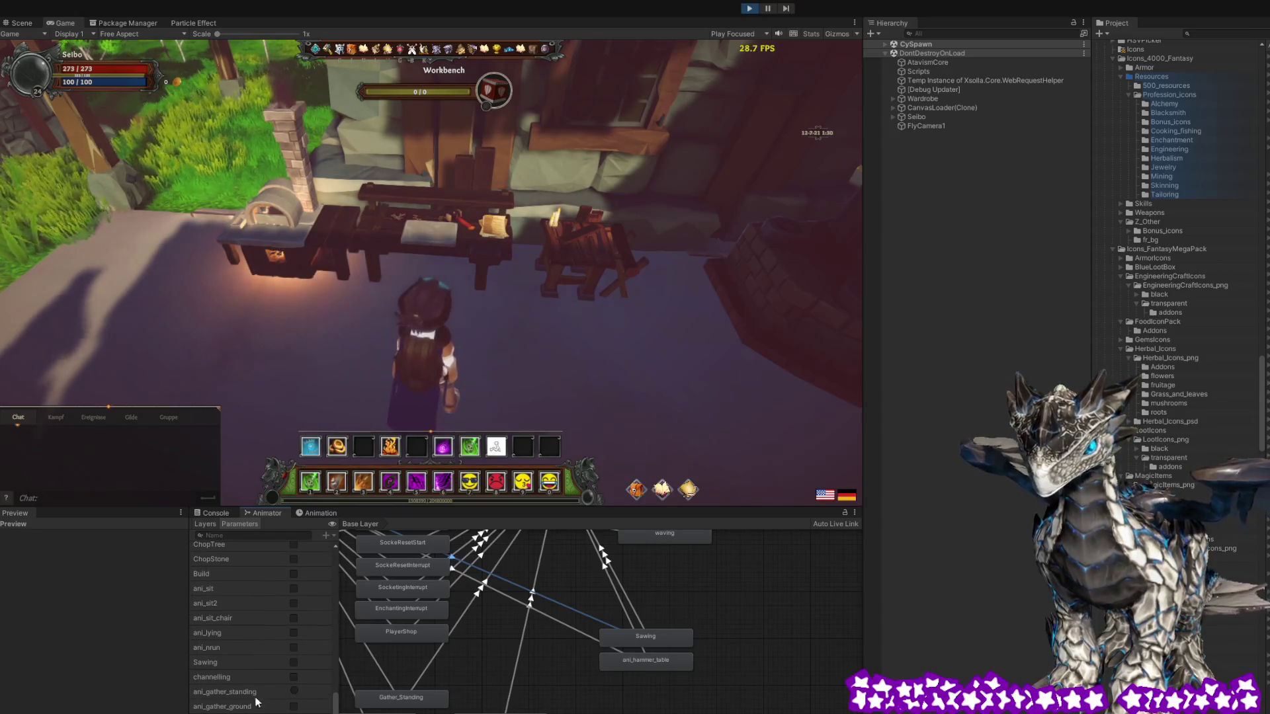
{"action": "left_click", "coordinate": [293, 662]}
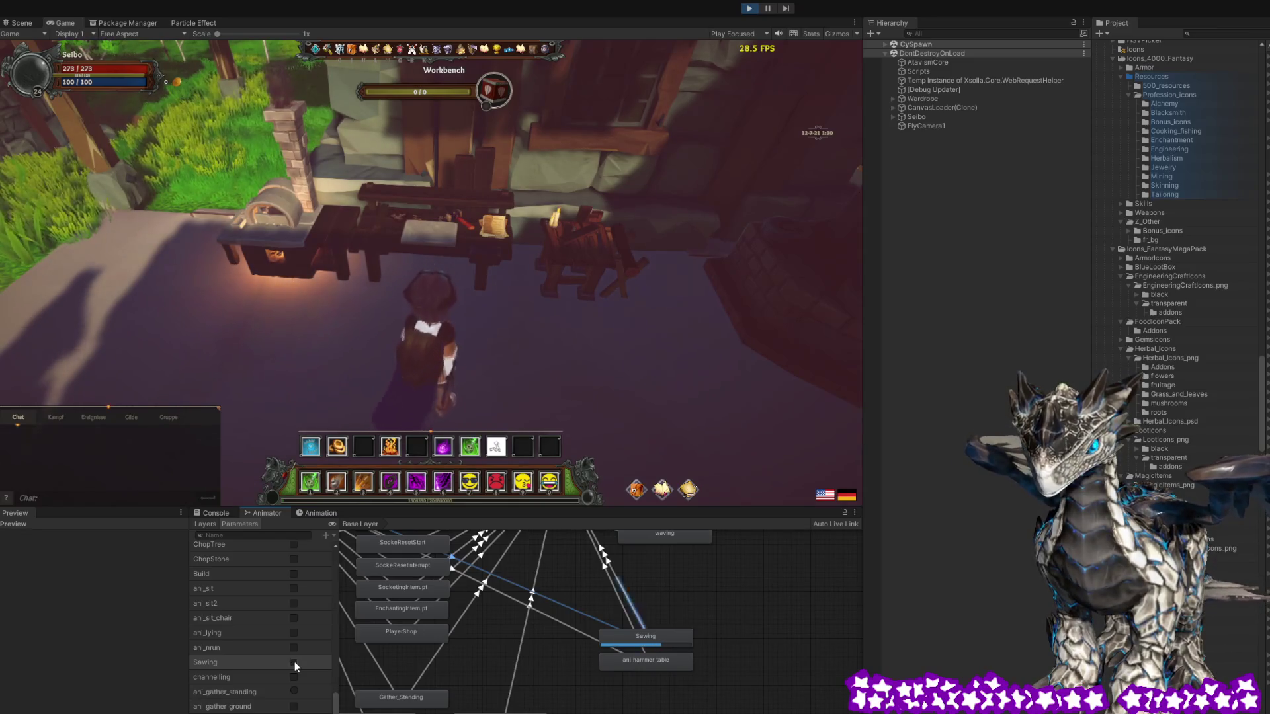
{"action": "left_click", "coordinate": [295, 661]}
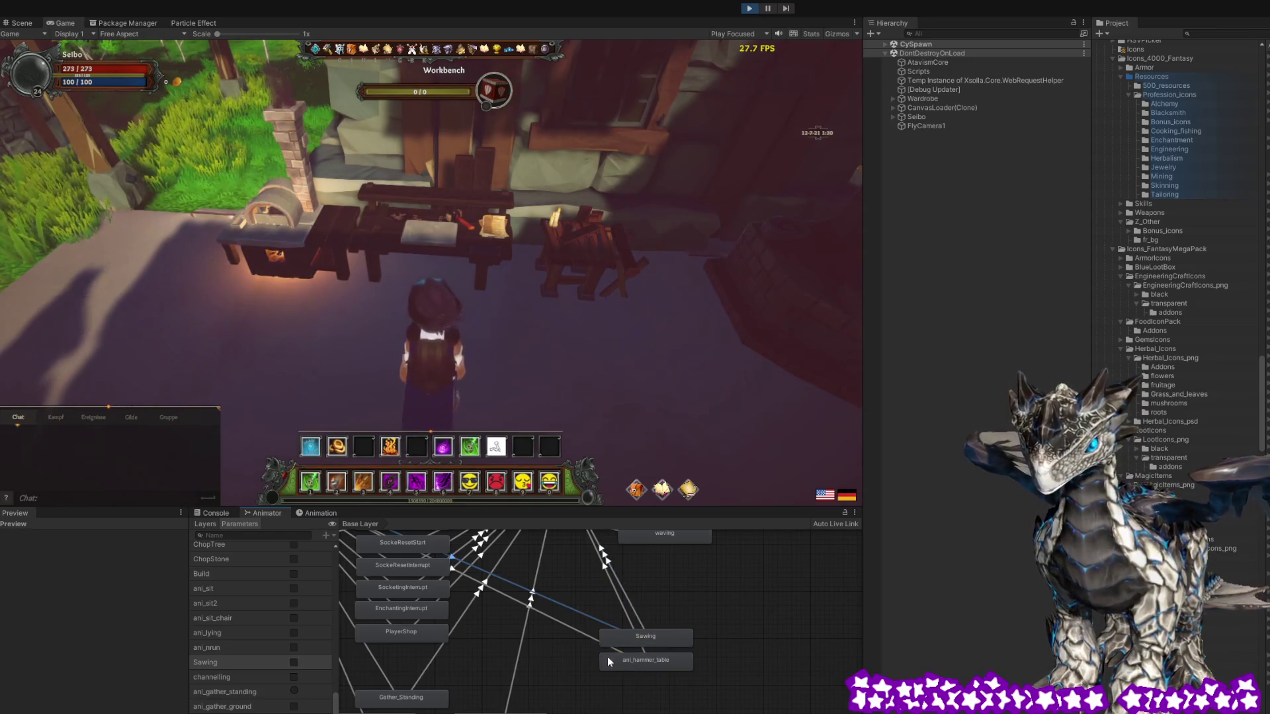
Select the transition into ani_hammer_table and preview the ani_hammer_table state
{"action": "left_click", "coordinate": [575, 631]}
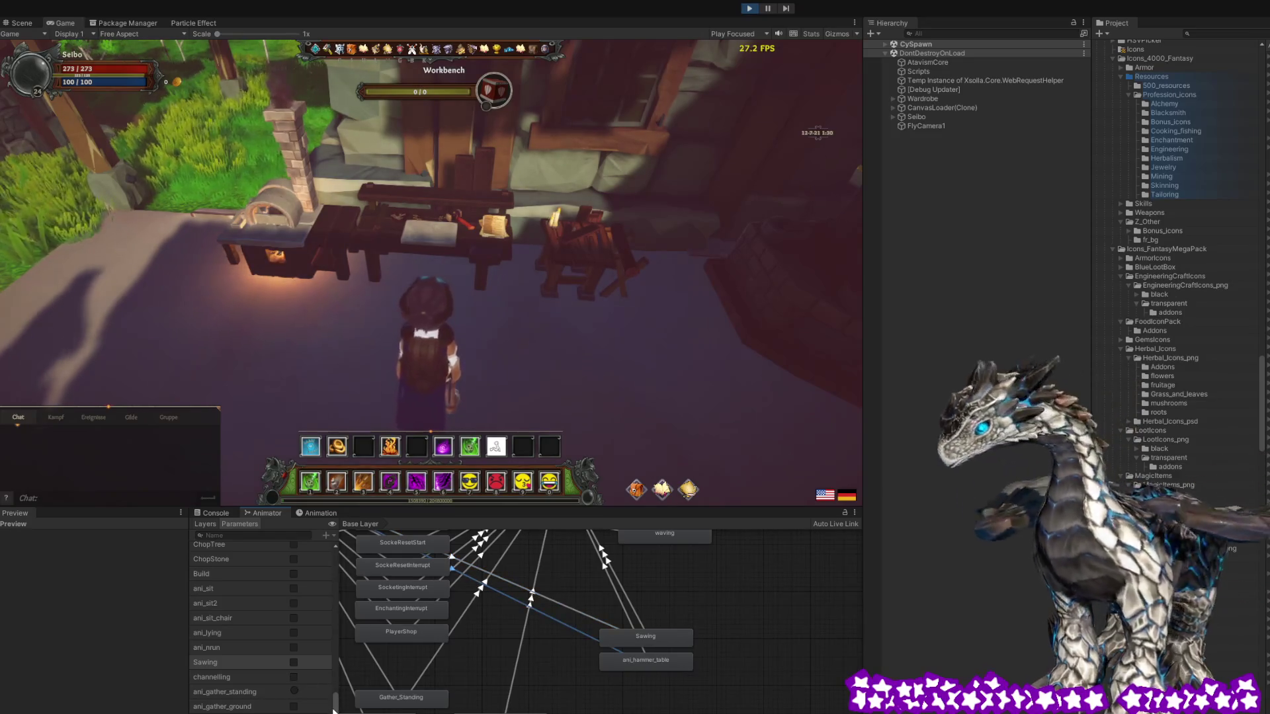
{"action": "scroll", "coordinate": [336, 711], "scroll_direction": "down", "scroll_amount": 2}
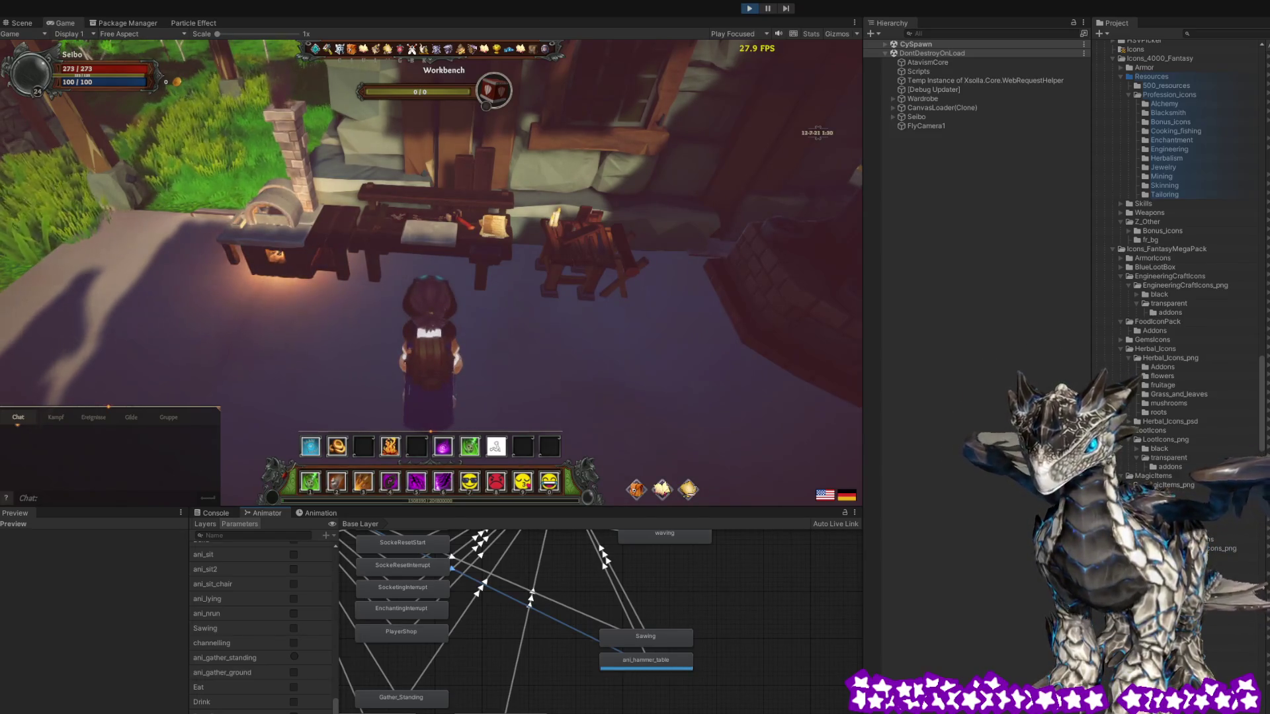
{"action": "left_click", "coordinate": [666, 664]}
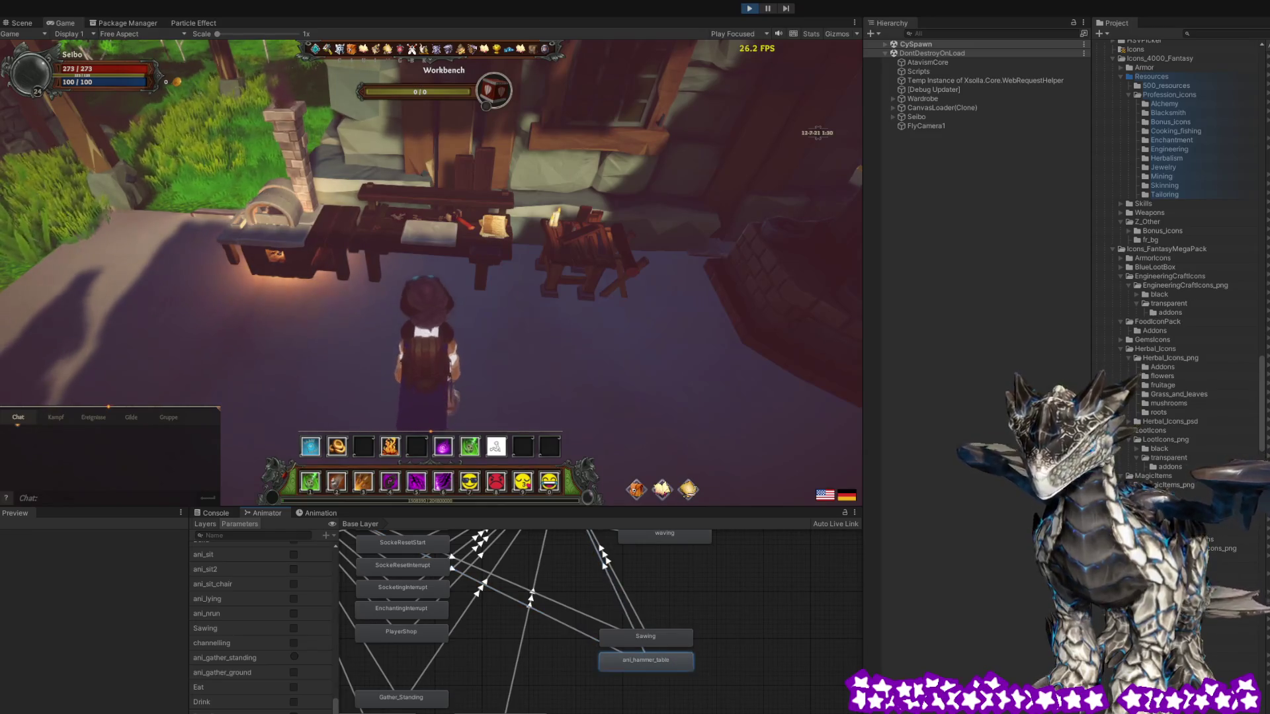
{"action": "scroll", "coordinate": [1177, 265], "scroll_direction": "down", "scroll_amount": 10}
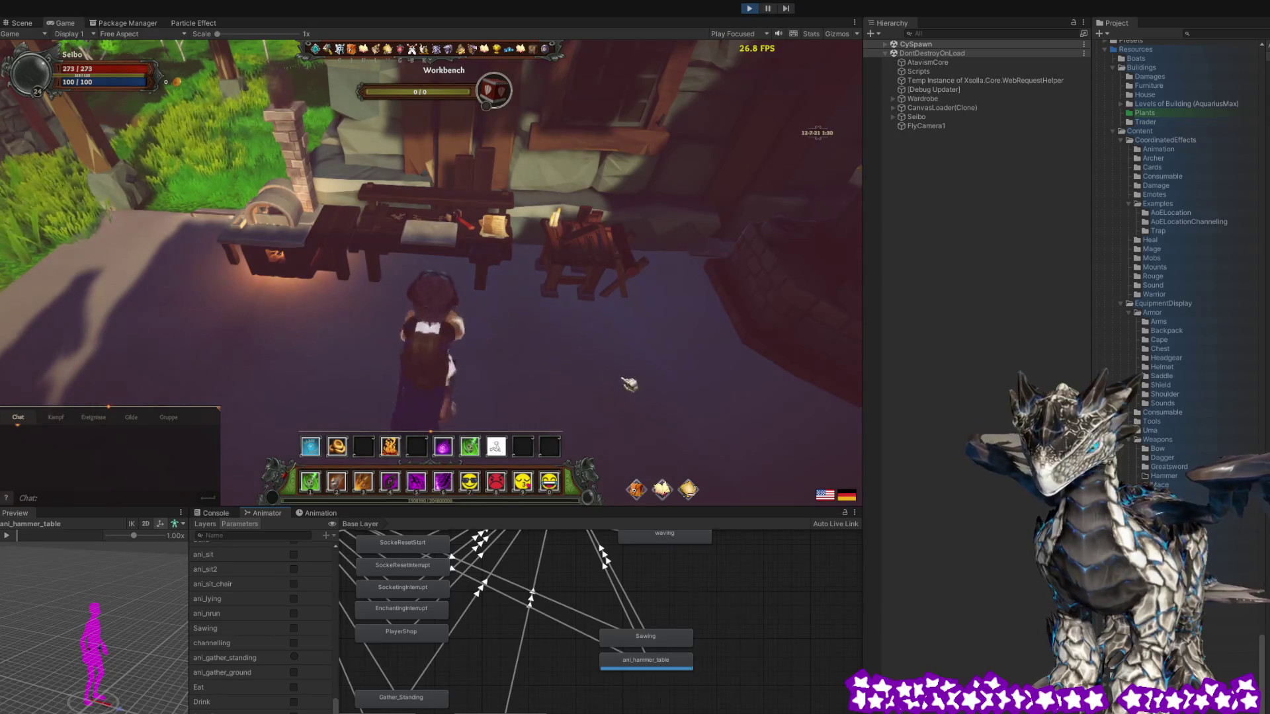
Turn the camera to the workbench and start crafting the first recipe, Iron Arrows
{"action": "mouse_move", "coordinate": [670, 378]}
{"action": "left_mouse_down"}
{"action": "mouse_move", "coordinate": [463, 378]}
{"action": "mouse_move", "coordinate": [669, 377]}
{"action": "left_mouse_up"}
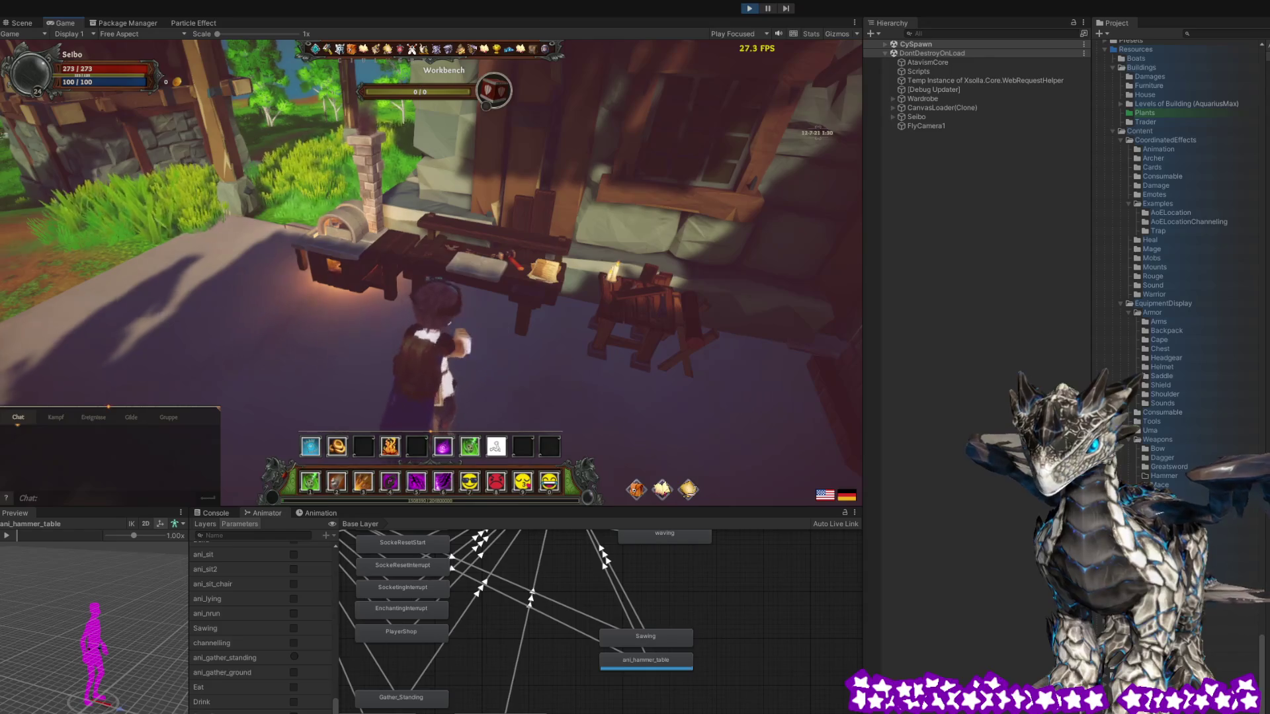
{"action": "left_click_drag", "start_coordinate": [502, 377], "coordinate": [655, 377]}
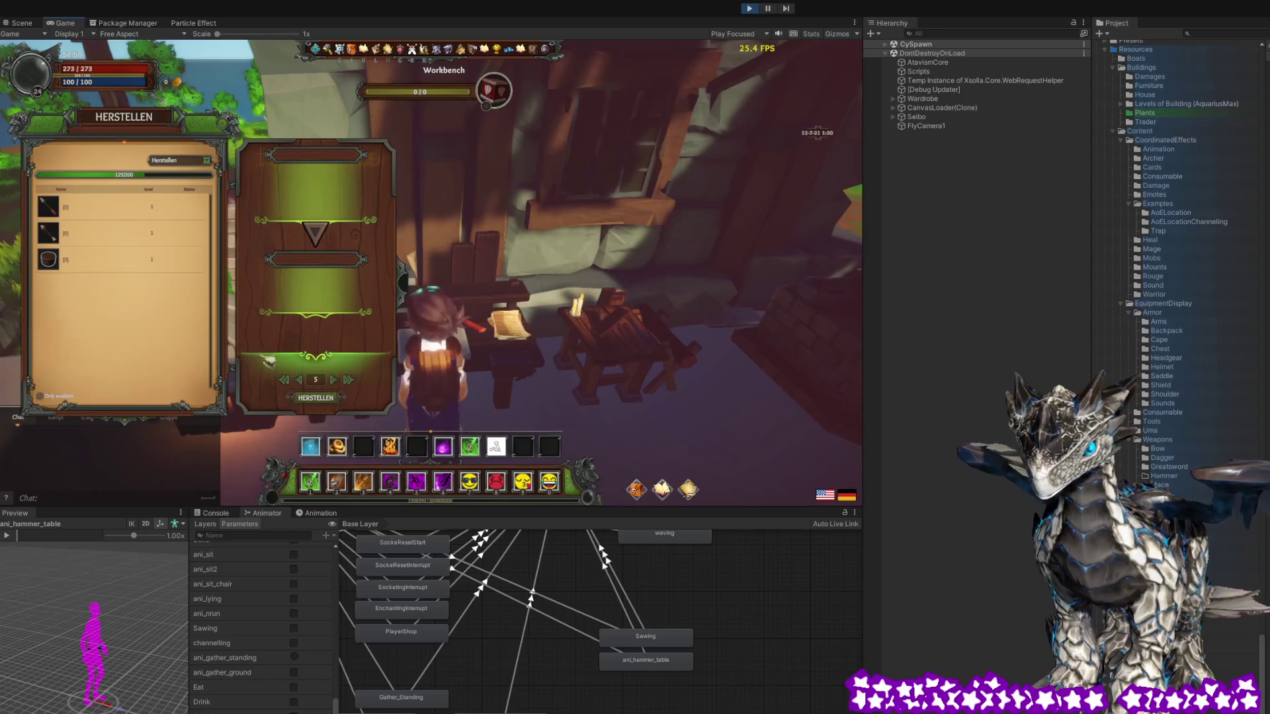
{"action": "left_click", "coordinate": [59, 206]}
{"action": "left_click", "coordinate": [315, 397]}
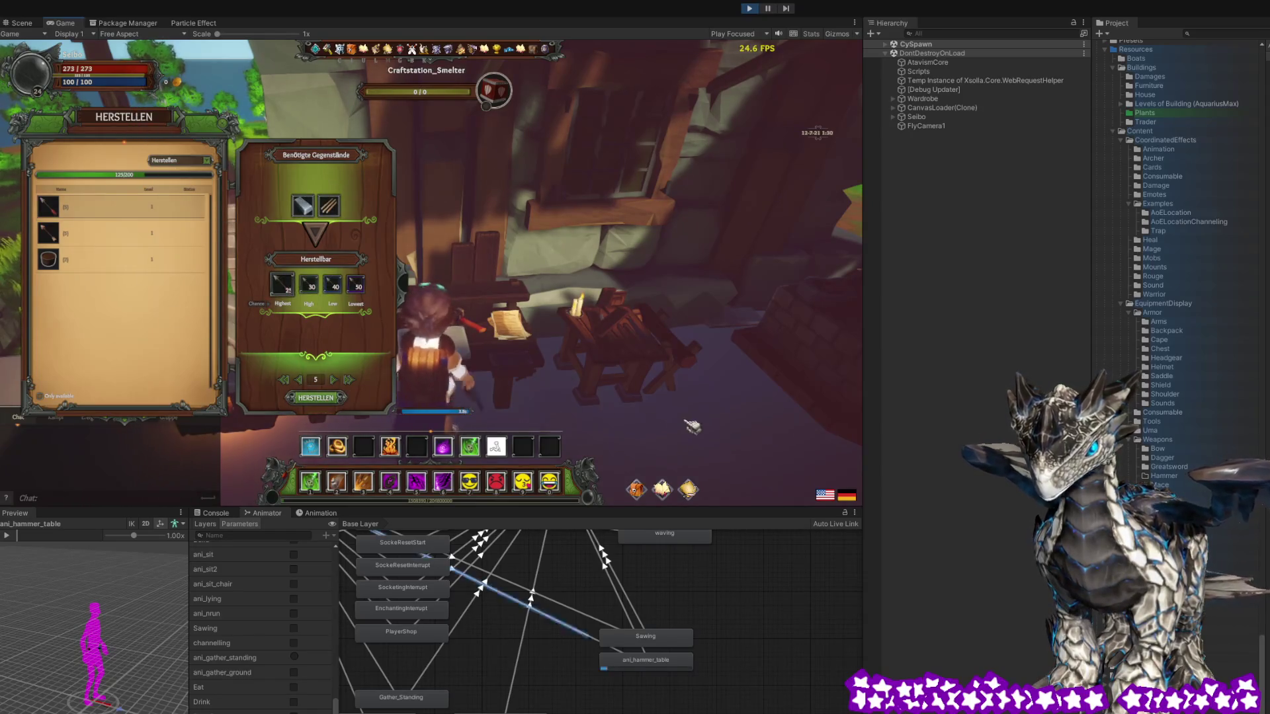
Let 40 Iron Arrows finish crafting, close the crafting window, and stop play mode
{"action": "left_click_drag", "start_coordinate": [678, 441], "coordinate": [576, 430]}
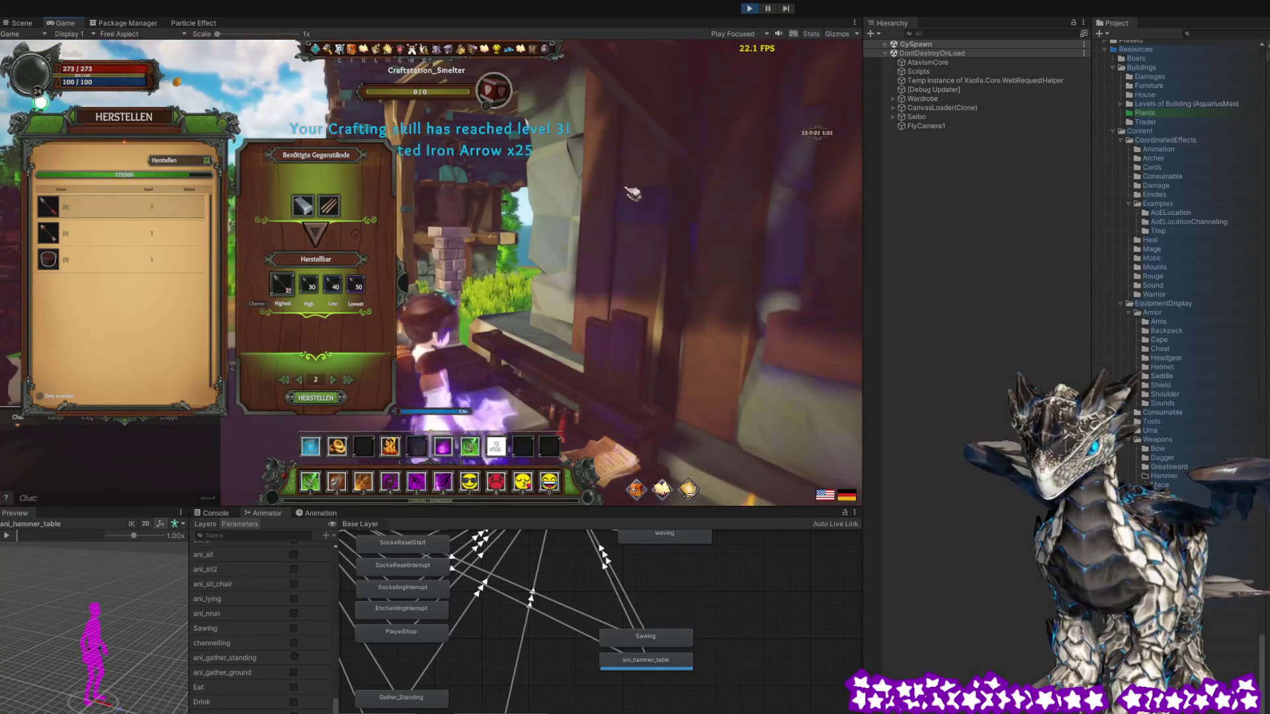
{"action": "left_click_drag", "start_coordinate": [625, 198], "coordinate": [582, 198]}
{"action": "mouse_move", "coordinate": [299, 263]}
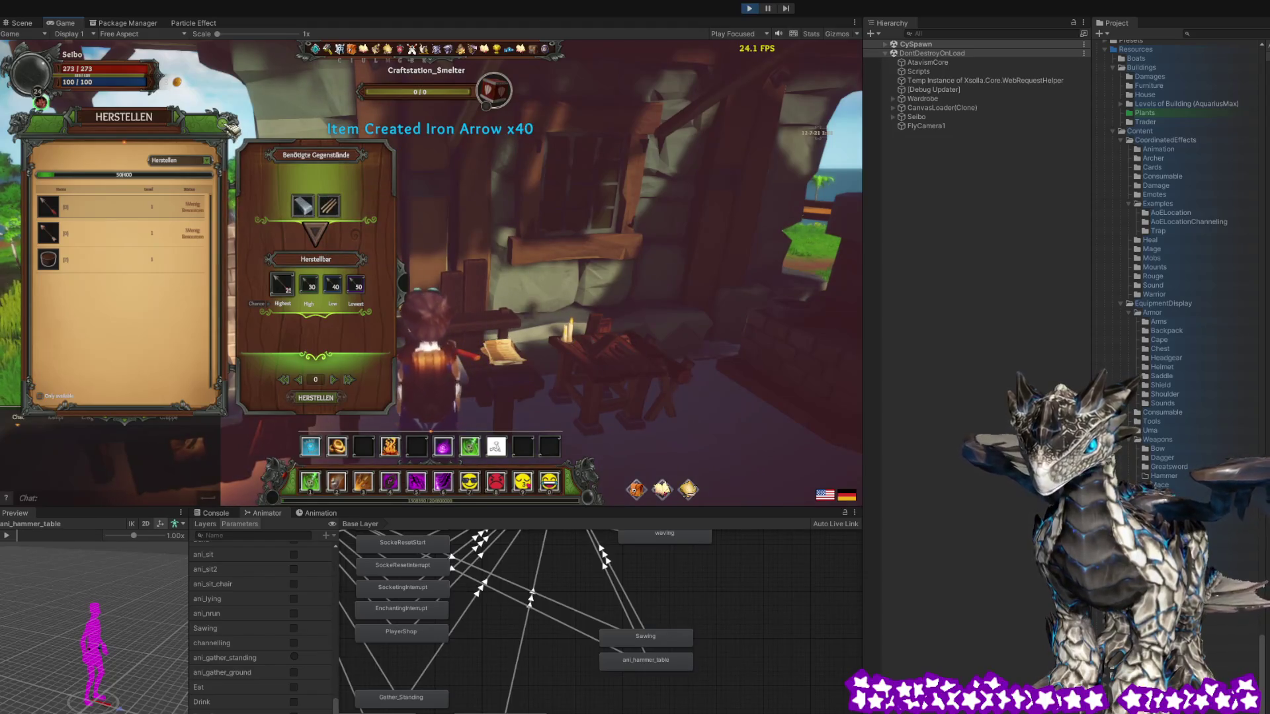
{"action": "left_click", "coordinate": [231, 126]}
{"action": "left_click_drag", "start_coordinate": [499, 231], "coordinate": [550, 234]}
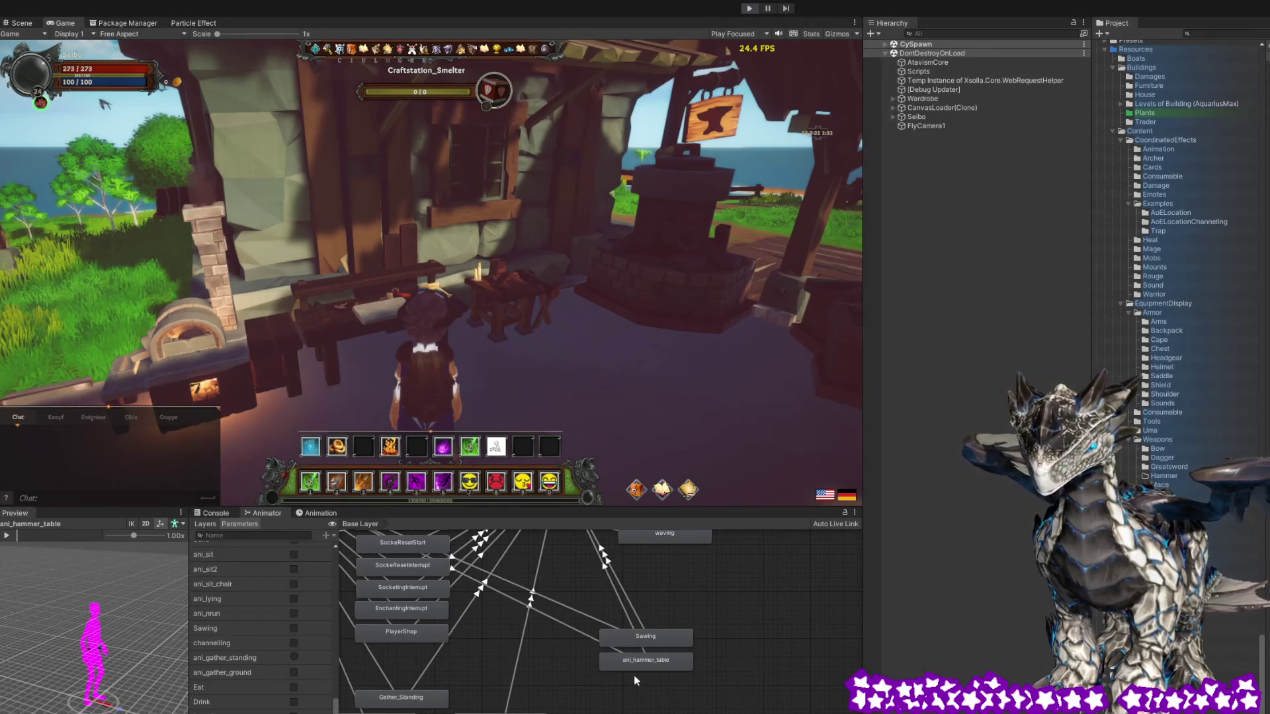
{"action": "key", "text": "ctrl+p"}
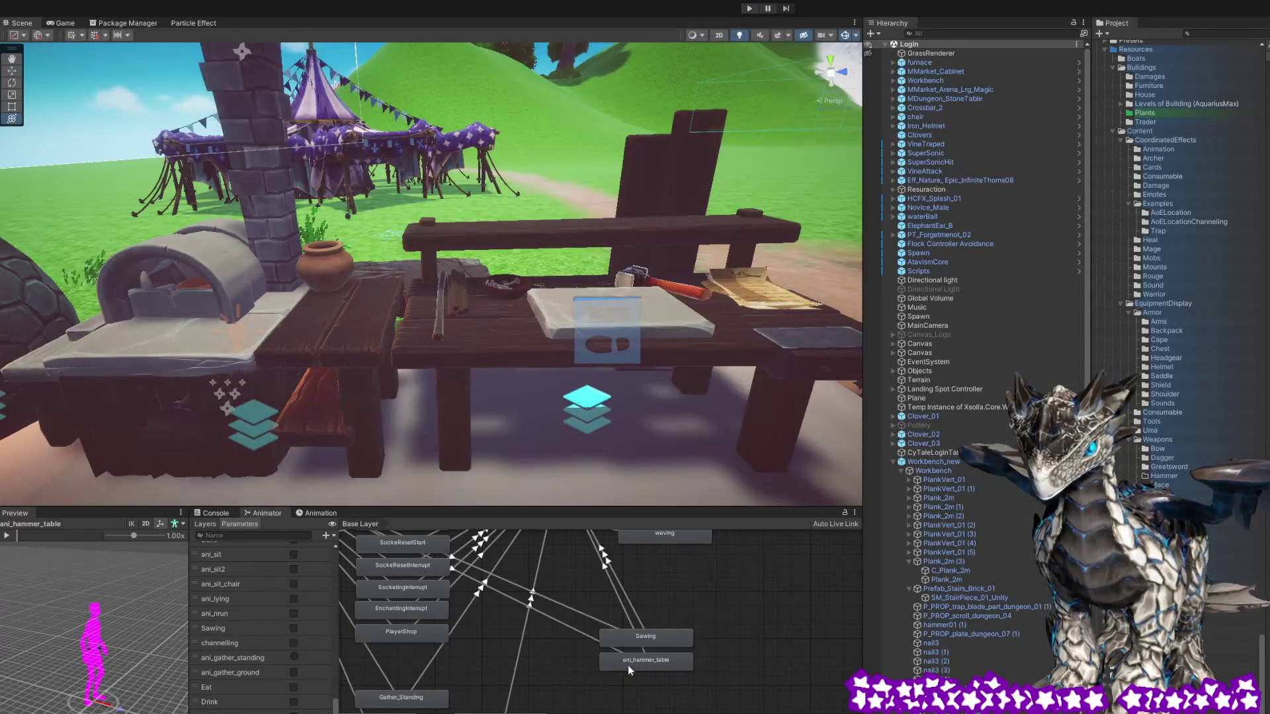
Inspect the transitions into Sawing and the ani_hammer_table state in the Animator
{"action": "left_click", "coordinate": [575, 629]}
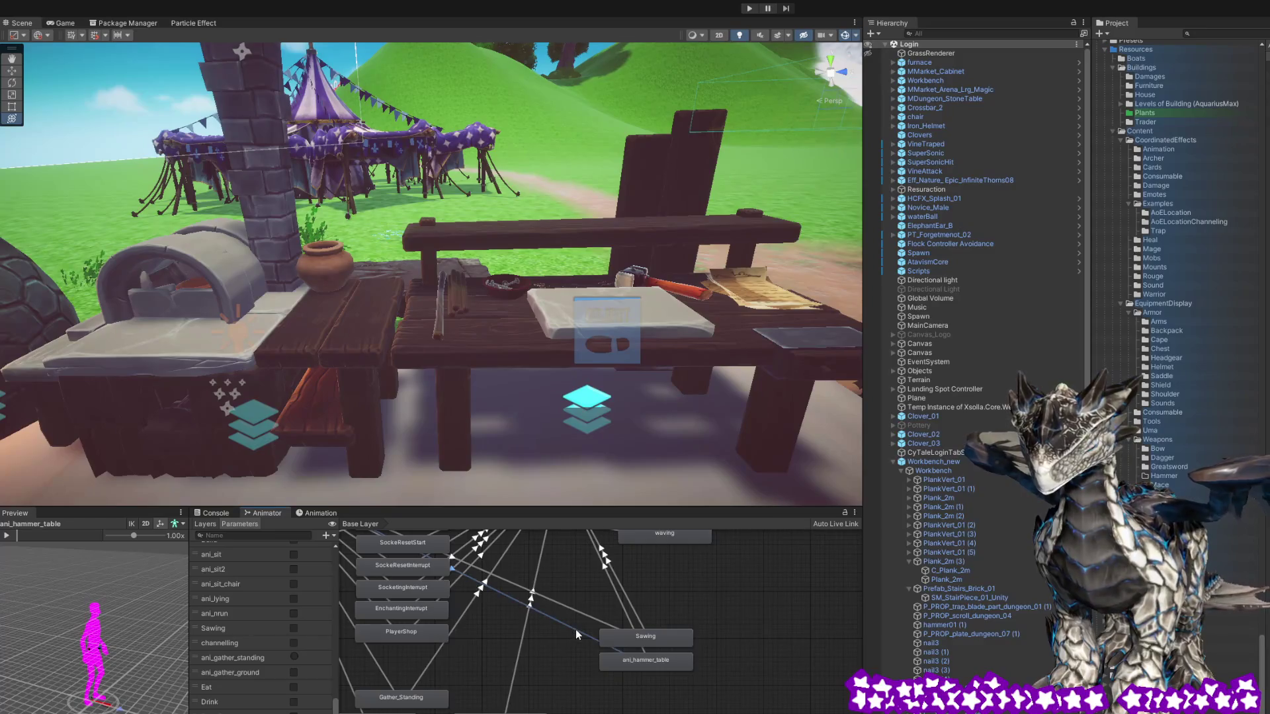
{"action": "left_click", "coordinate": [633, 663]}
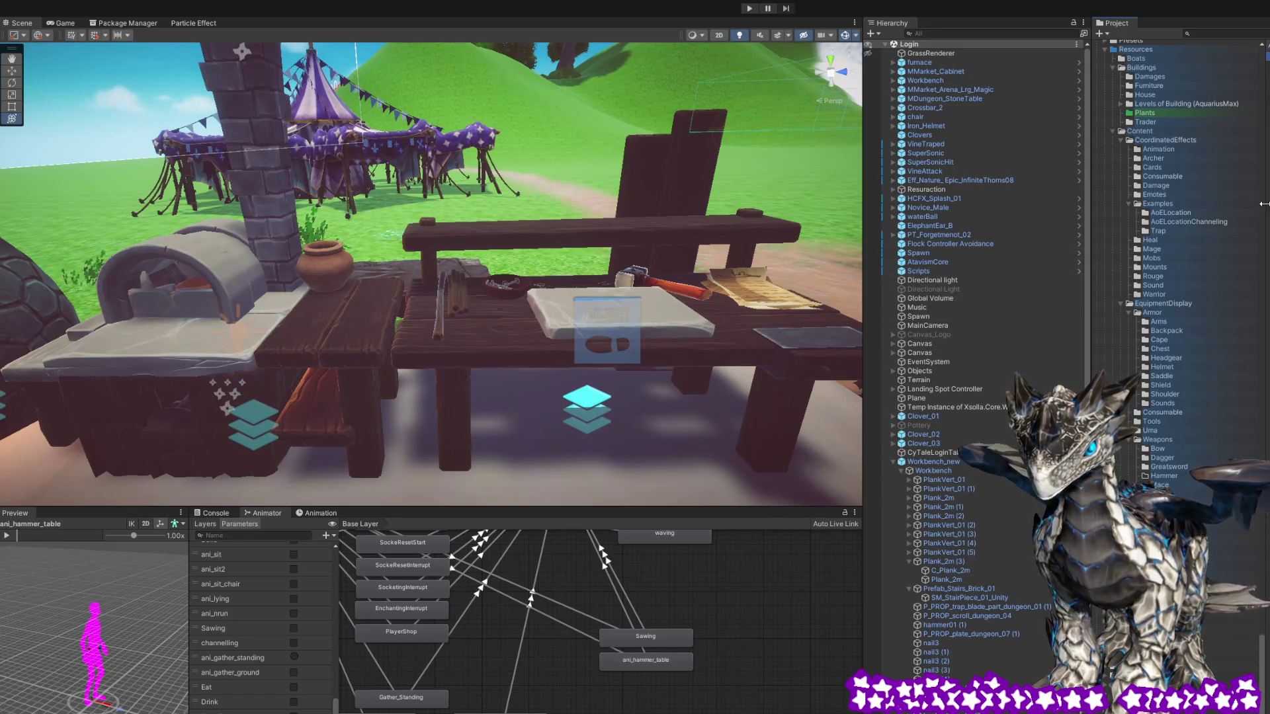
{"action": "left_click", "coordinate": [604, 623]}
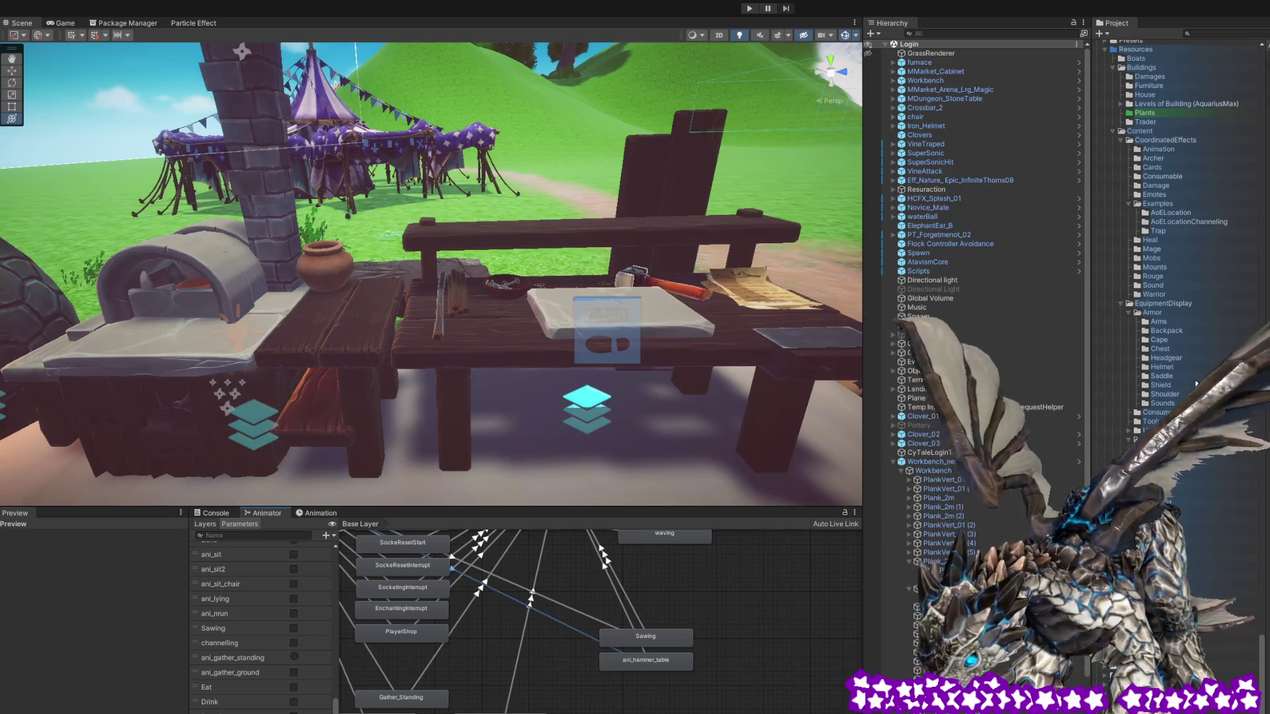
Open the CoordinatedEffects folder, then select and deselect Workbench_new in the Scene view
{"action": "scroll", "coordinate": [1198, 437], "scroll_direction": "up", "scroll_amount": 5}
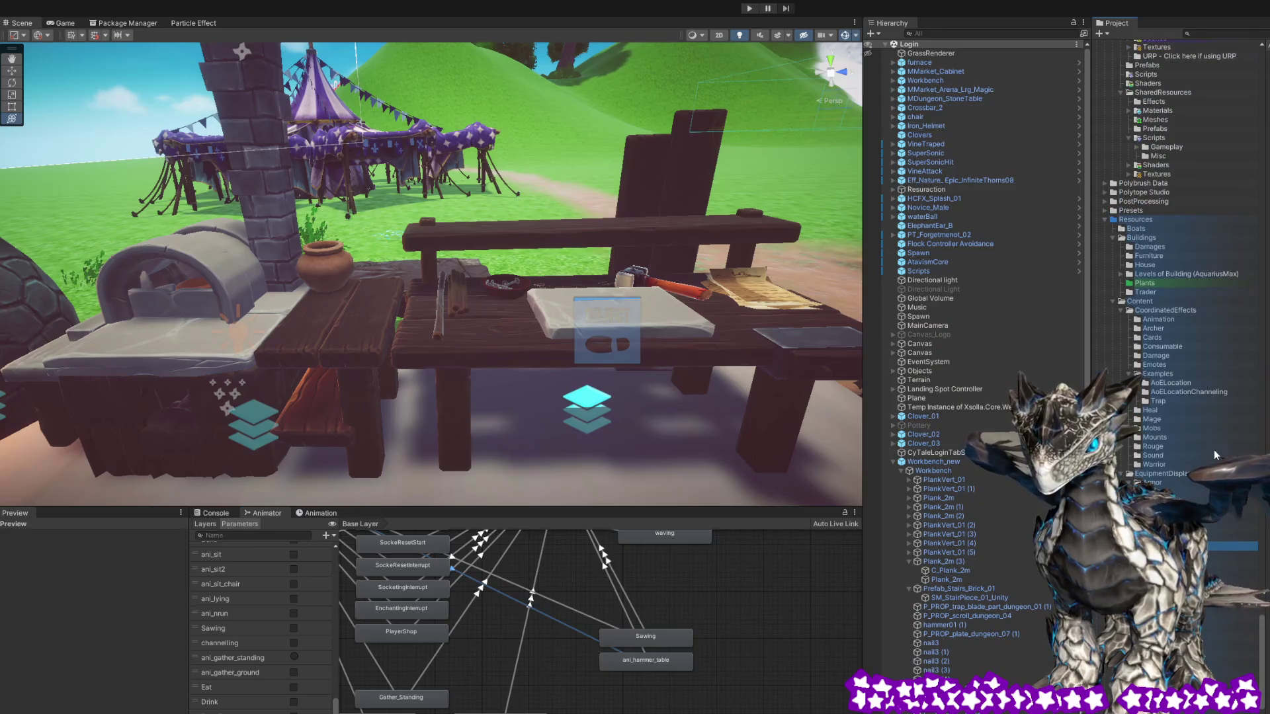
{"action": "scroll", "coordinate": [1213, 450], "scroll_direction": "up", "scroll_amount": 5}
{"action": "scroll", "coordinate": [1213, 451], "scroll_direction": "down", "scroll_amount": 6}
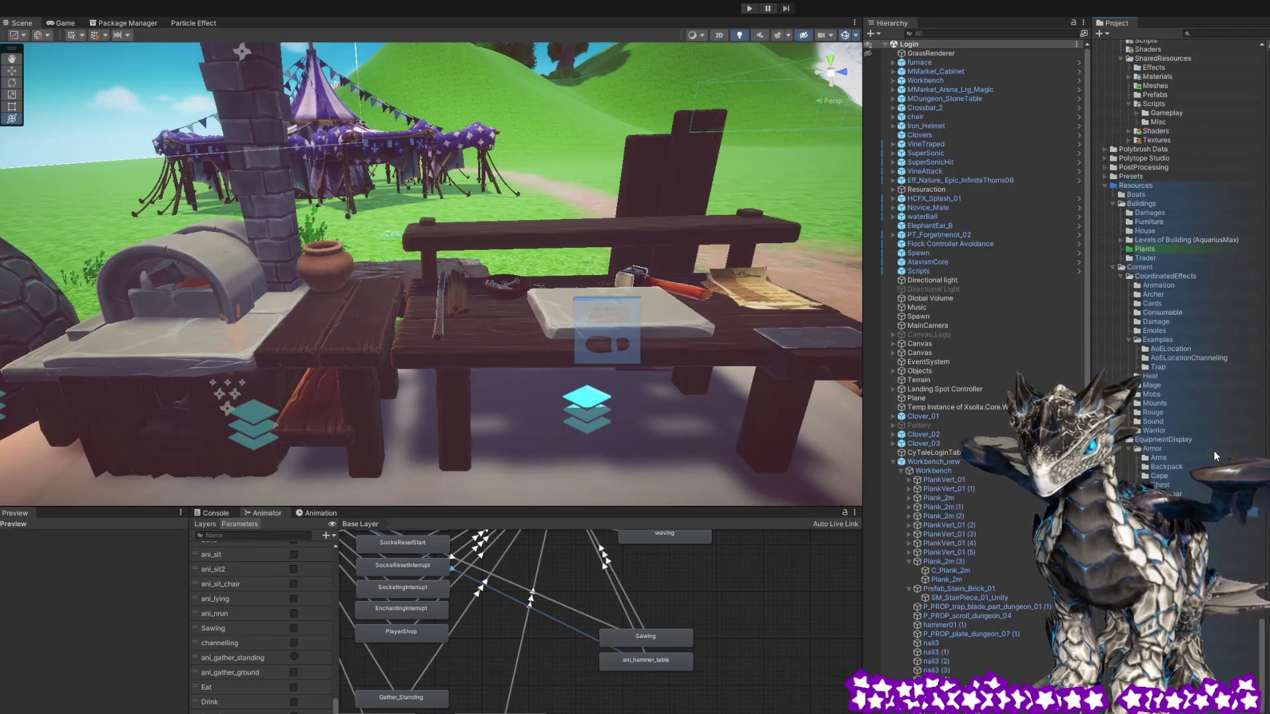
{"action": "left_click", "coordinate": [1173, 275]}
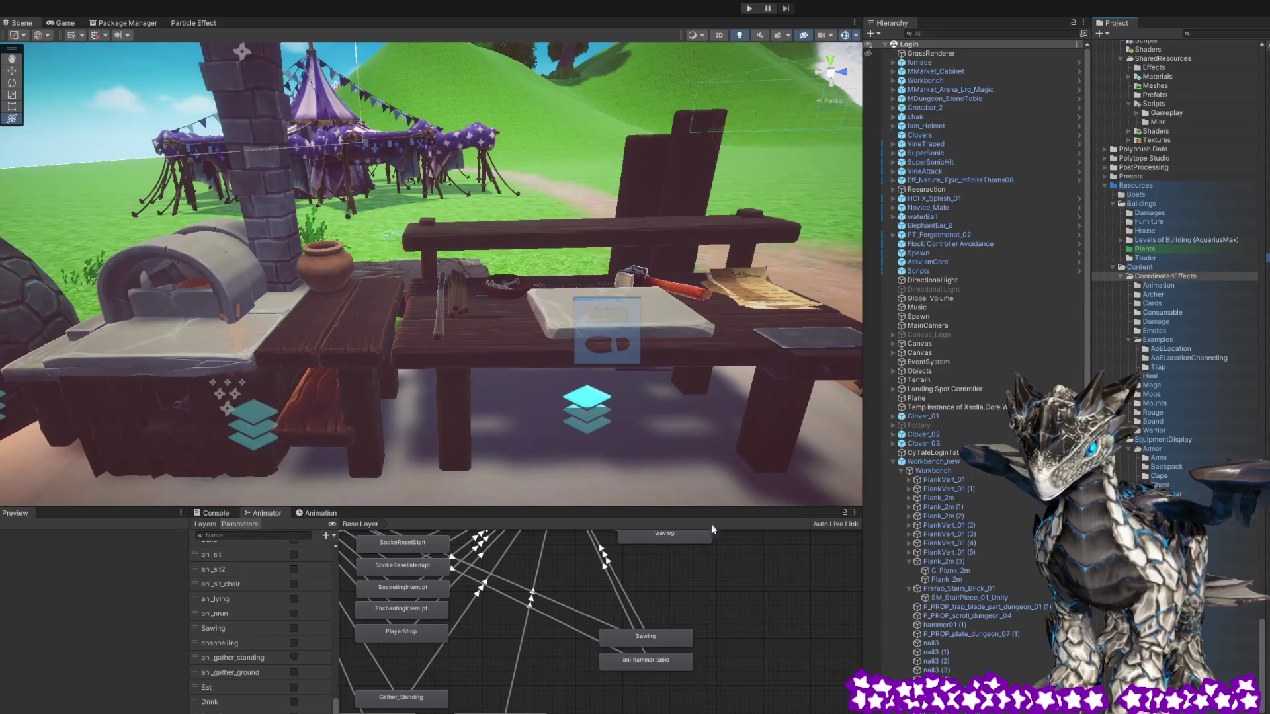
{"action": "left_click", "coordinate": [506, 343]}
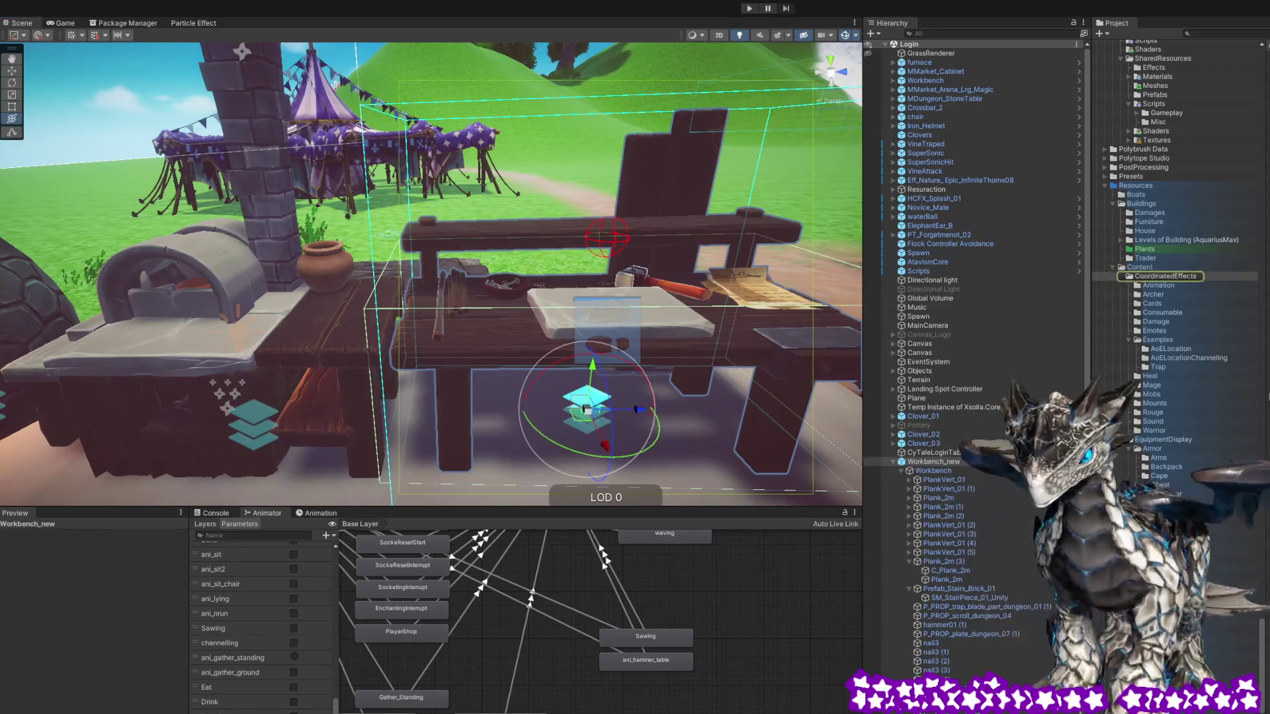
{"action": "key", "text": "shift+d"}
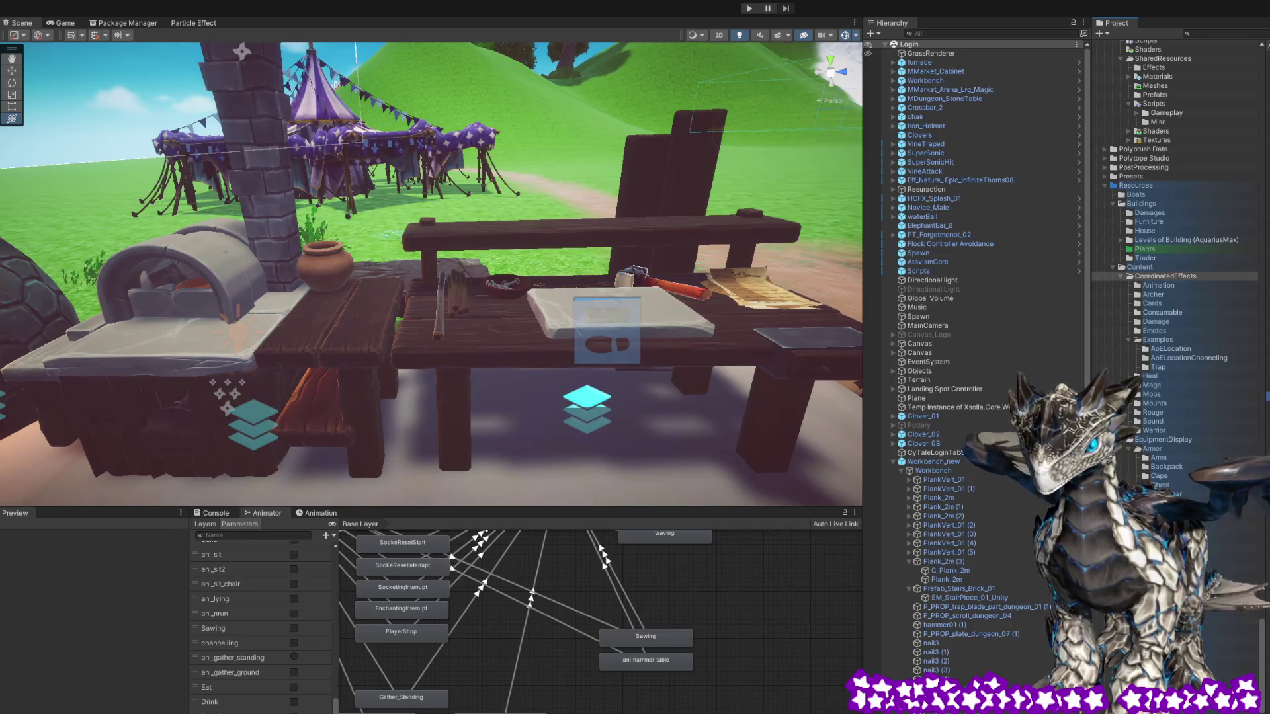
{"action": "scroll", "coordinate": [1174, 271], "scroll_direction": "up", "scroll_amount": 10}
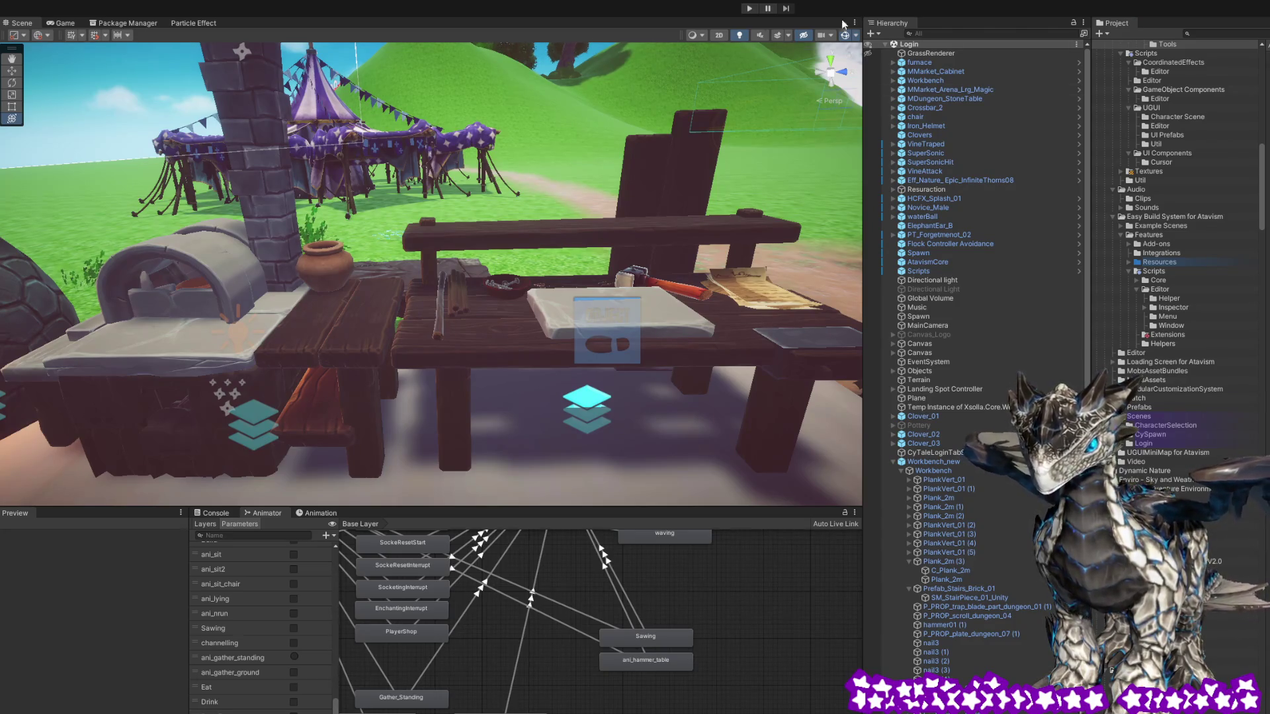
Start play mode, log in with EINLOGGEN, and enter the world with REIN DA
{"action": "left_click", "coordinate": [749, 9]}
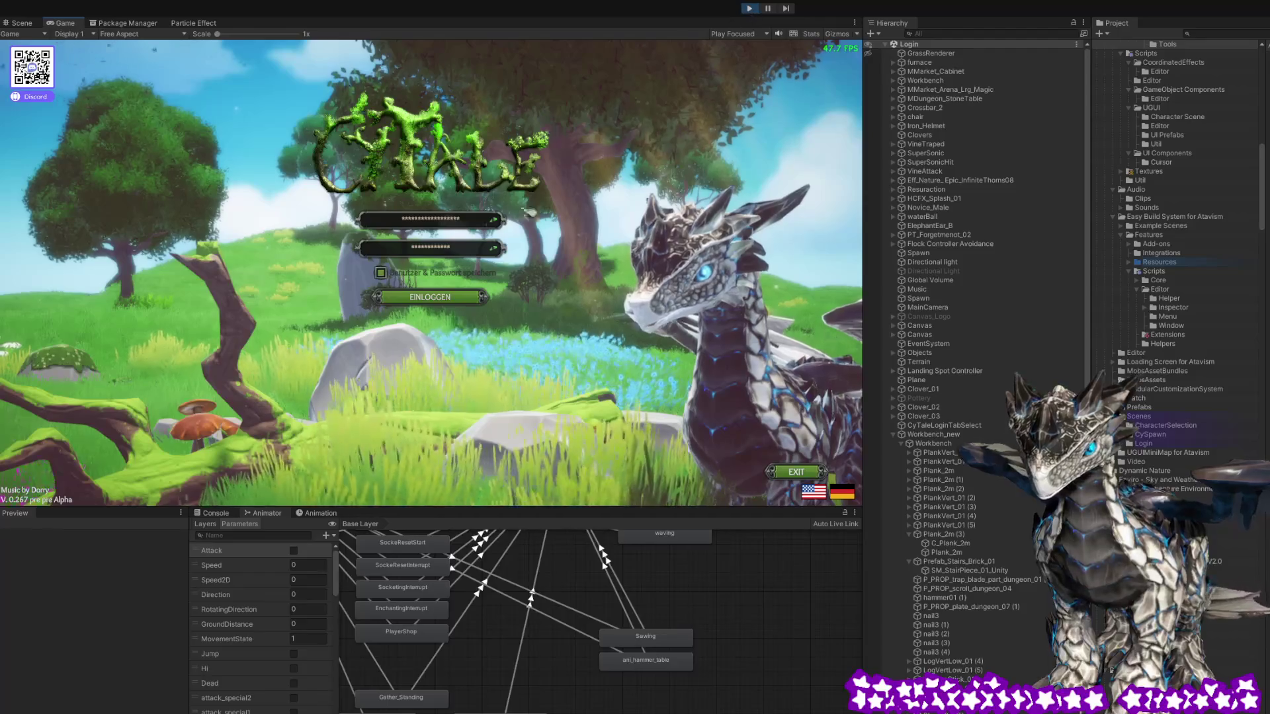
{"action": "left_click", "coordinate": [433, 297]}
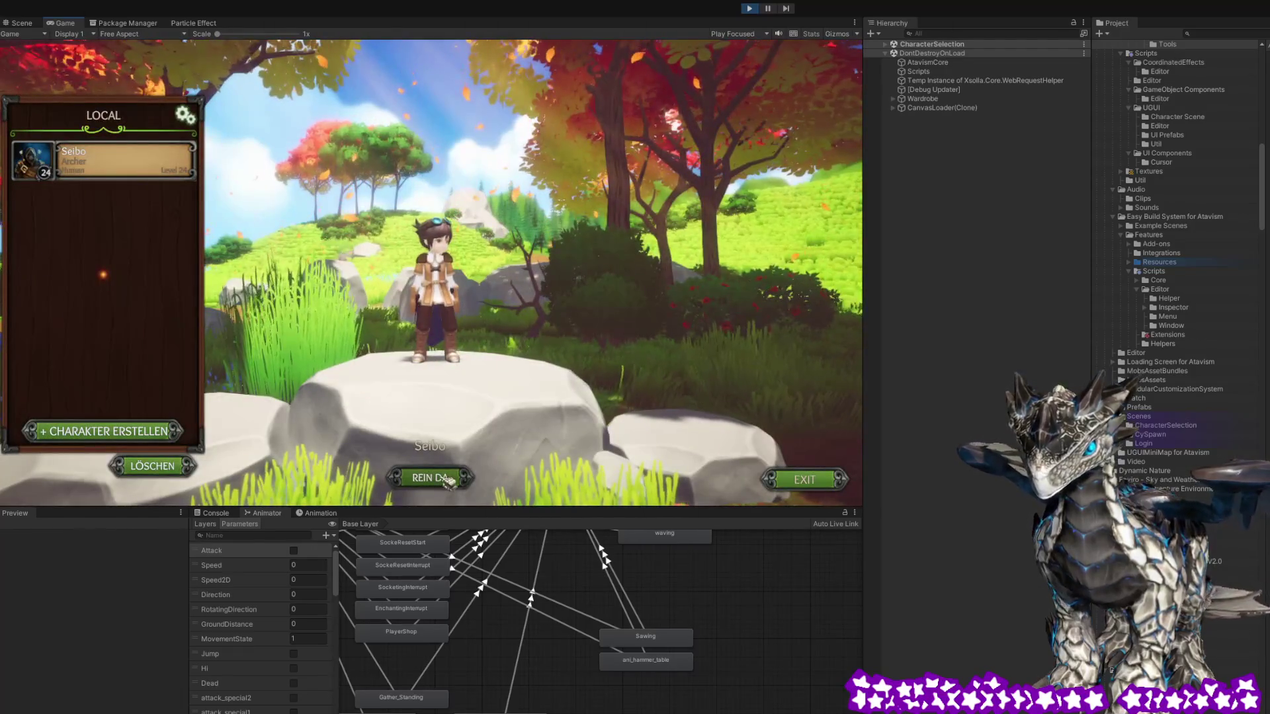
{"action": "left_click", "coordinate": [444, 481]}
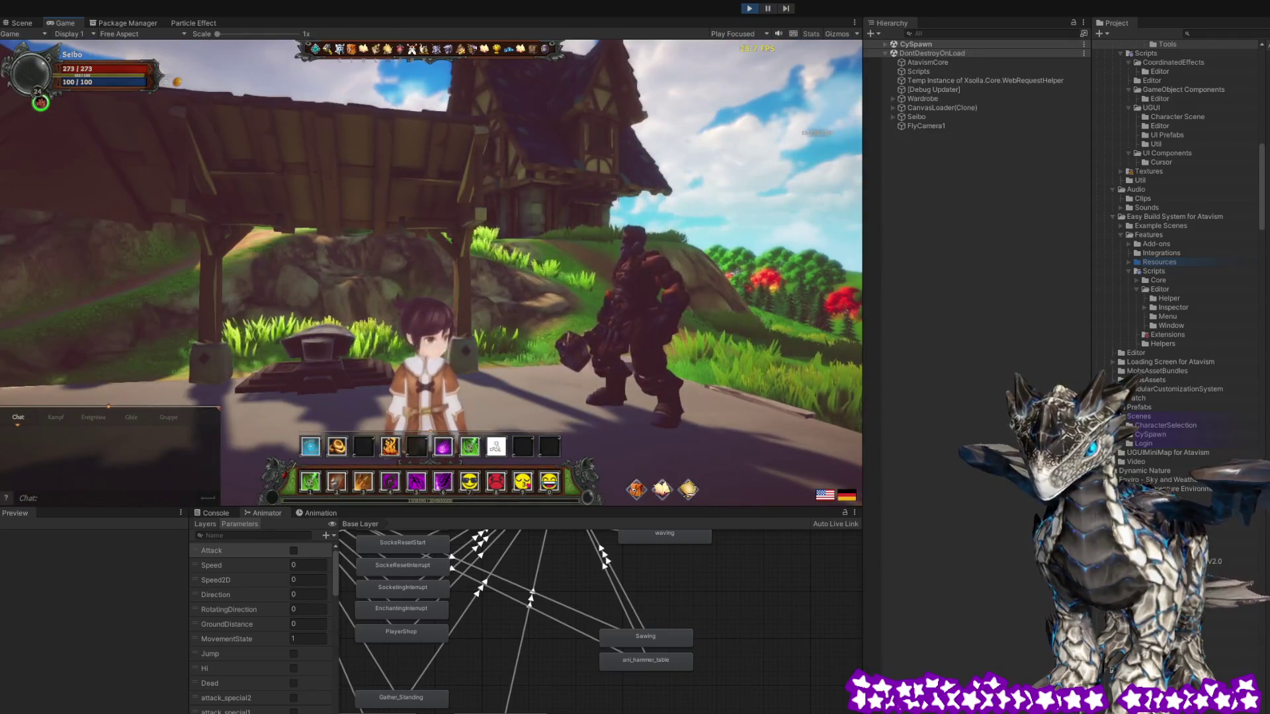
Walk past the anvil to the workbench and craft the pot (Planter_BigBucket) recipe
{"action": "key", "text": "w"}
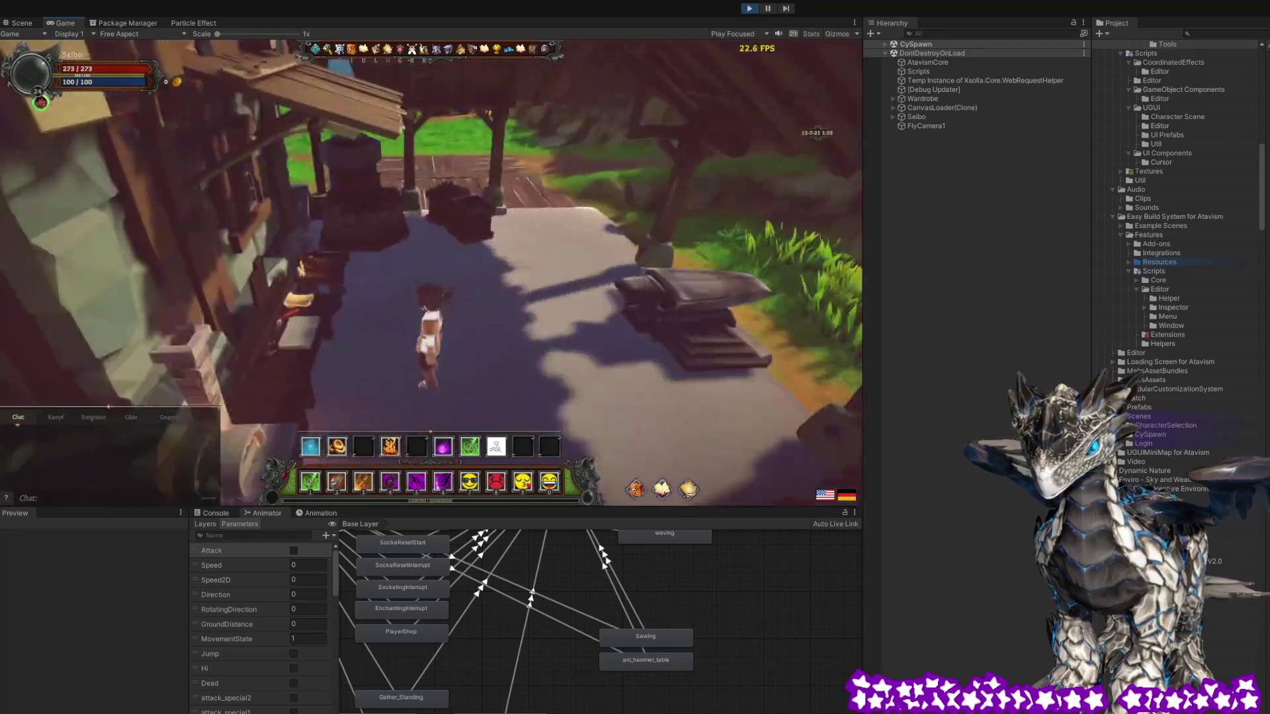
{"action": "key", "text": "w"}
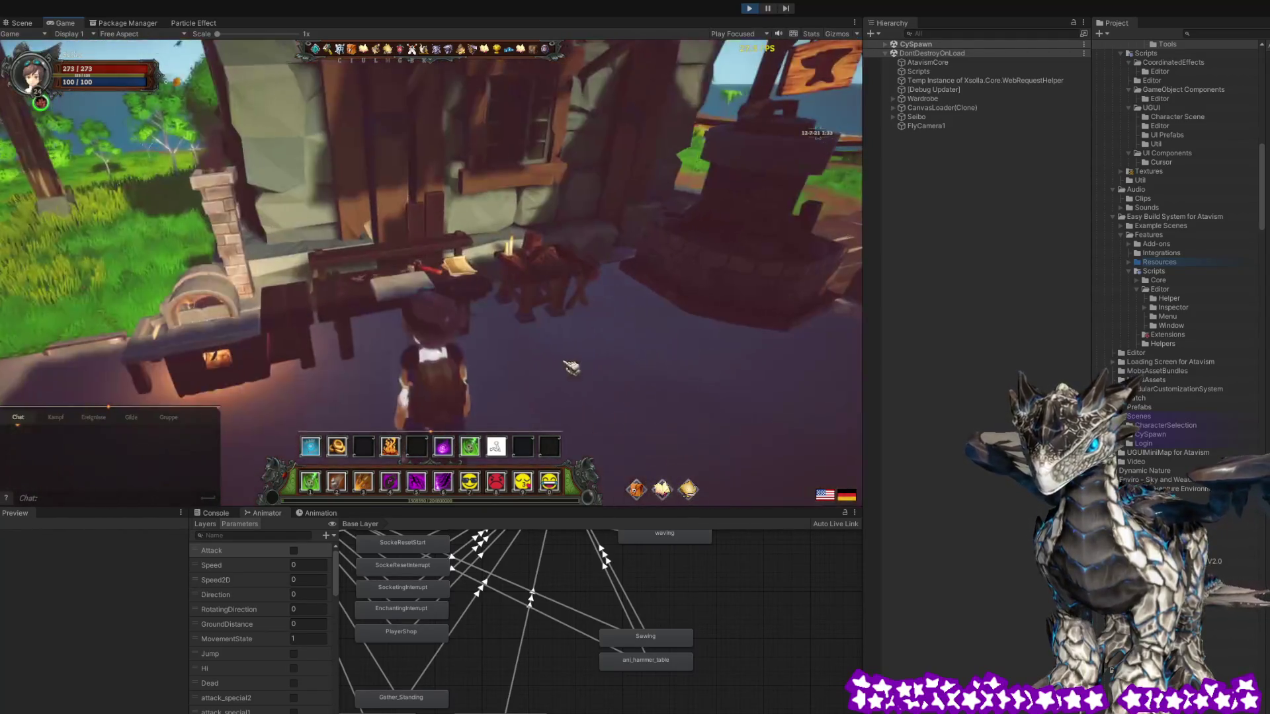
{"action": "key", "text": "w"}
{"action": "left_click", "coordinate": [475, 354]}
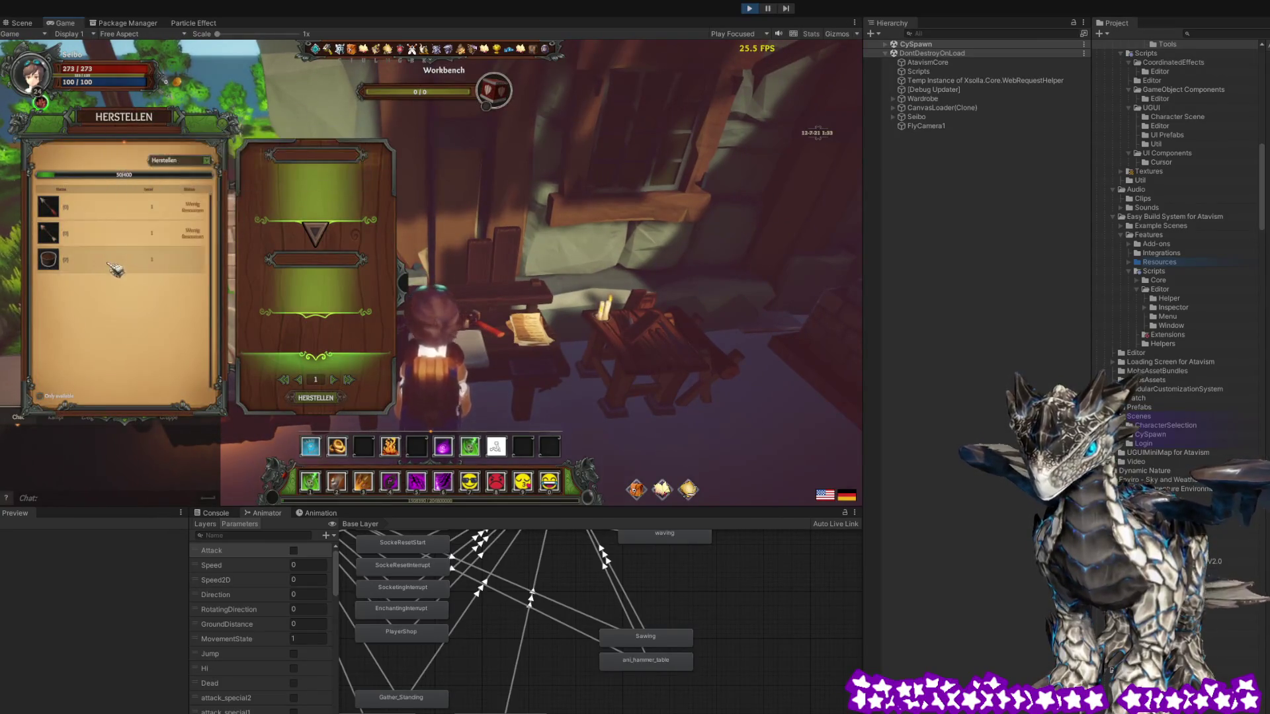
{"action": "left_click", "coordinate": [115, 259]}
{"action": "left_click", "coordinate": [316, 397]}
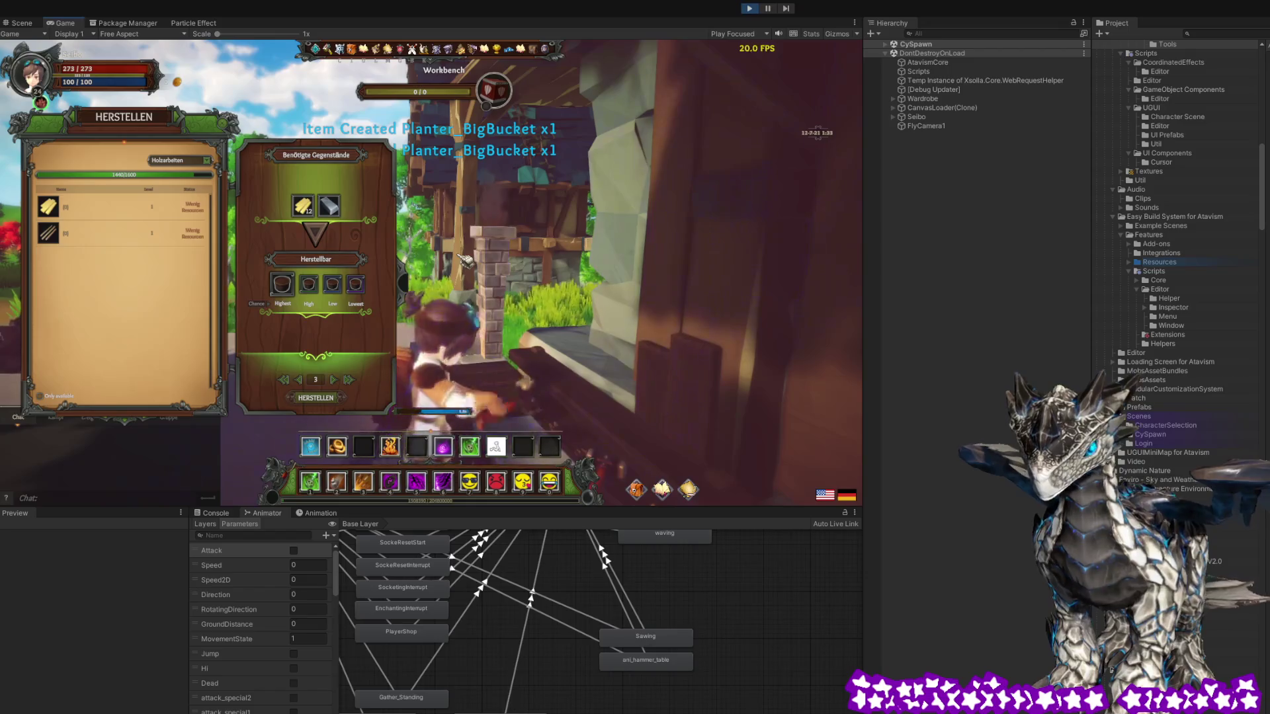
Close crafting and walk back toward the blacksmith NPC
{"action": "key", "text": "Escape"}
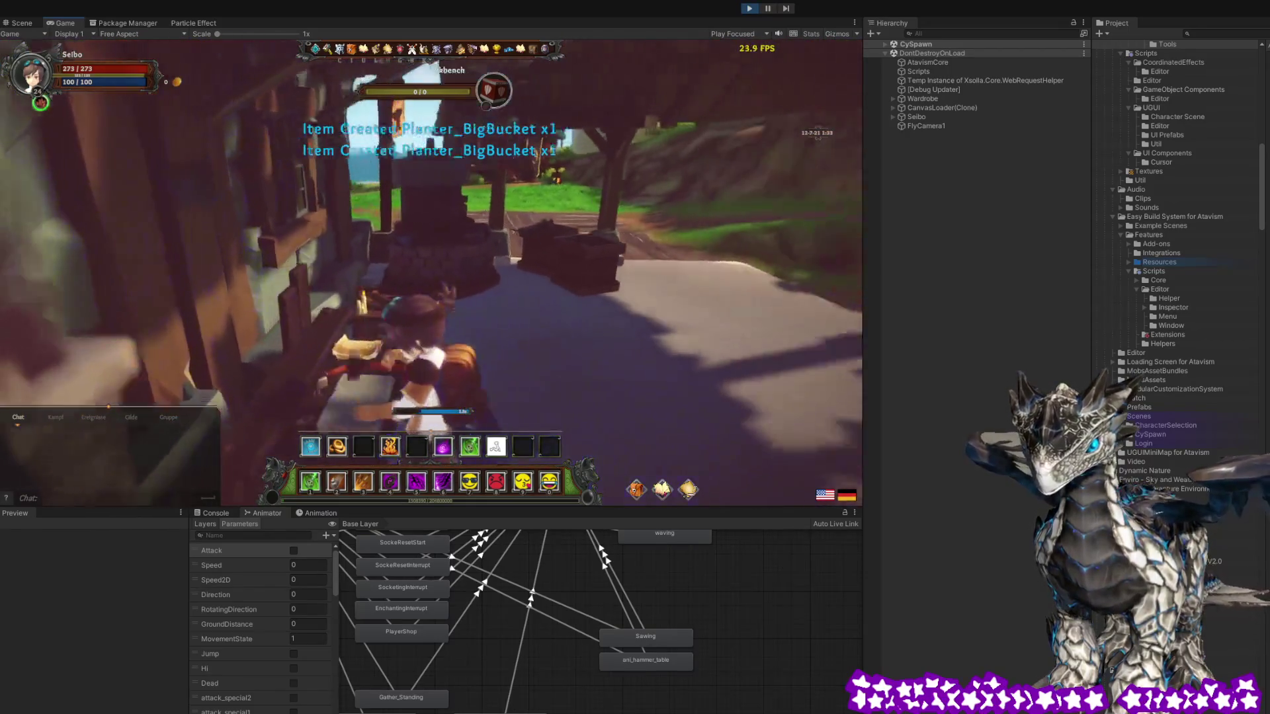
{"action": "key", "text": "s"}
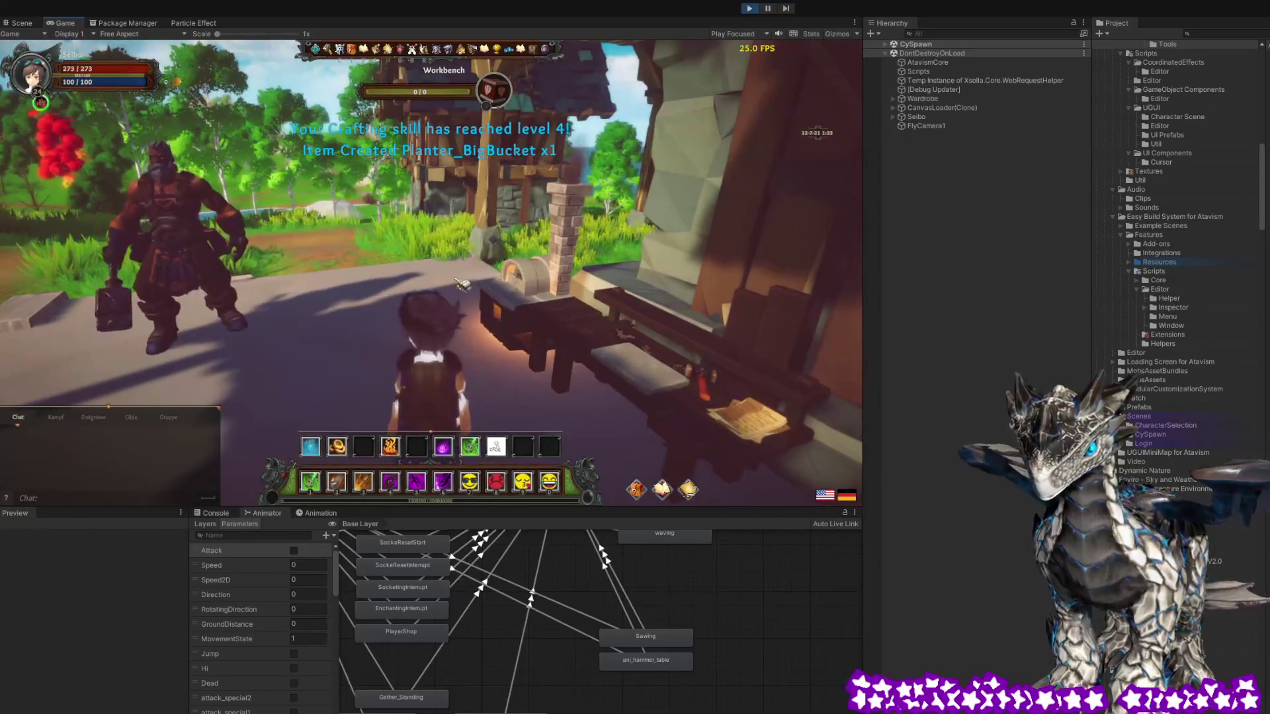
{"action": "key", "text": "a"}
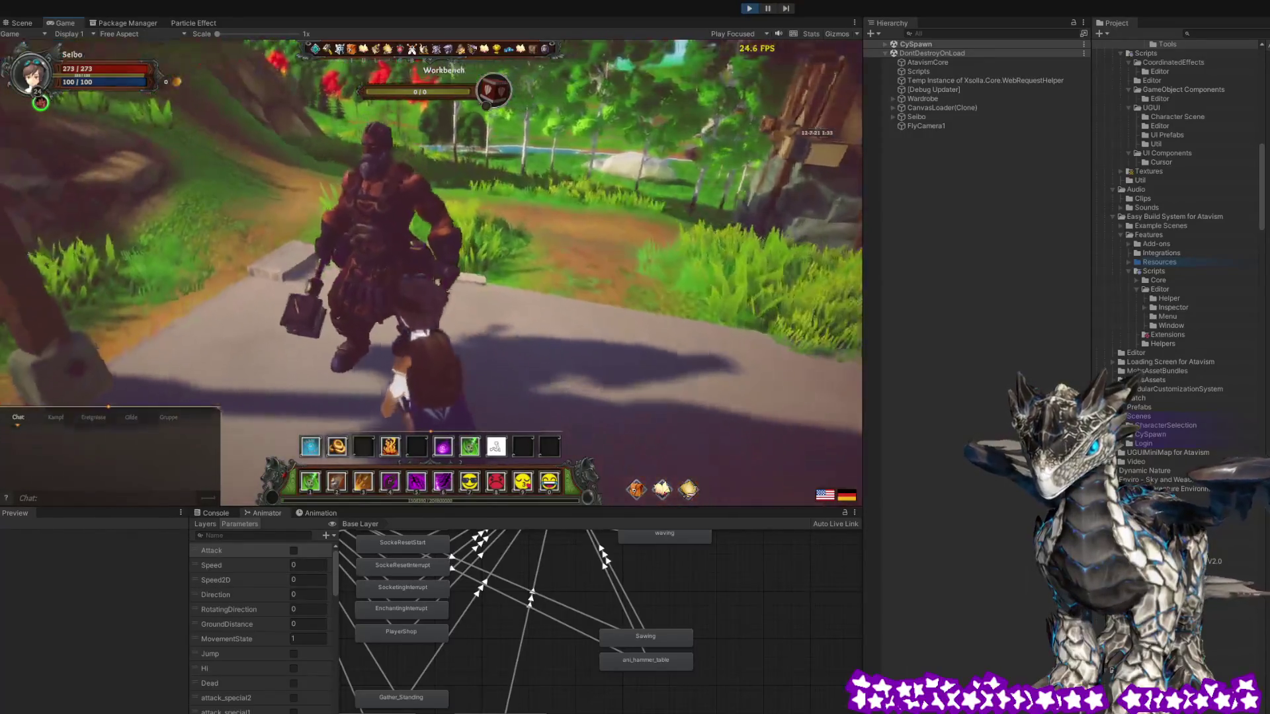
Open the blacksmith's Händler shop and sell the large planter, cancelling the coal sale
{"action": "right_click", "coordinate": [466, 306]}
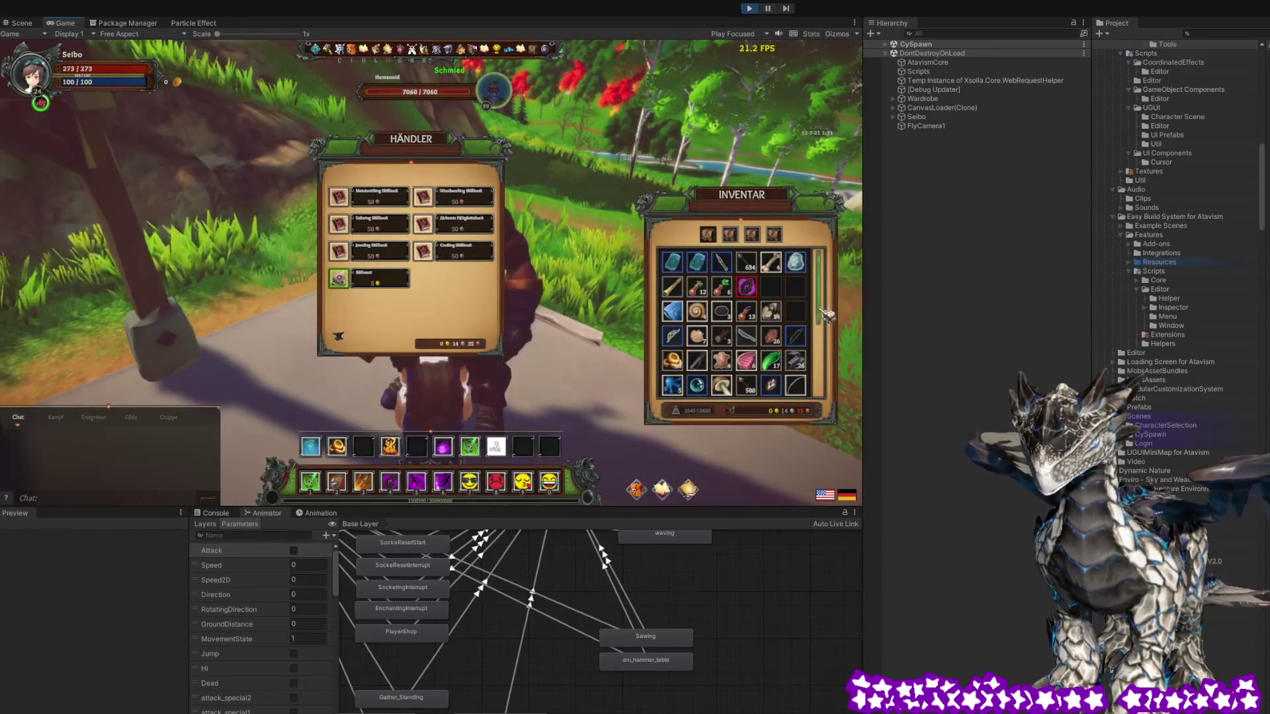
{"action": "scroll", "coordinate": [798, 311], "scroll_direction": "down", "scroll_amount": 2}
{"action": "scroll", "coordinate": [798, 311], "scroll_direction": "down", "scroll_amount": 2}
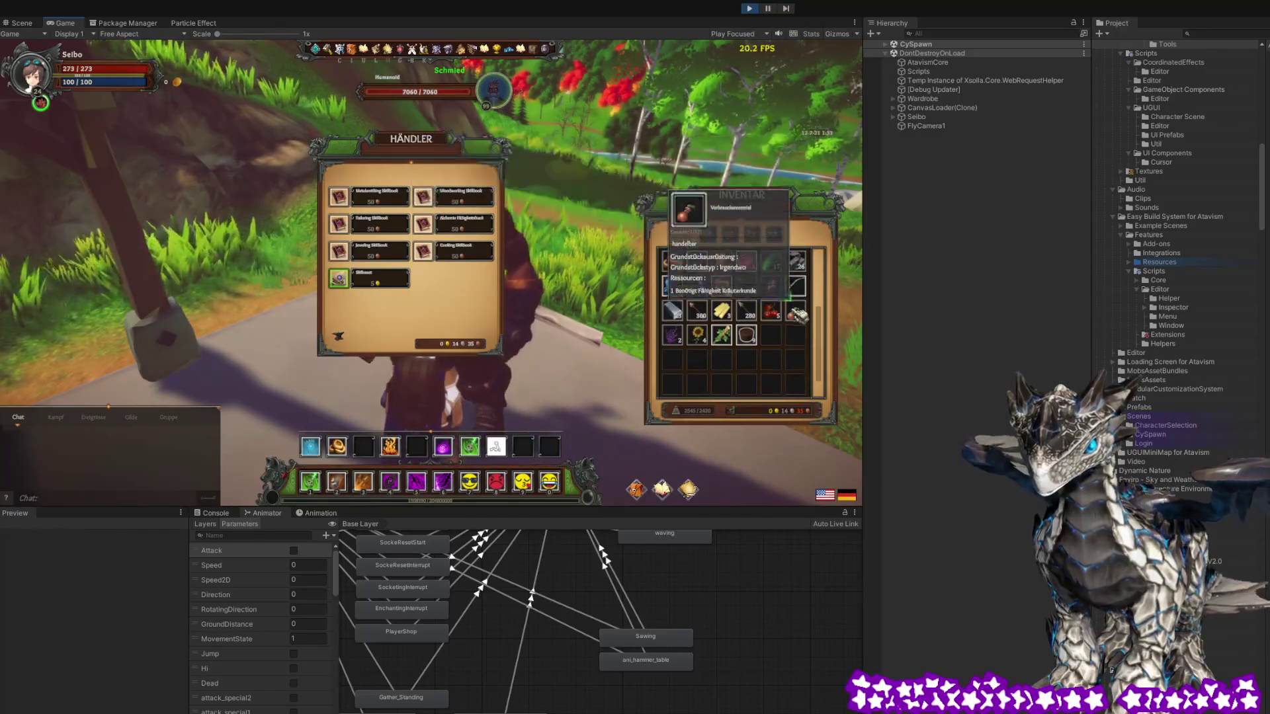
{"action": "right_click", "coordinate": [751, 325]}
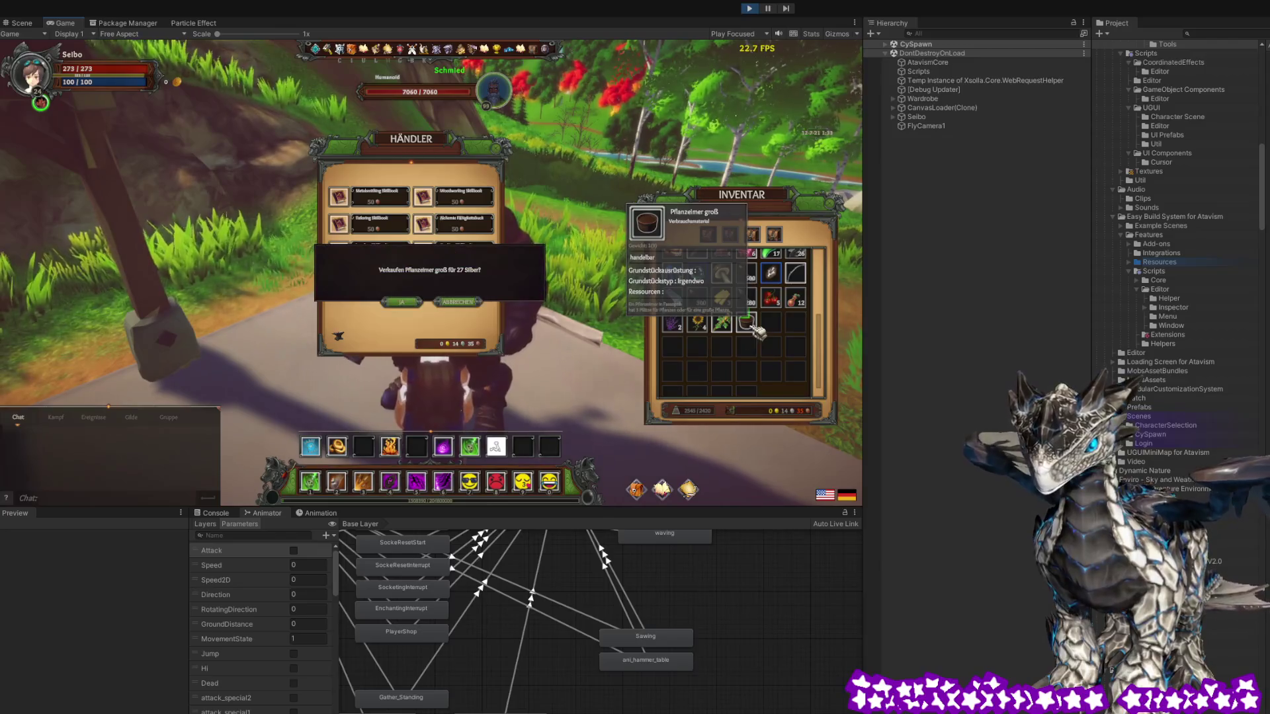
{"action": "left_click", "coordinate": [399, 303]}
{"action": "scroll", "coordinate": [765, 355], "scroll_direction": "up", "scroll_amount": 1}
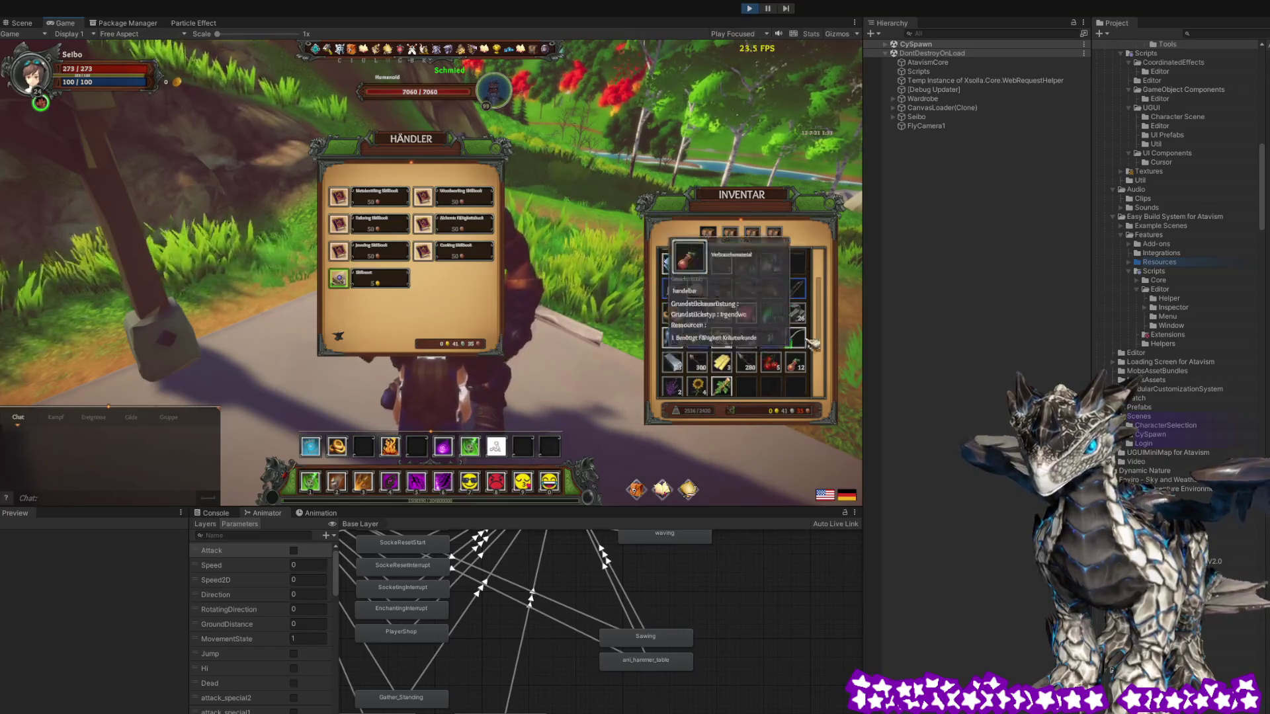
{"action": "right_click", "coordinate": [771, 331]}
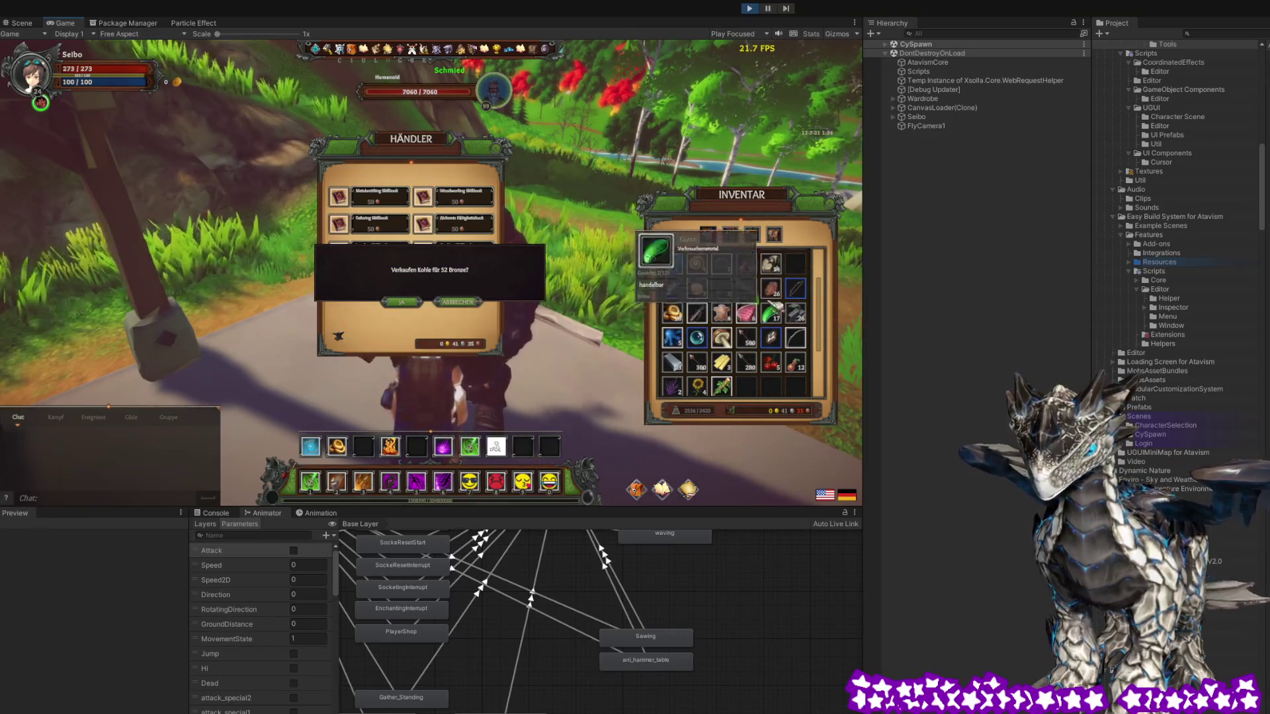
{"action": "left_click", "coordinate": [471, 302]}
Sell the stone, the iron arrows and one more stack, then close the trader
{"action": "scroll", "coordinate": [797, 299], "scroll_direction": "up", "scroll_amount": 2}
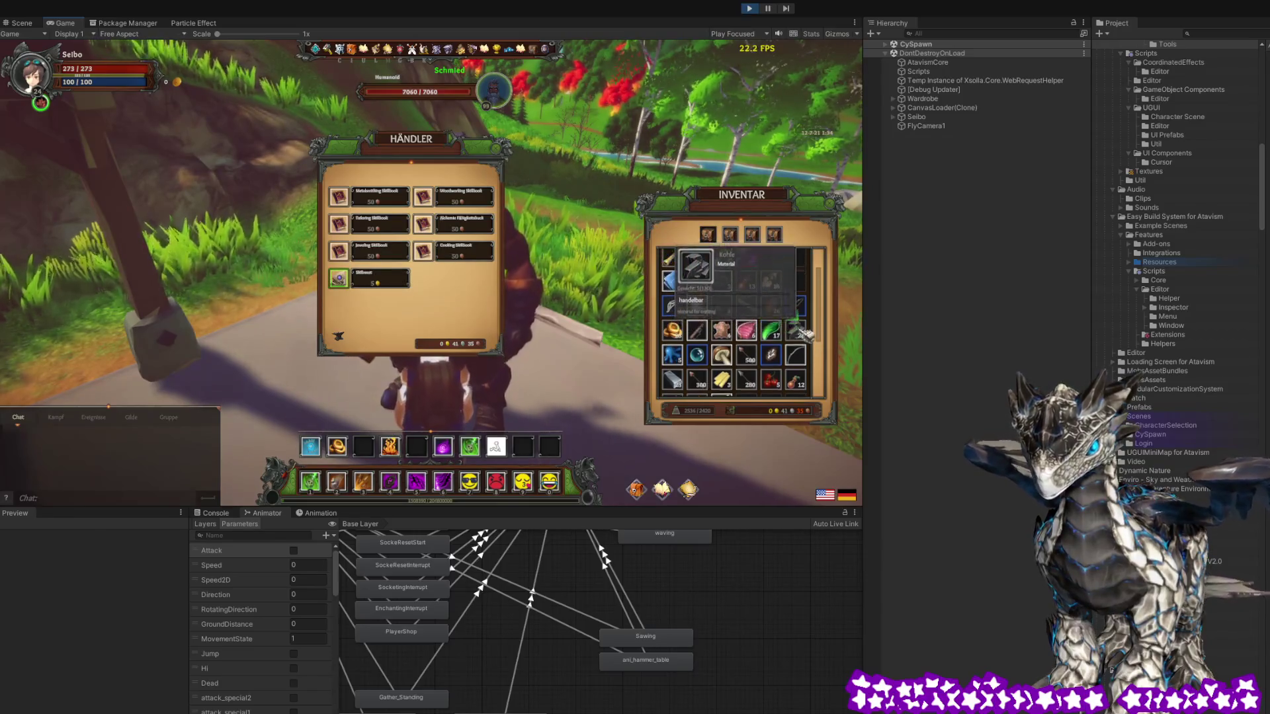
{"action": "right_click", "coordinate": [770, 303]}
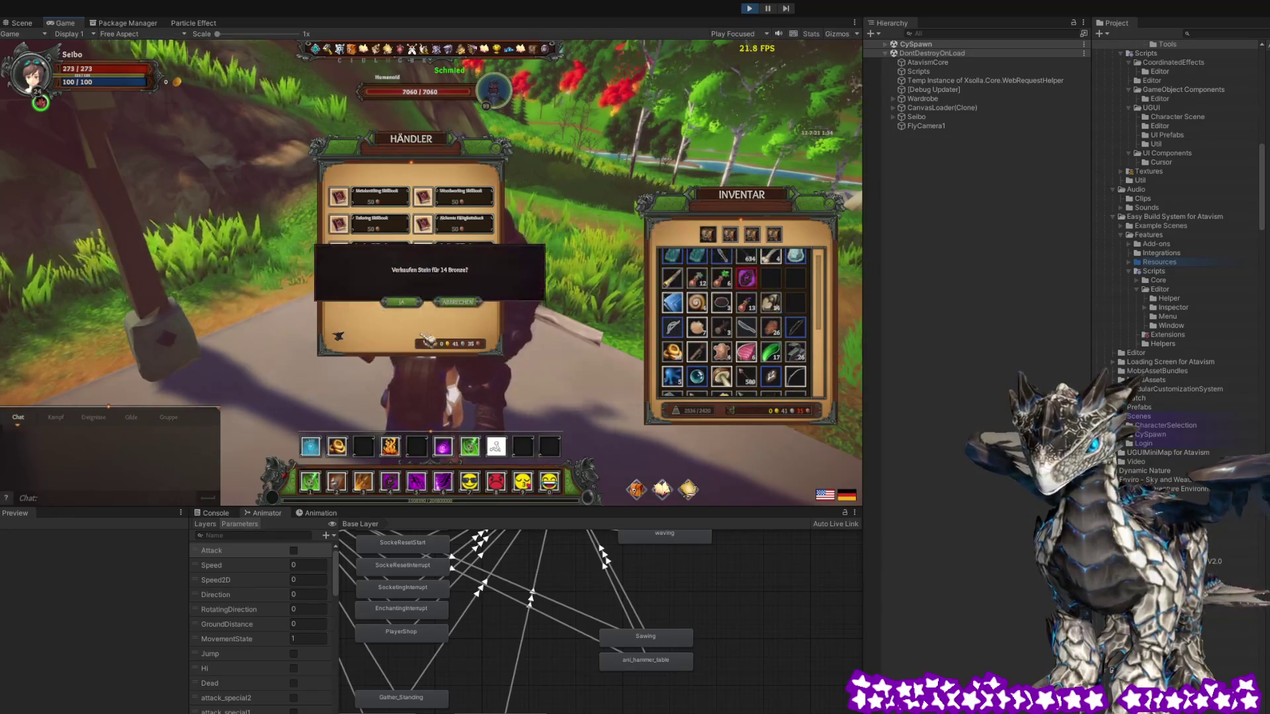
{"action": "left_click", "coordinate": [417, 308]}
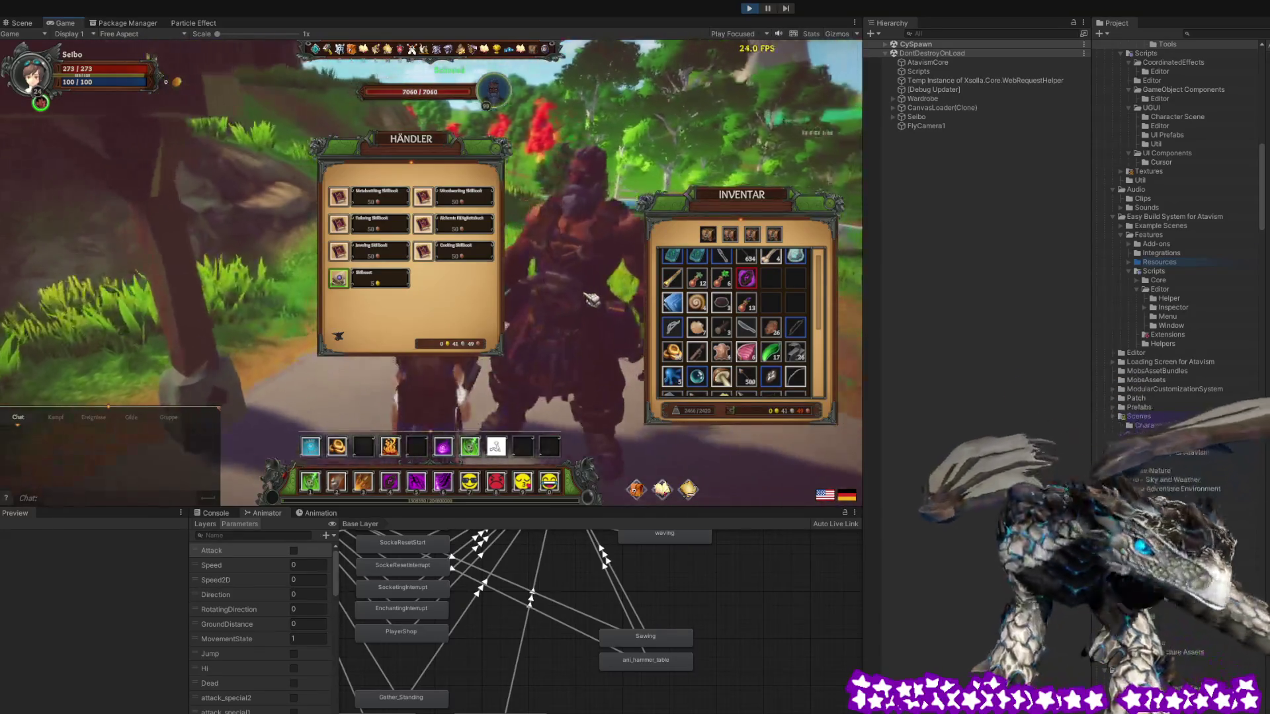
{"action": "scroll", "coordinate": [797, 312], "scroll_direction": "up", "scroll_amount": 1}
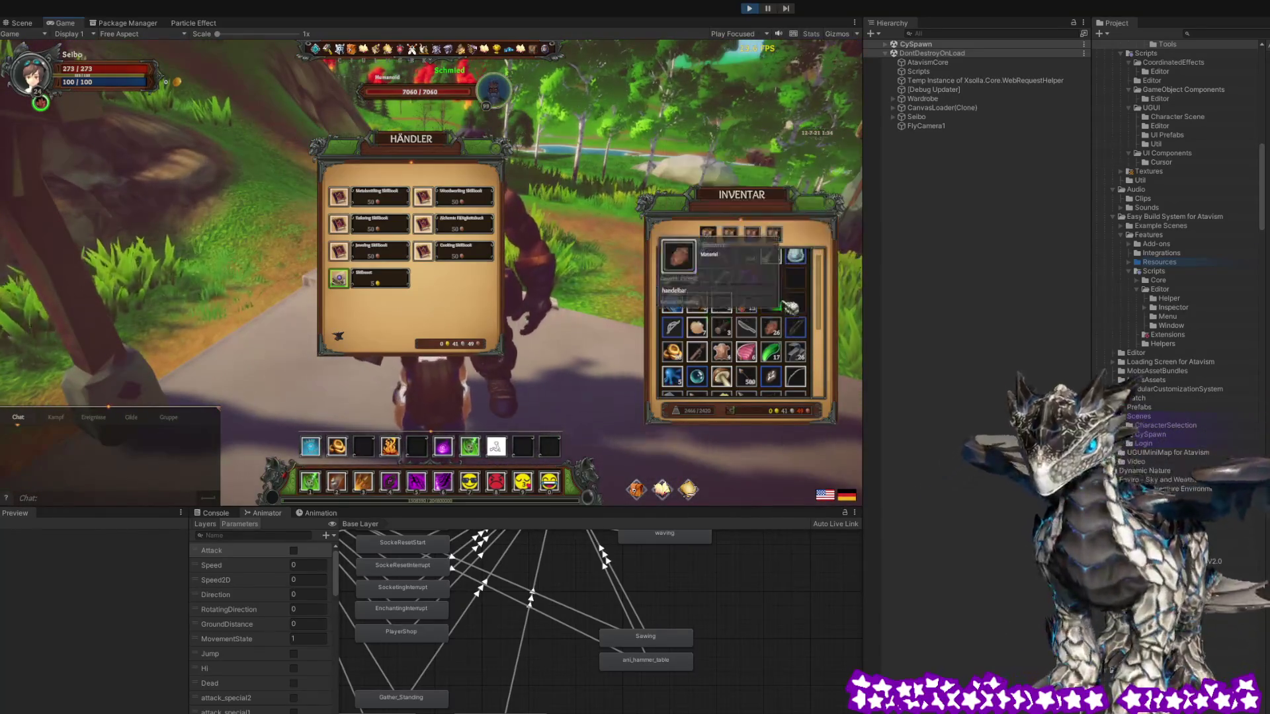
{"action": "scroll", "coordinate": [797, 312], "scroll_direction": "down", "scroll_amount": 3}
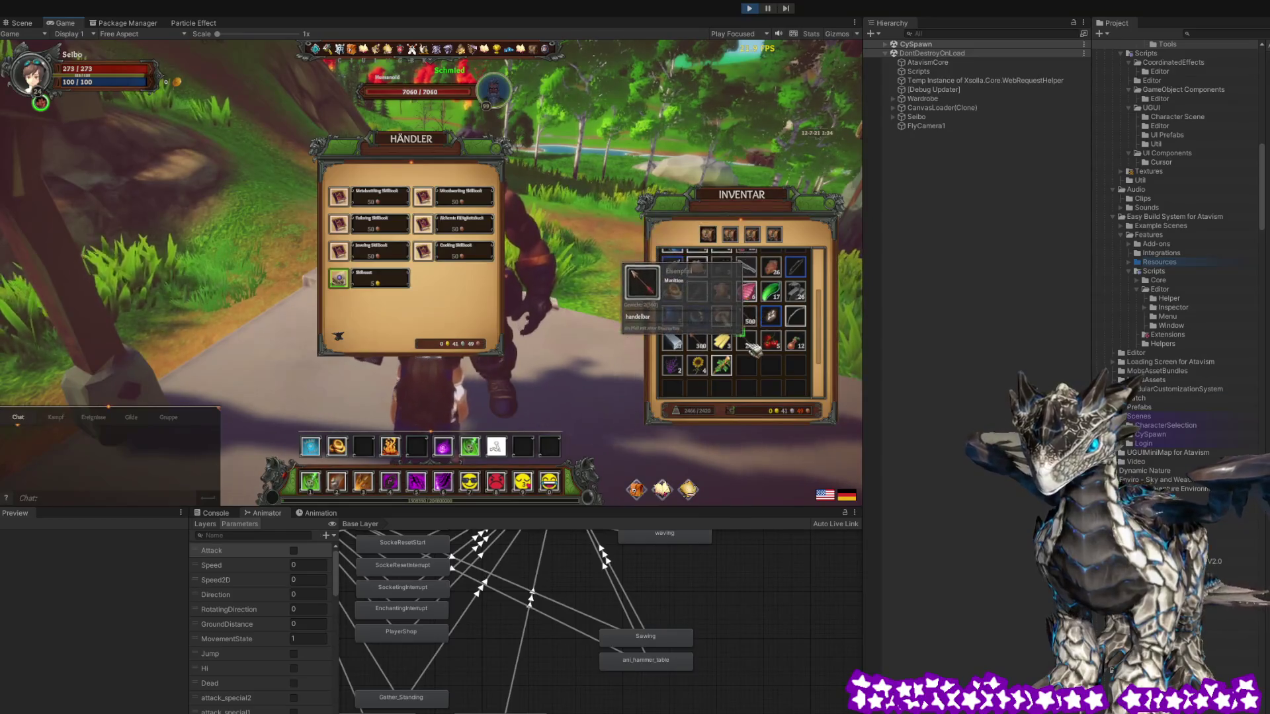
{"action": "left_click_drag", "start_coordinate": [770, 315], "coordinate": [448, 310]}
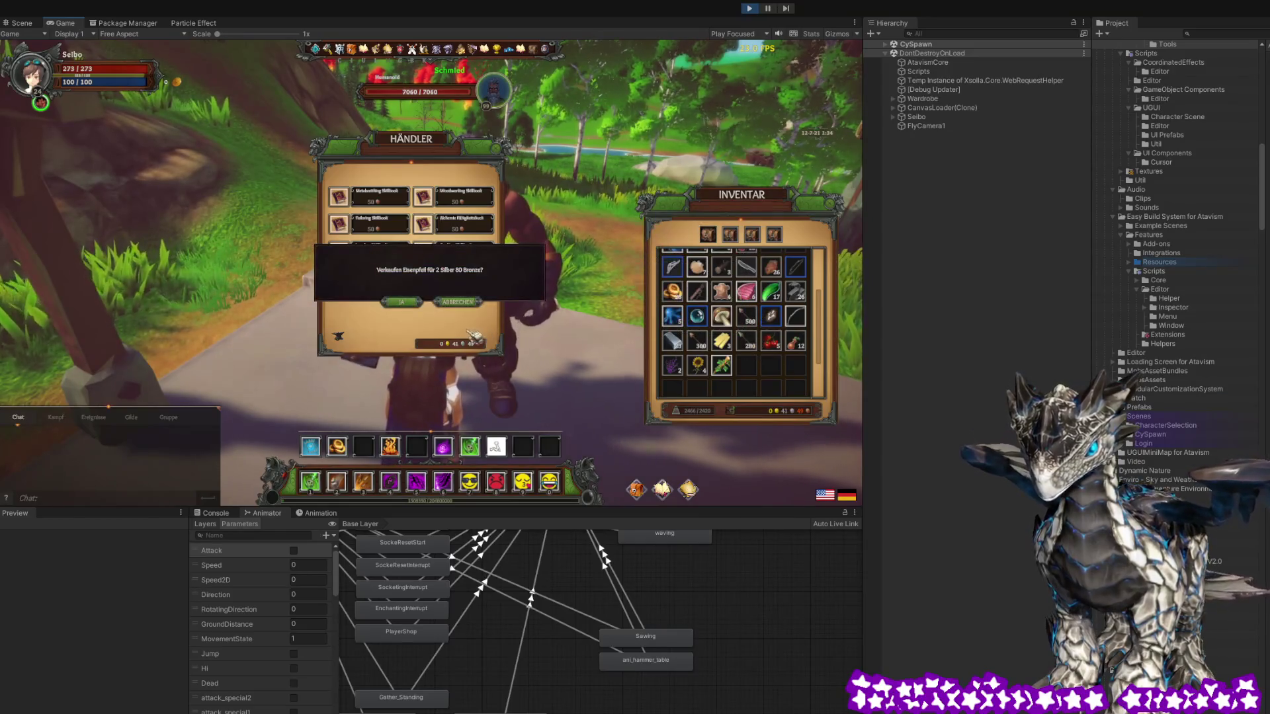
{"action": "left_click", "coordinate": [402, 302]}
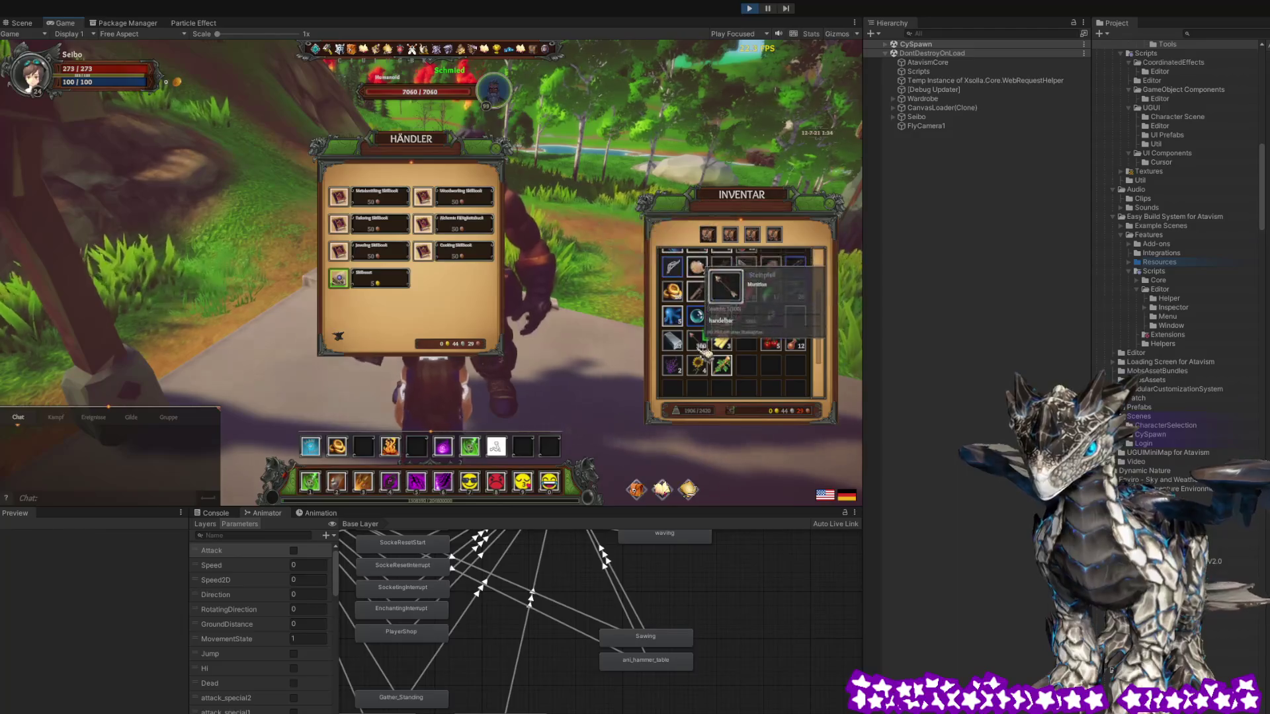
{"action": "left_click_drag", "start_coordinate": [697, 341], "coordinate": [424, 291]}
{"action": "left_click", "coordinate": [401, 302]}
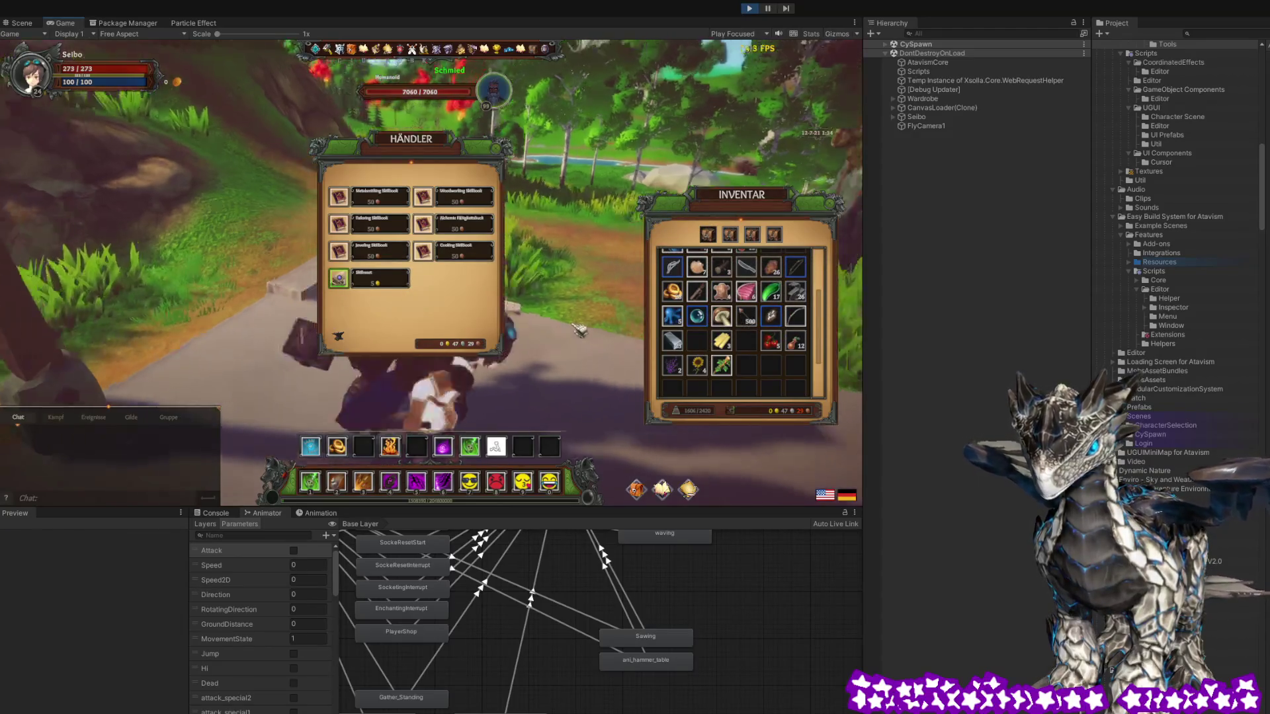
{"action": "key", "text": "Escape"}
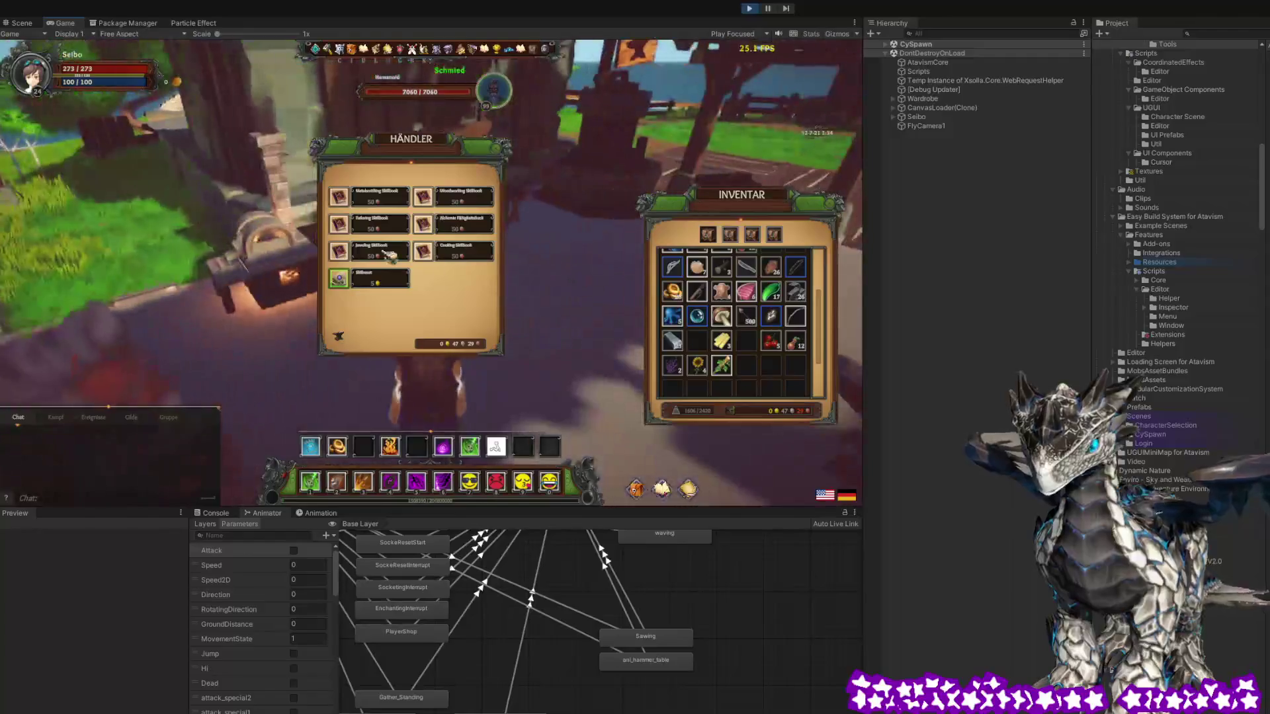
Walk to the workbench, check an arrow recipe's ingredients, step away, and reopen crafting
{"action": "key", "text": "w"}
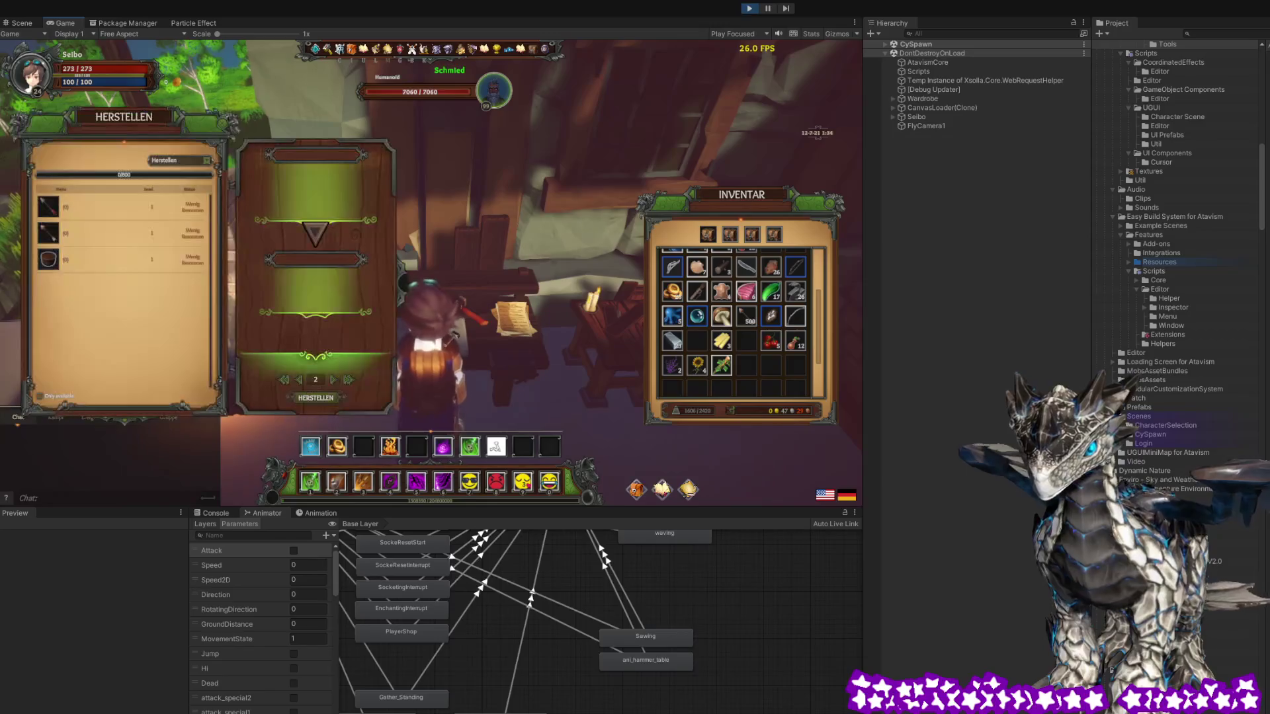
{"action": "left_click", "coordinate": [137, 213]}
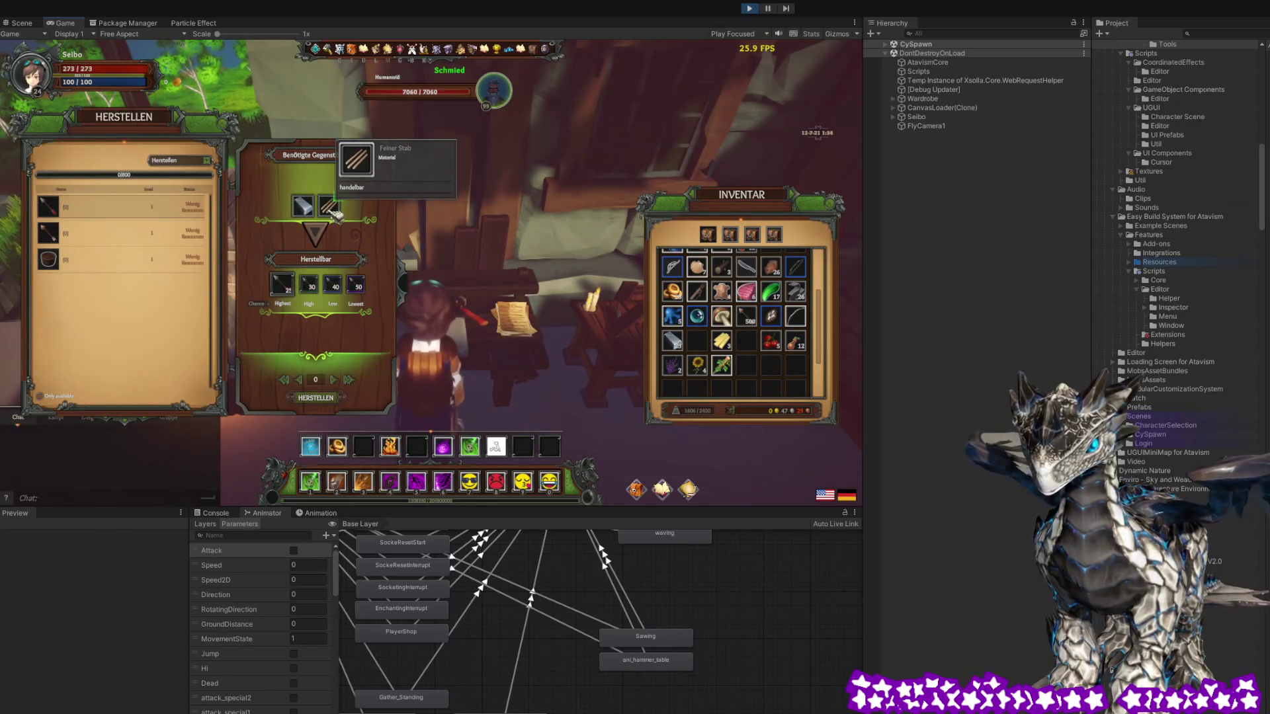
{"action": "key", "text": "s"}
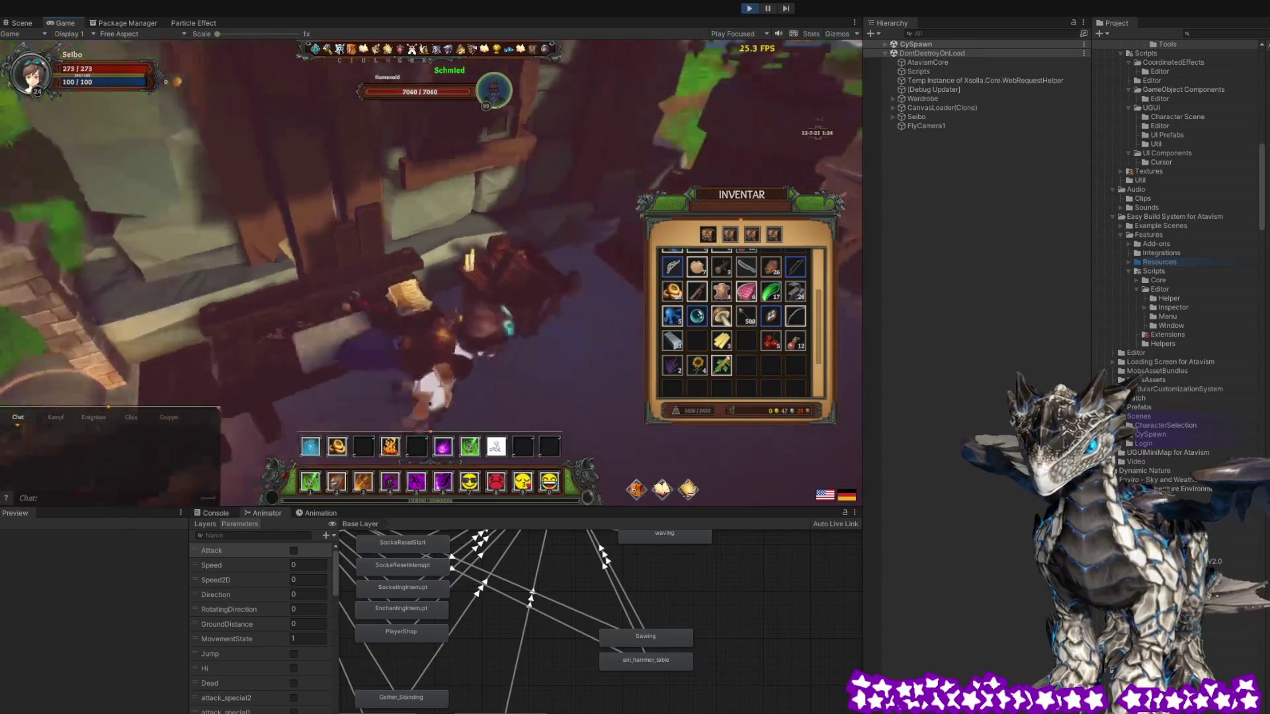
{"action": "left_click", "coordinate": [416, 301]}
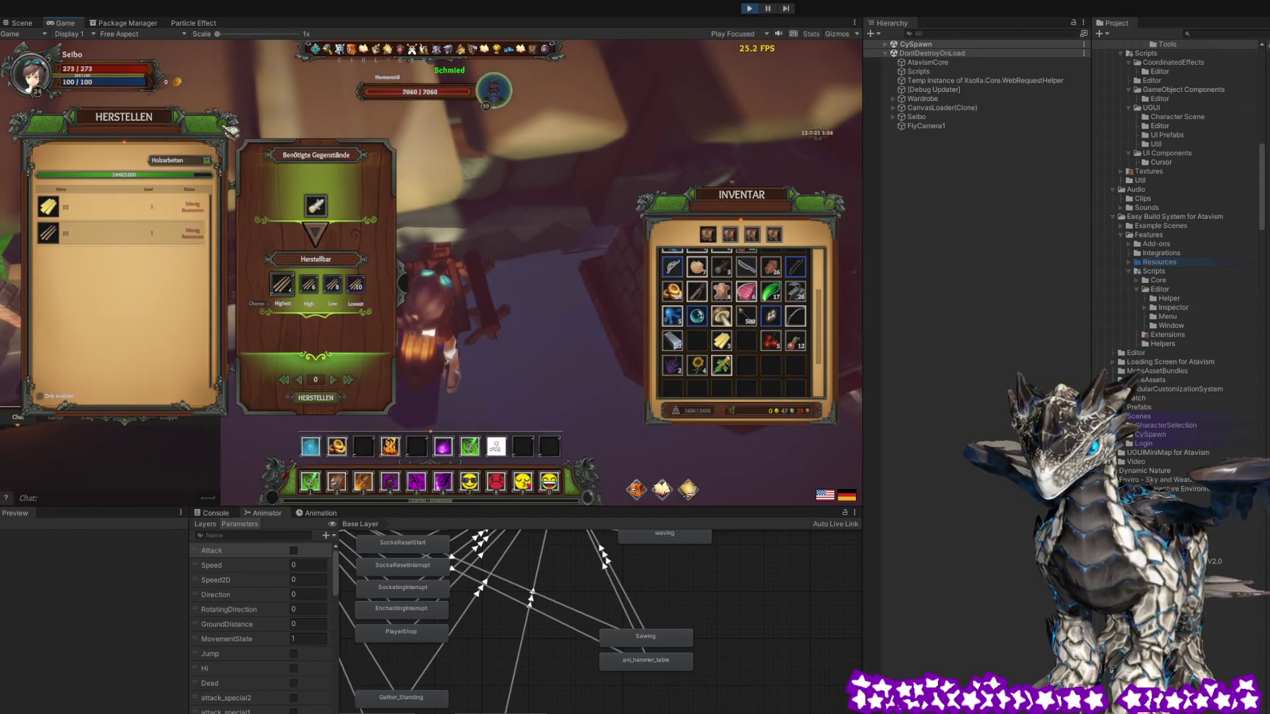
Leave the workbench and run past the house, uphill across the meadow to a birch tree
{"action": "key", "text": "s"}
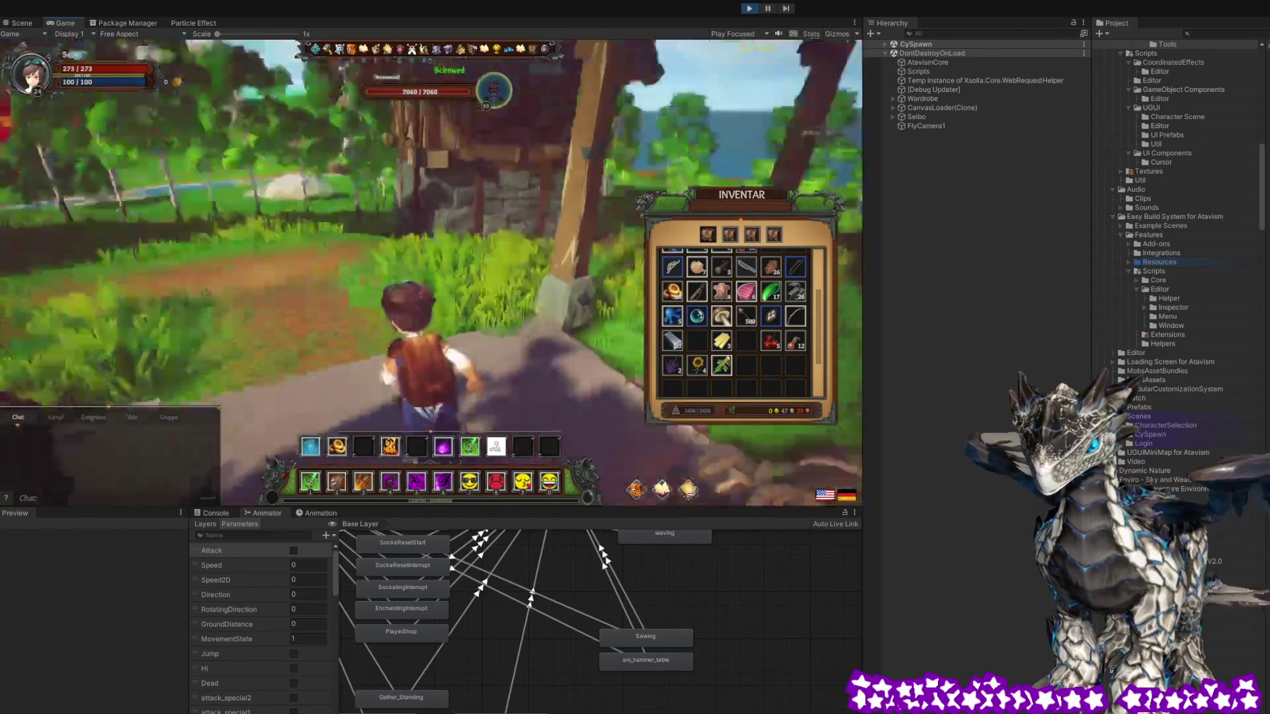
{"action": "key", "text": "w"}
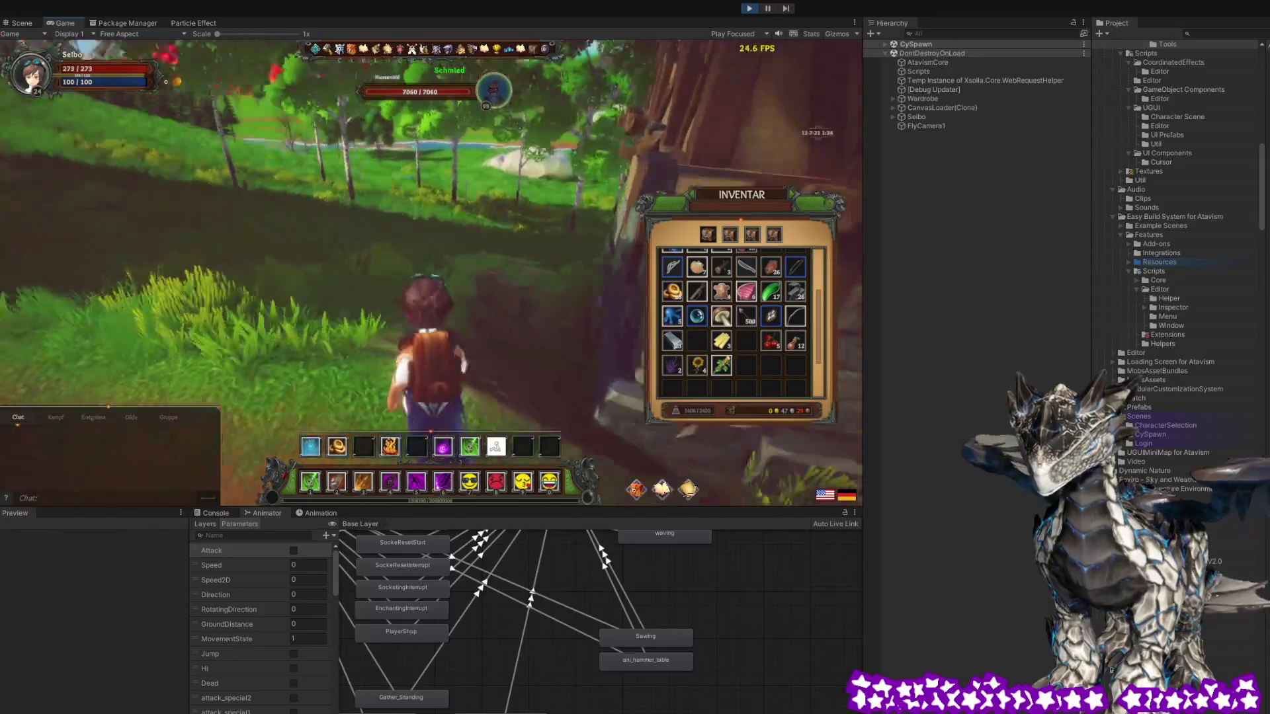
{"action": "key", "text": "w"}
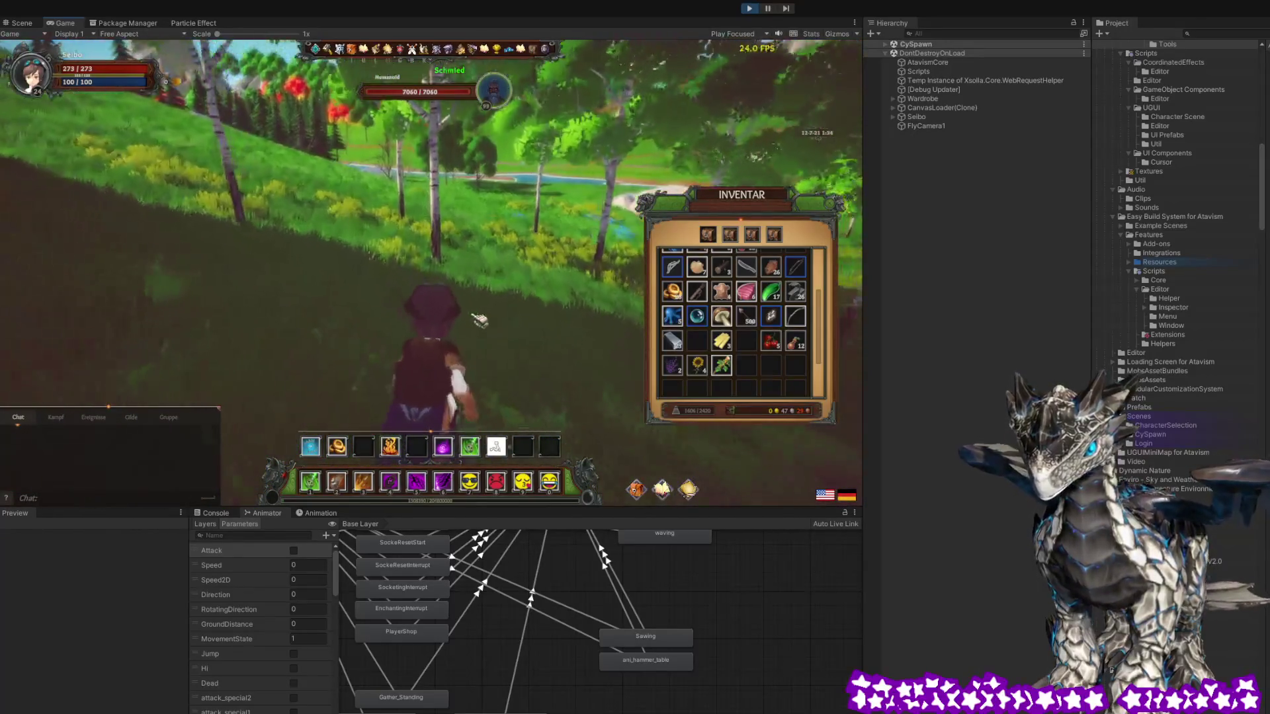
{"action": "key", "text": "w"}
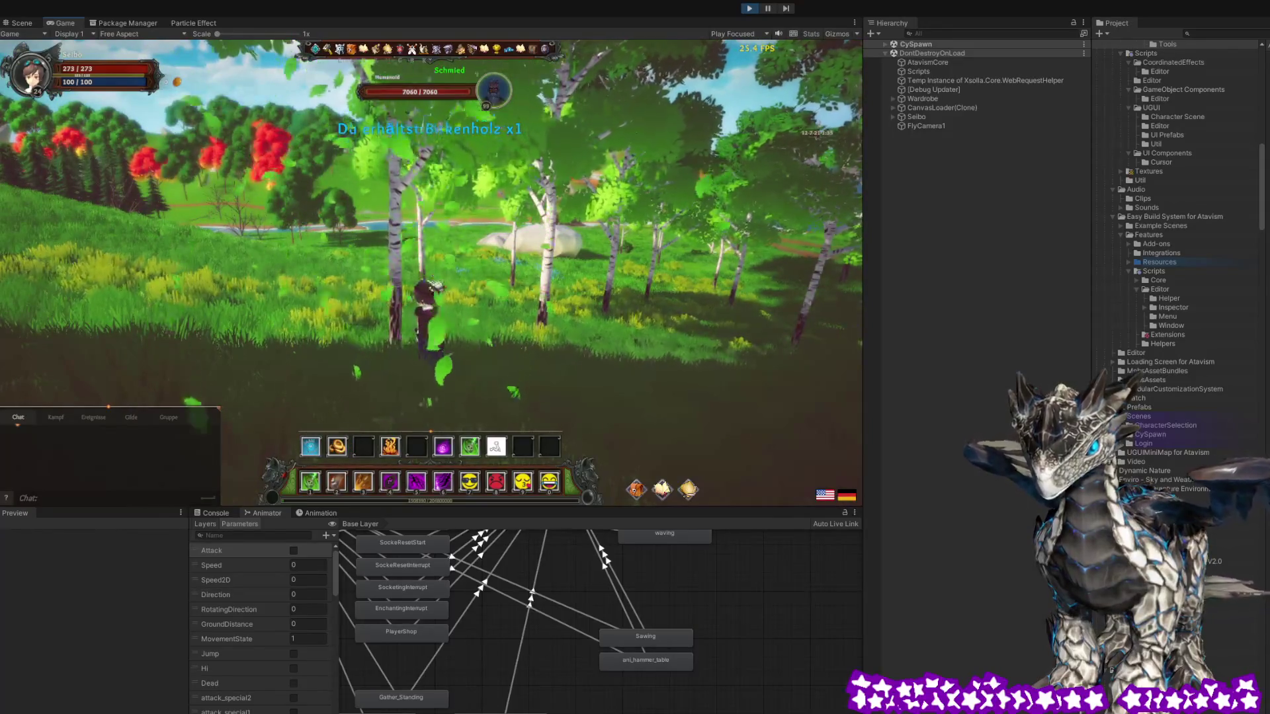
{"action": "key", "text": "w"}
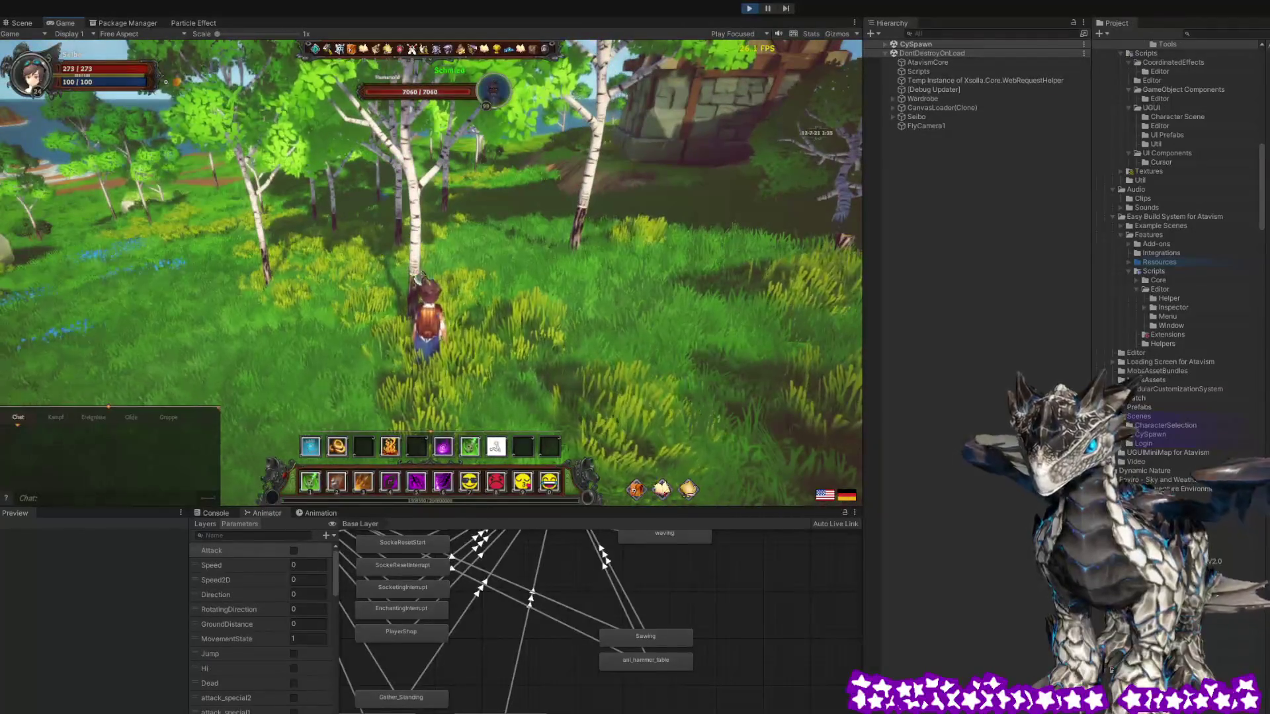
Look around at the felled birch and lake, run on through the meadow, and open the pause menu
{"action": "left_click_drag", "start_coordinate": [423, 277], "coordinate": [442, 279]}
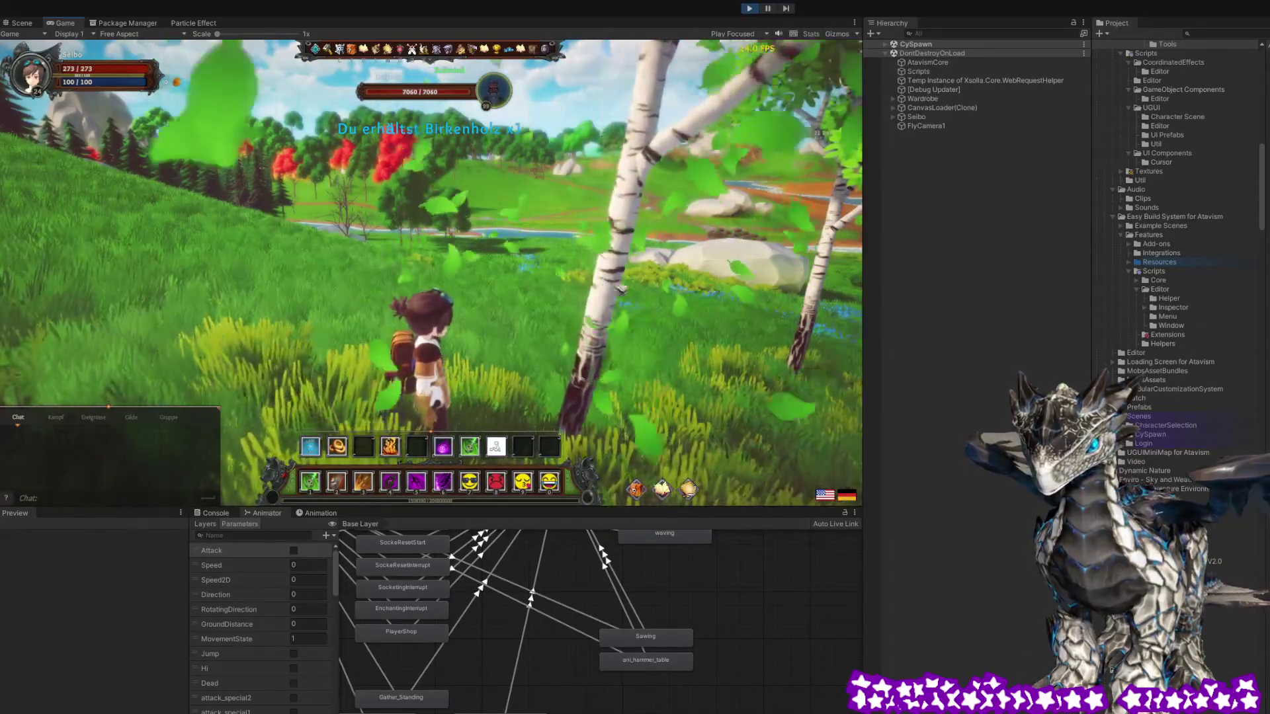
{"action": "left_click_drag", "start_coordinate": [423, 264], "coordinate": [410, 252]}
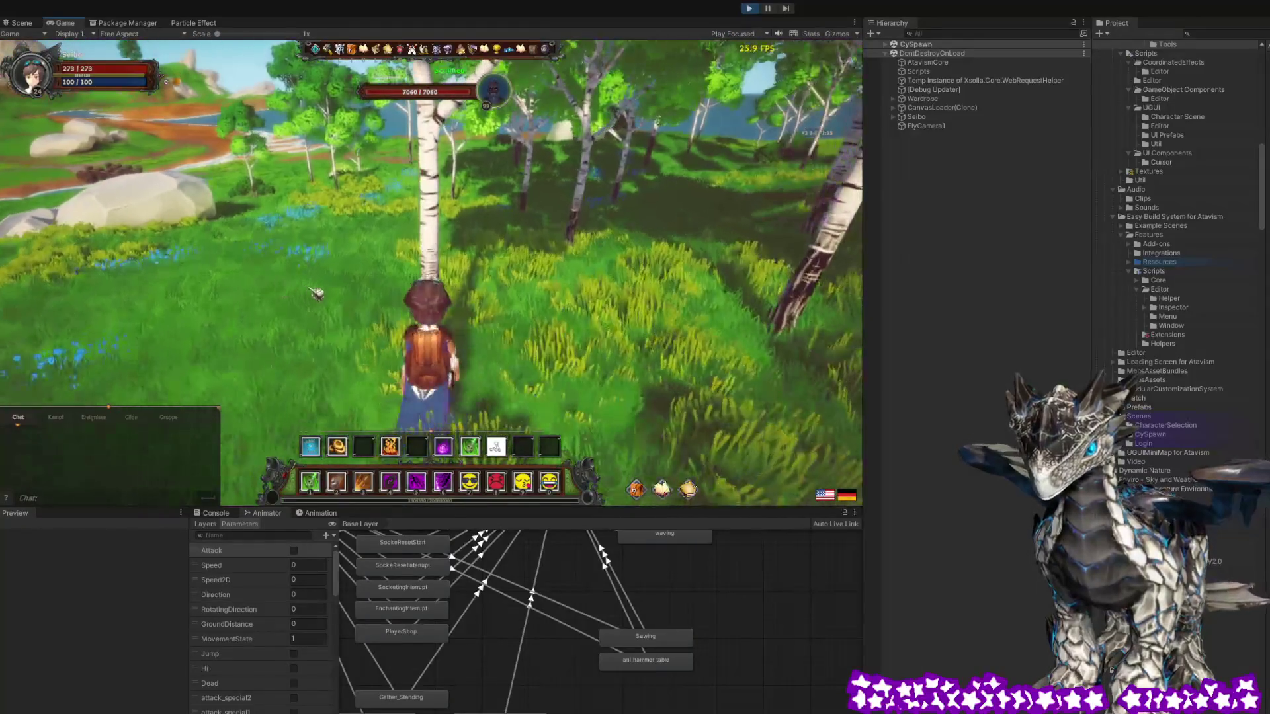
{"action": "left_click_drag", "start_coordinate": [588, 328], "coordinate": [516, 331]}
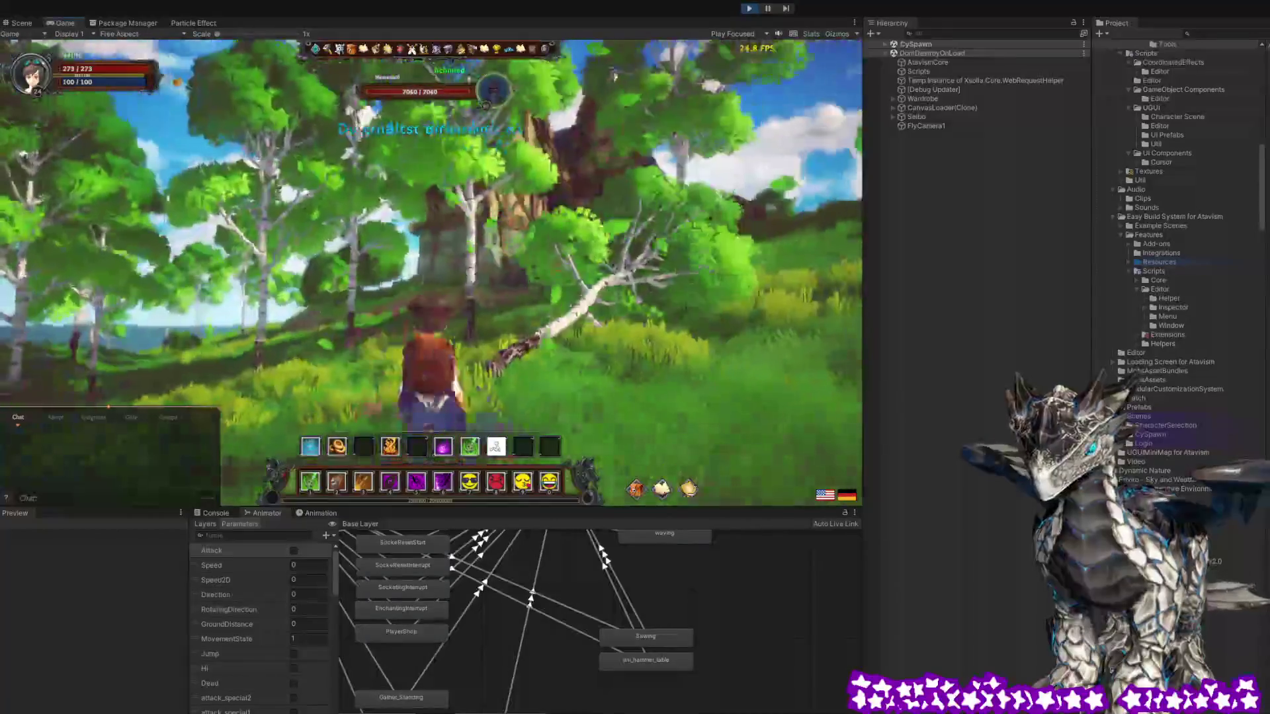
{"action": "key", "text": "w"}
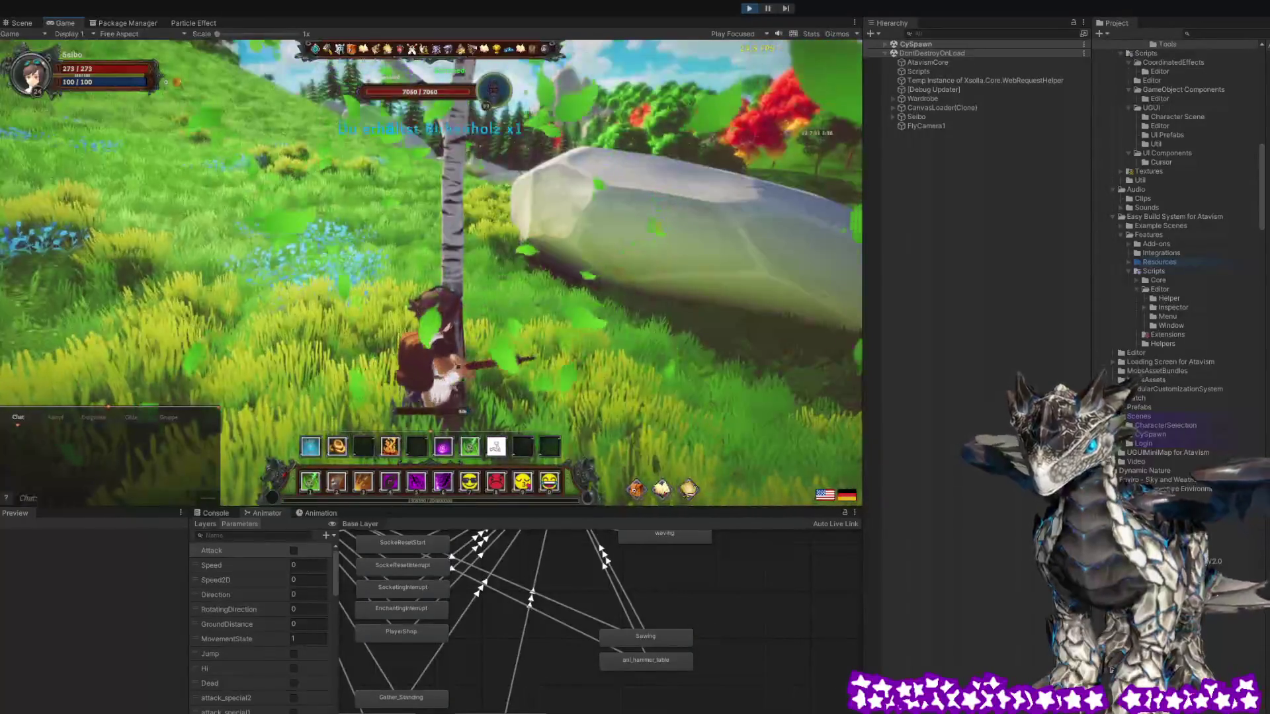
{"action": "key", "text": "w"}
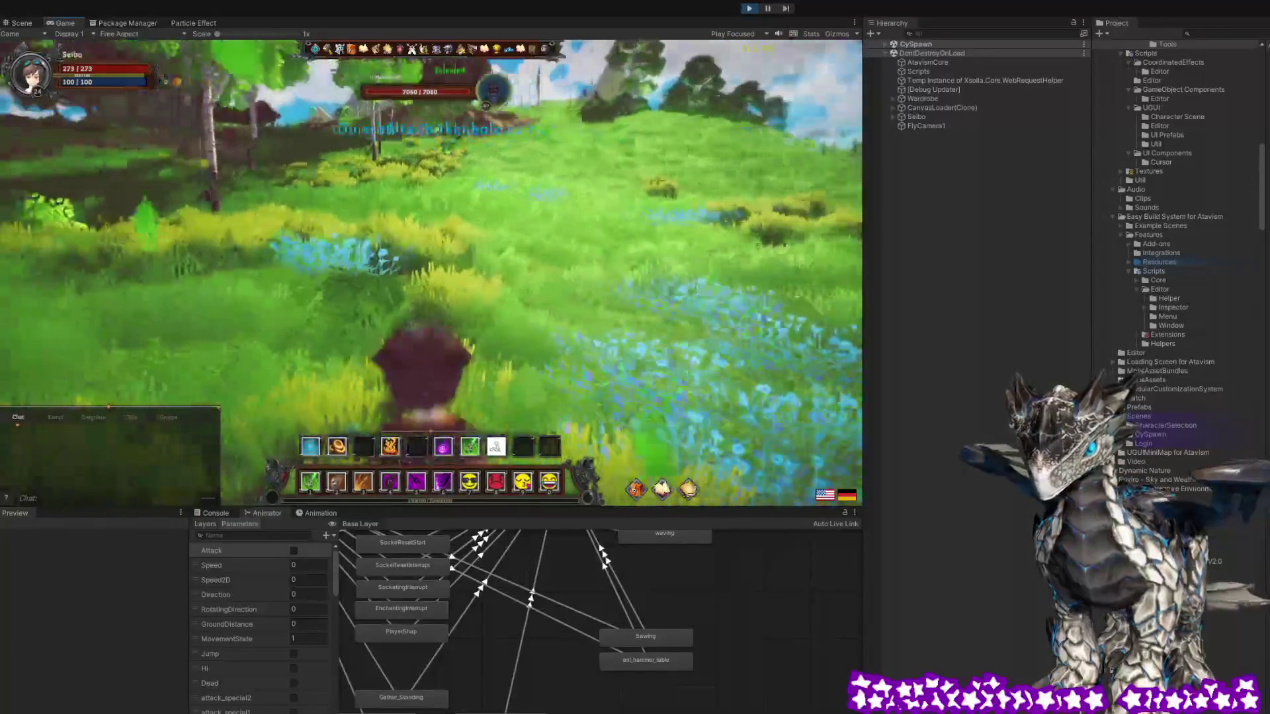
{"action": "key", "text": "w"}
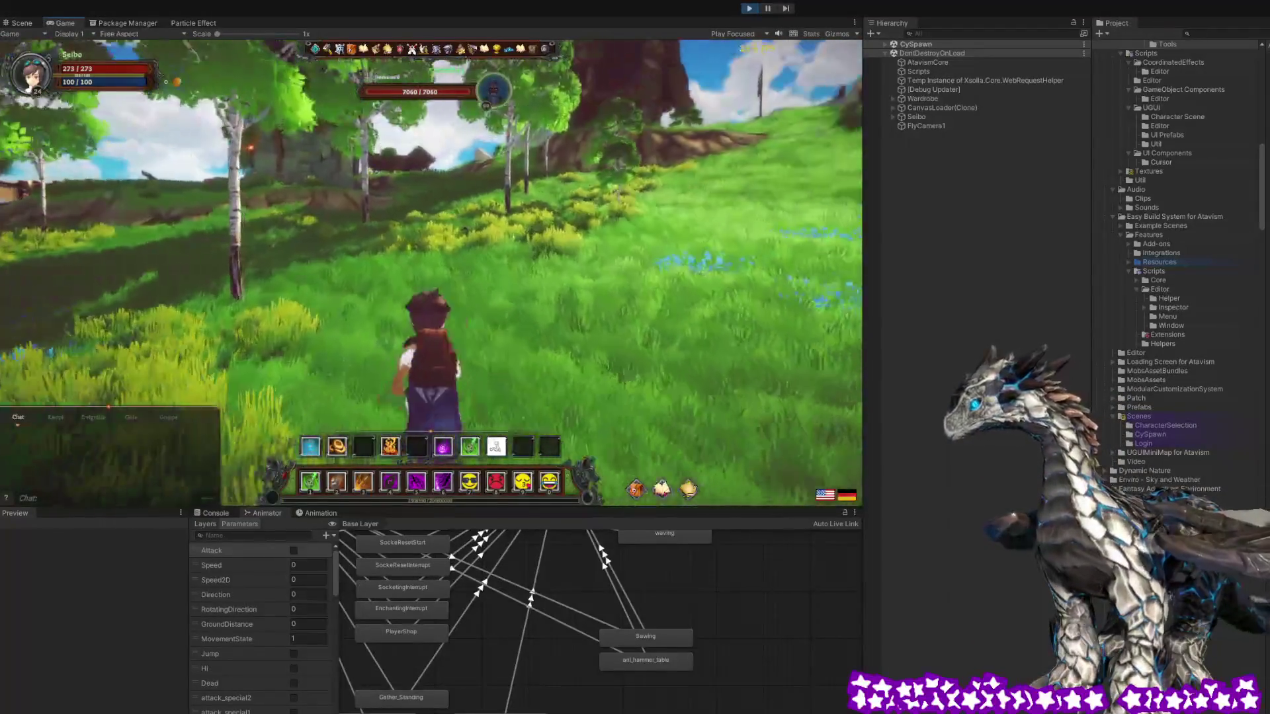
{"action": "key", "text": "Escape"}
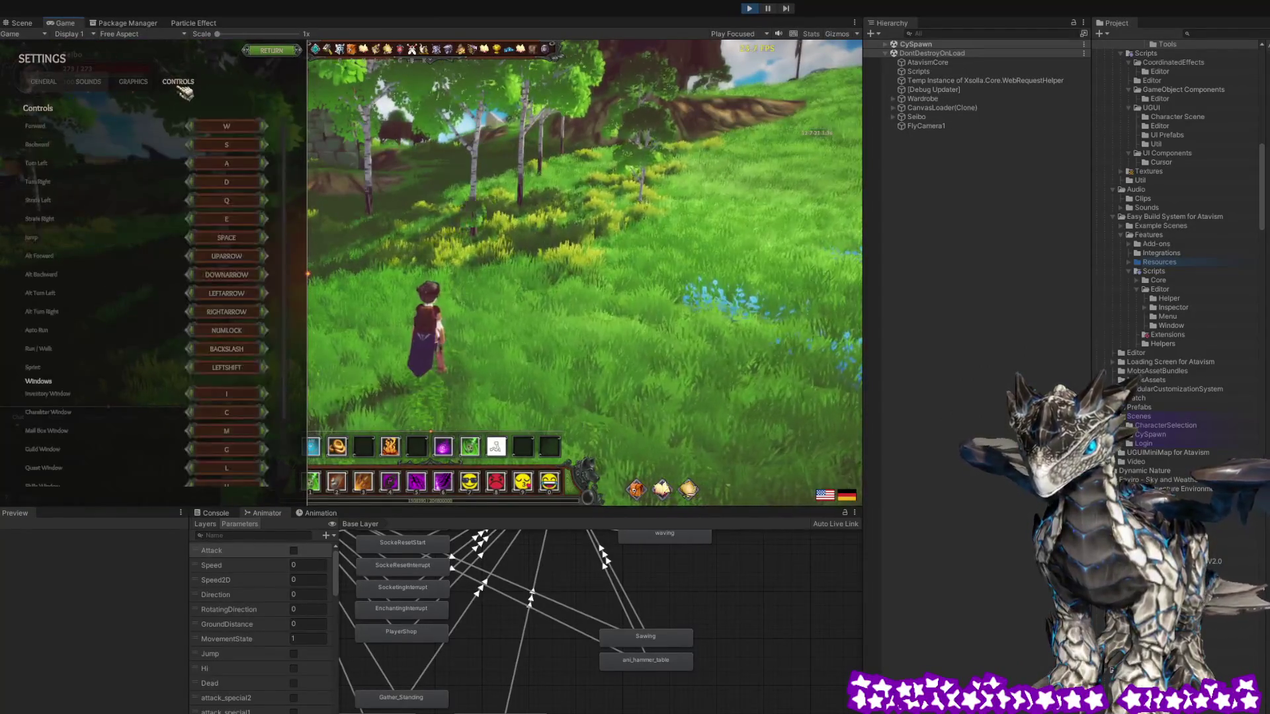
Raise the Master volume almost to full, then walk back toward the house
{"action": "mouse_move", "coordinate": [41, 125]}
{"action": "left_mouse_down"}
{"action": "mouse_move", "coordinate": [127, 126]}
{"action": "mouse_move", "coordinate": [140, 140]}
{"action": "left_mouse_up"}
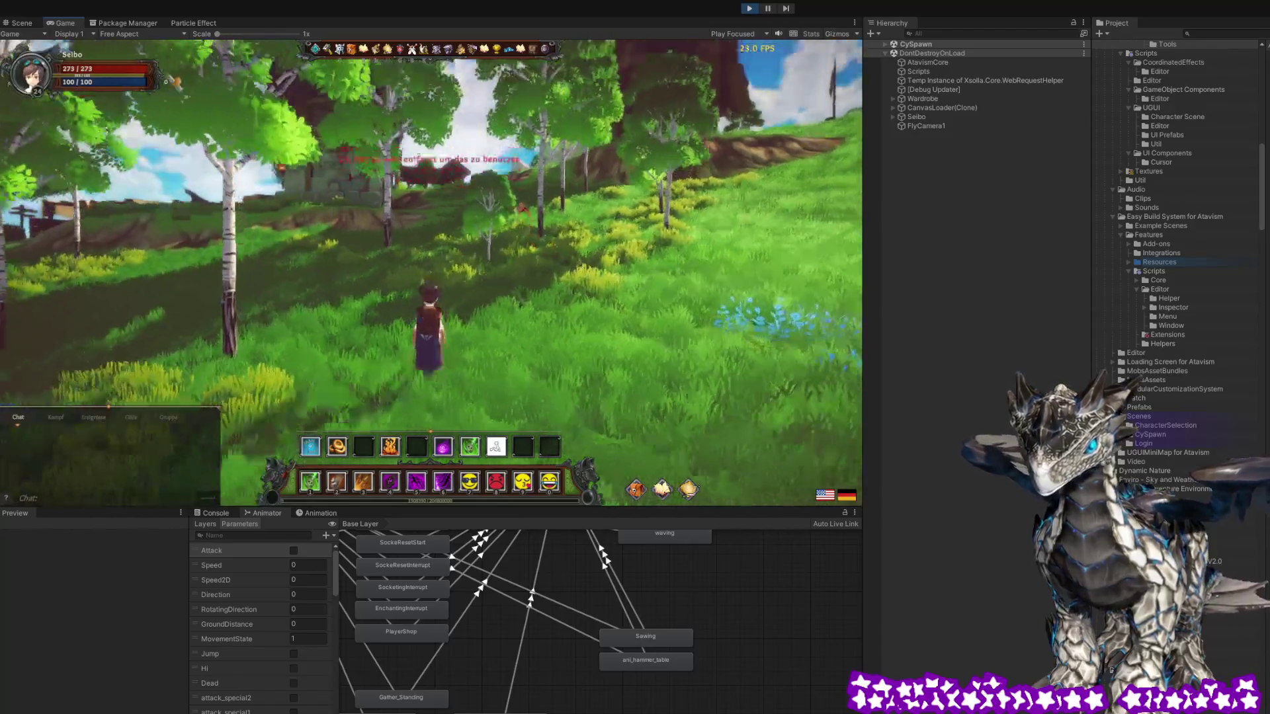
{"action": "key", "text": "w"}
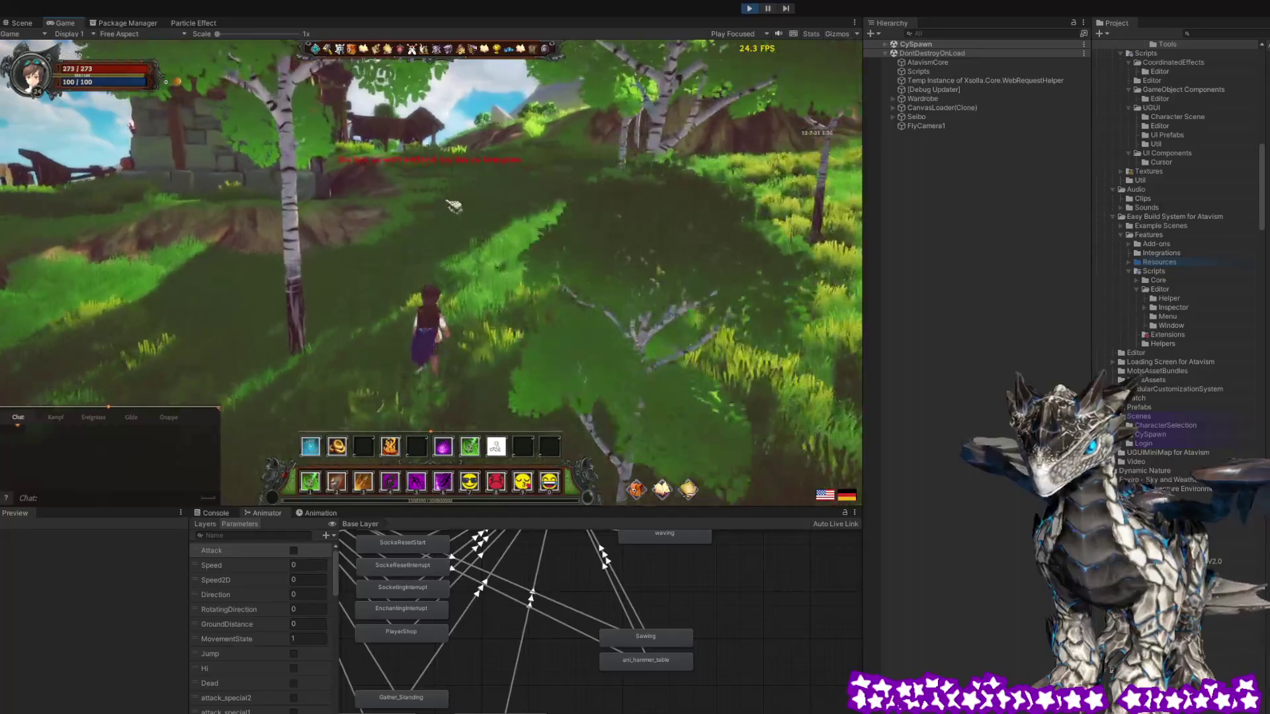
Run along the village path into the forge and open the workbench's HERSTELLEN window
{"action": "key", "text": "a"}
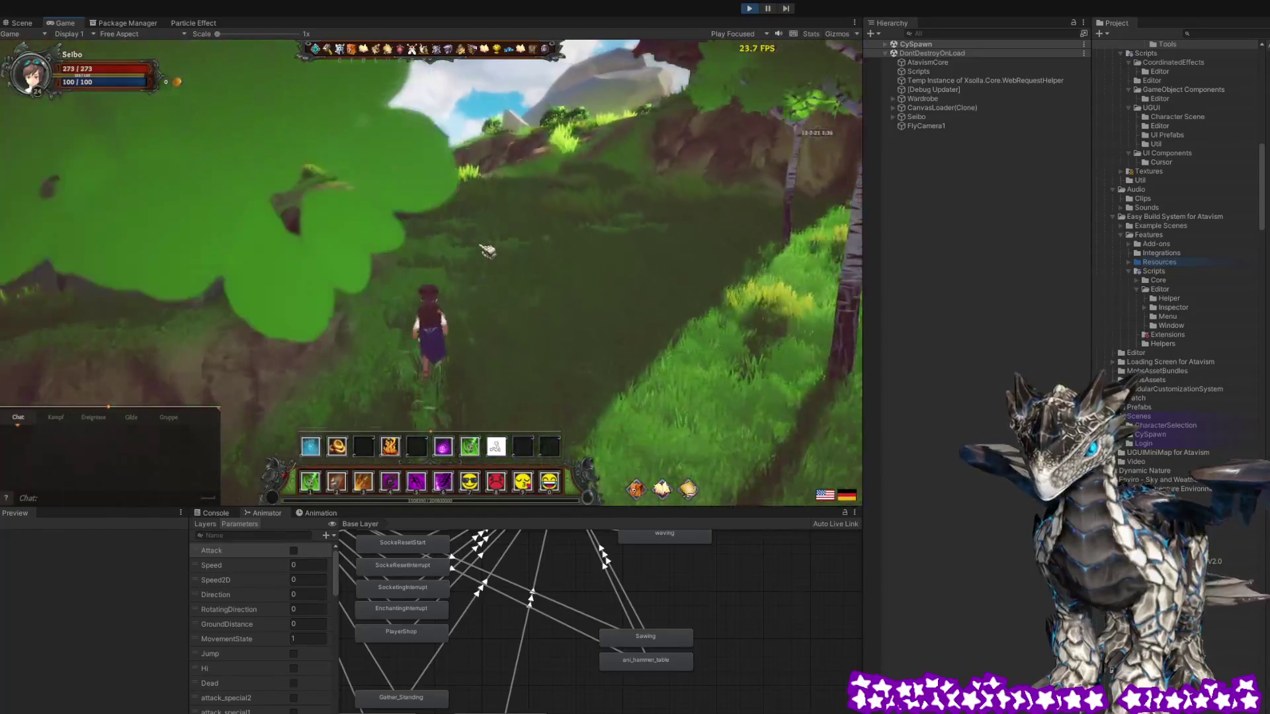
{"action": "key", "text": "w"}
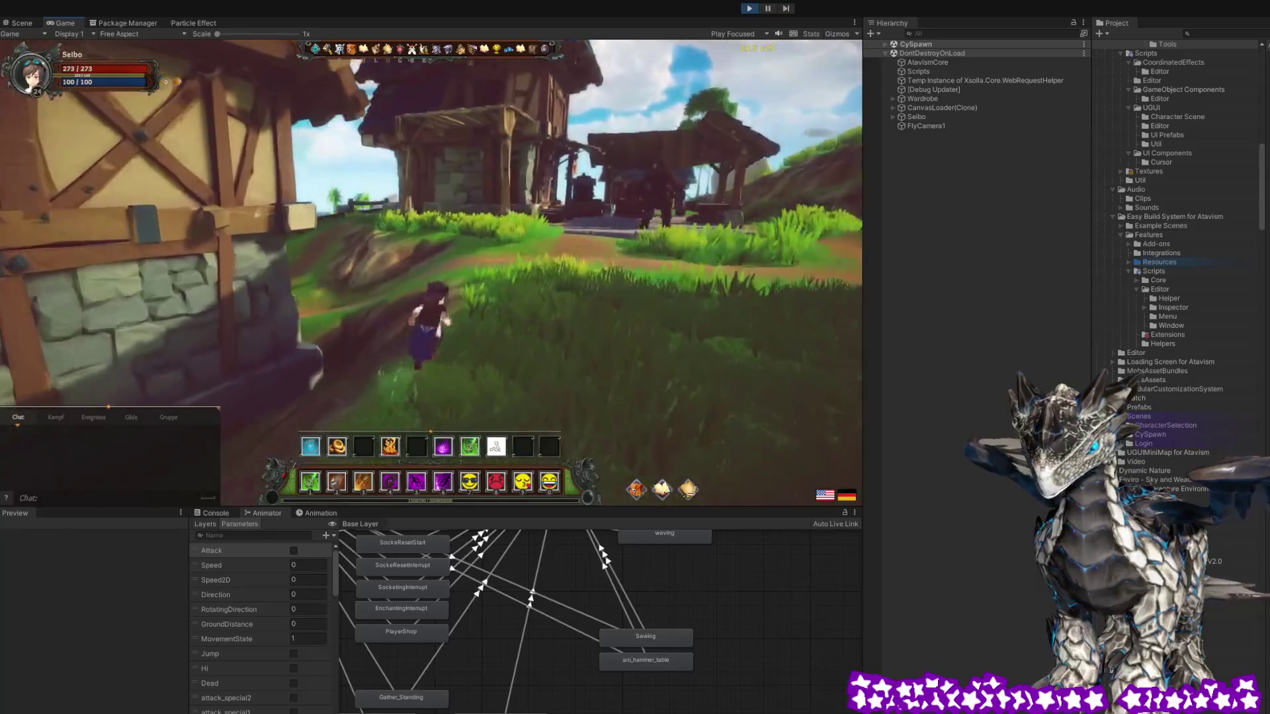
{"action": "key", "text": "w"}
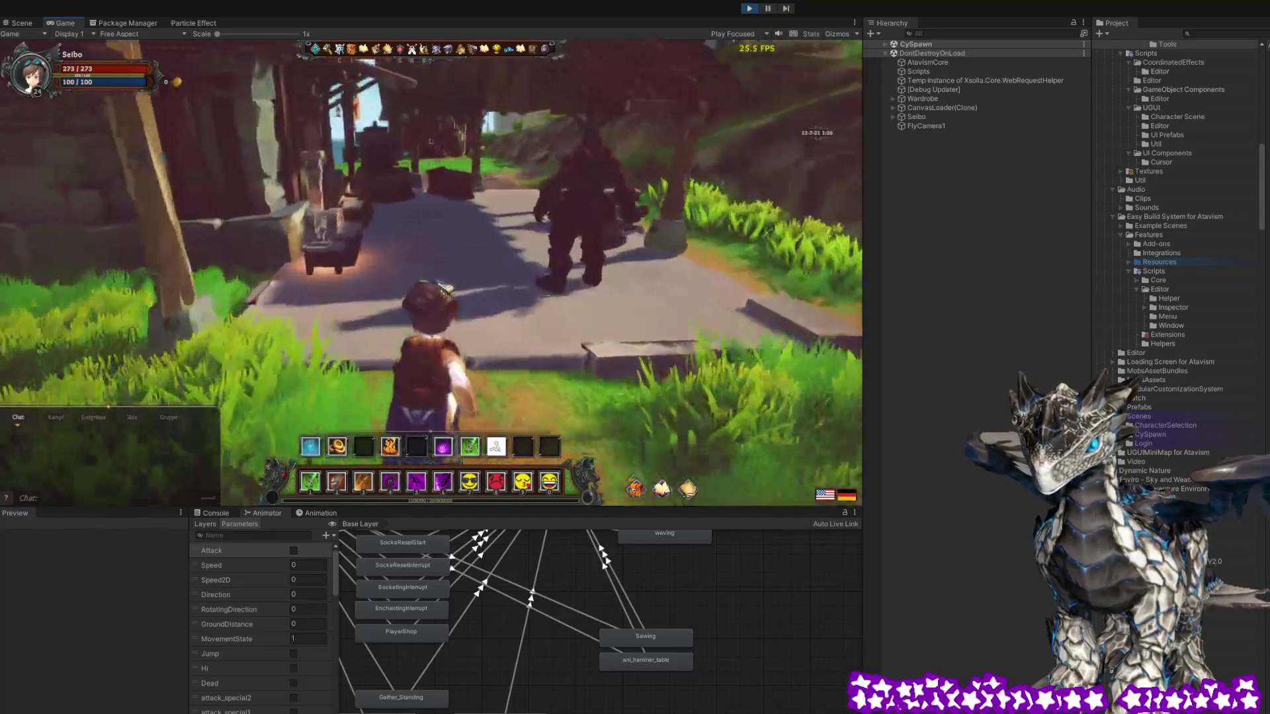
{"action": "key", "text": "w"}
{"action": "key", "text": "d"}
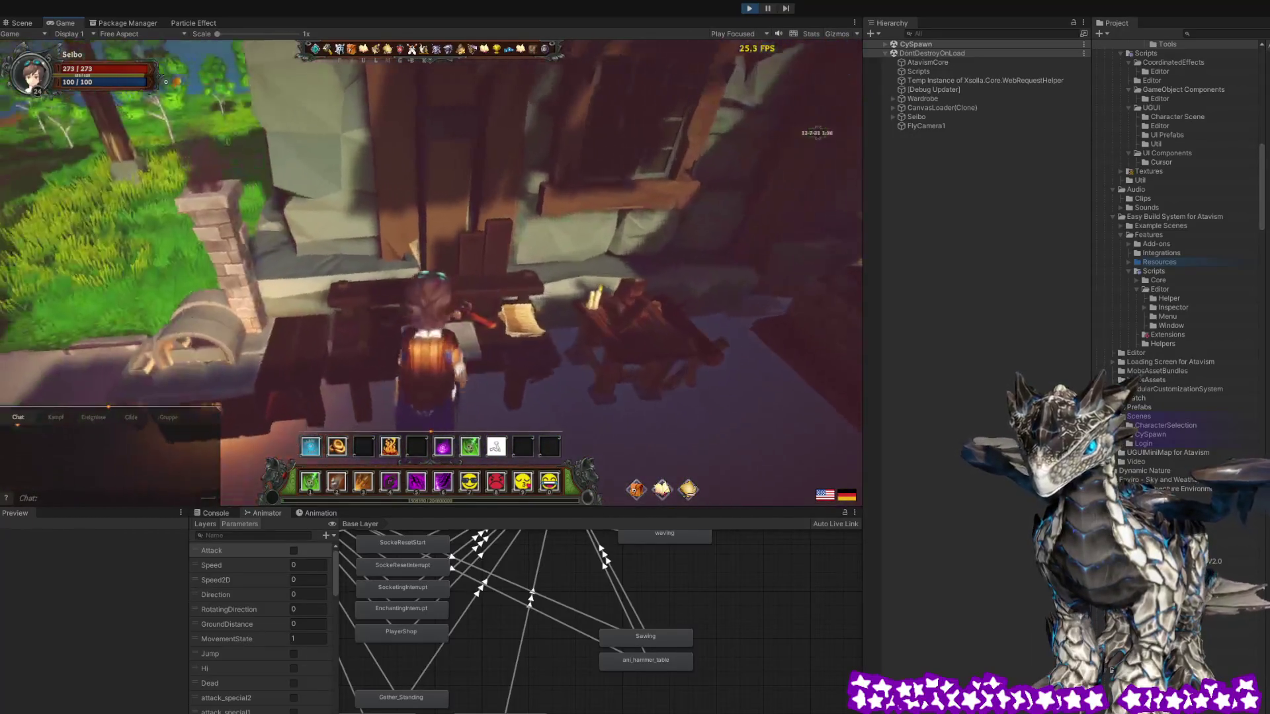
{"action": "key", "text": "f"}
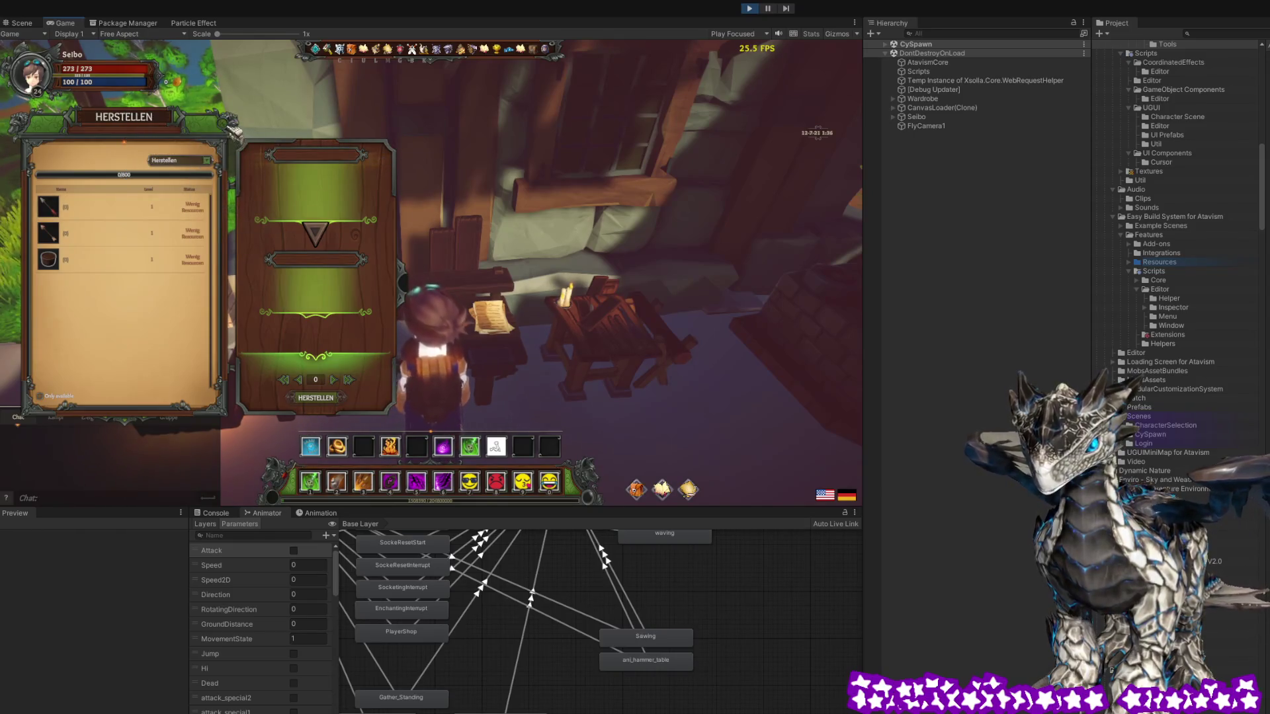
Open the Holzarbeiten woodworking recipes and craft a Birch plank
{"action": "key", "text": "d"}
{"action": "key", "text": "f"}
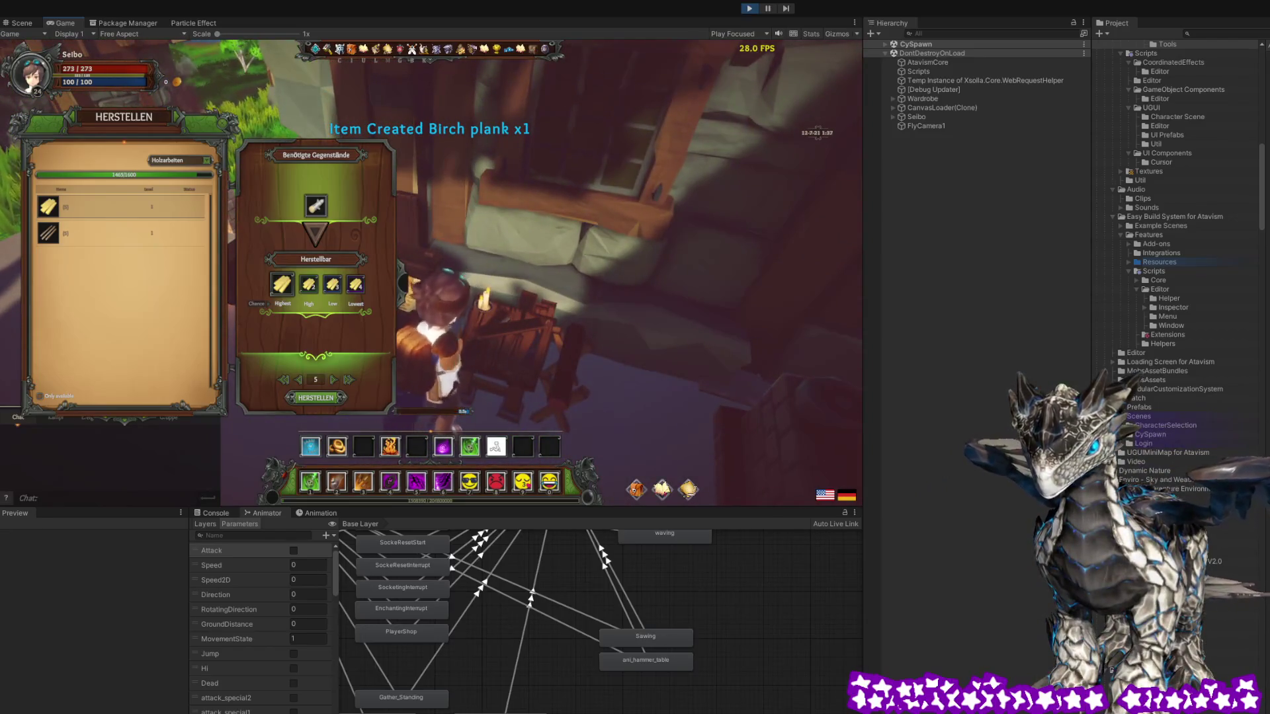
{"action": "key", "text": "Escape"}
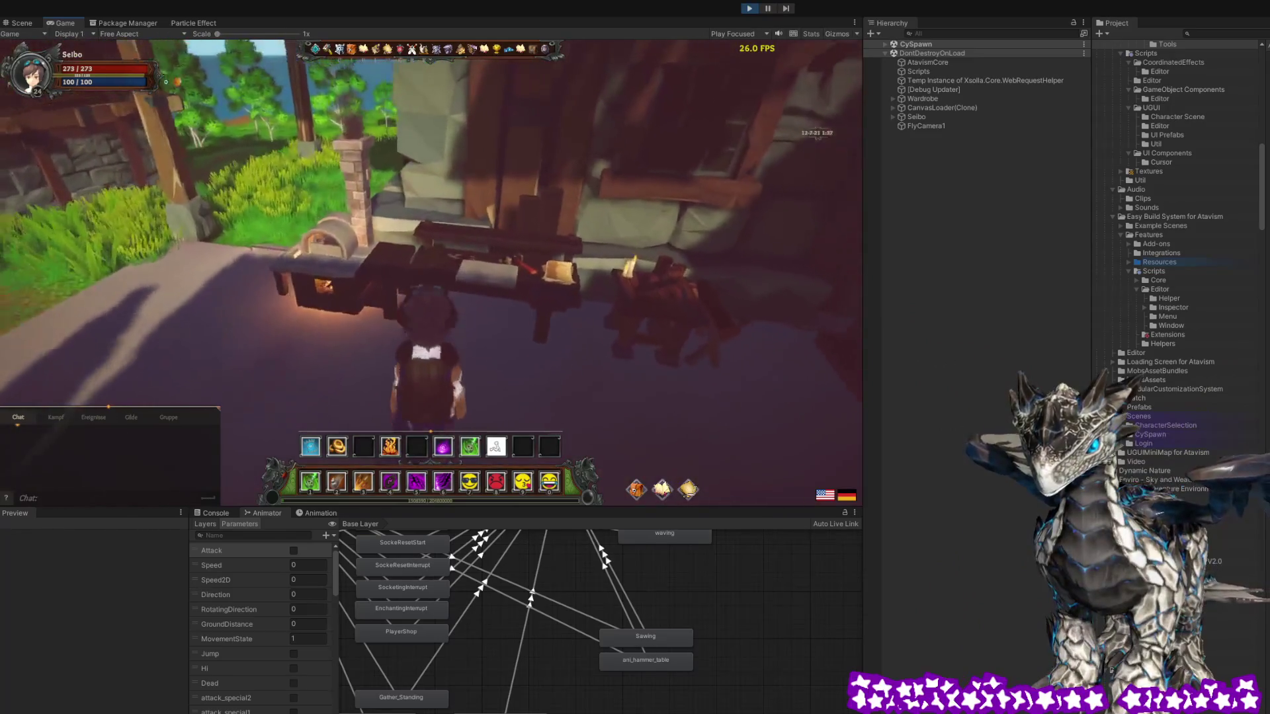
Review the Eisenpfeil and Feiner Stab recipe requirements, then close the crafting window
{"action": "left_click", "coordinate": [296, 285]}
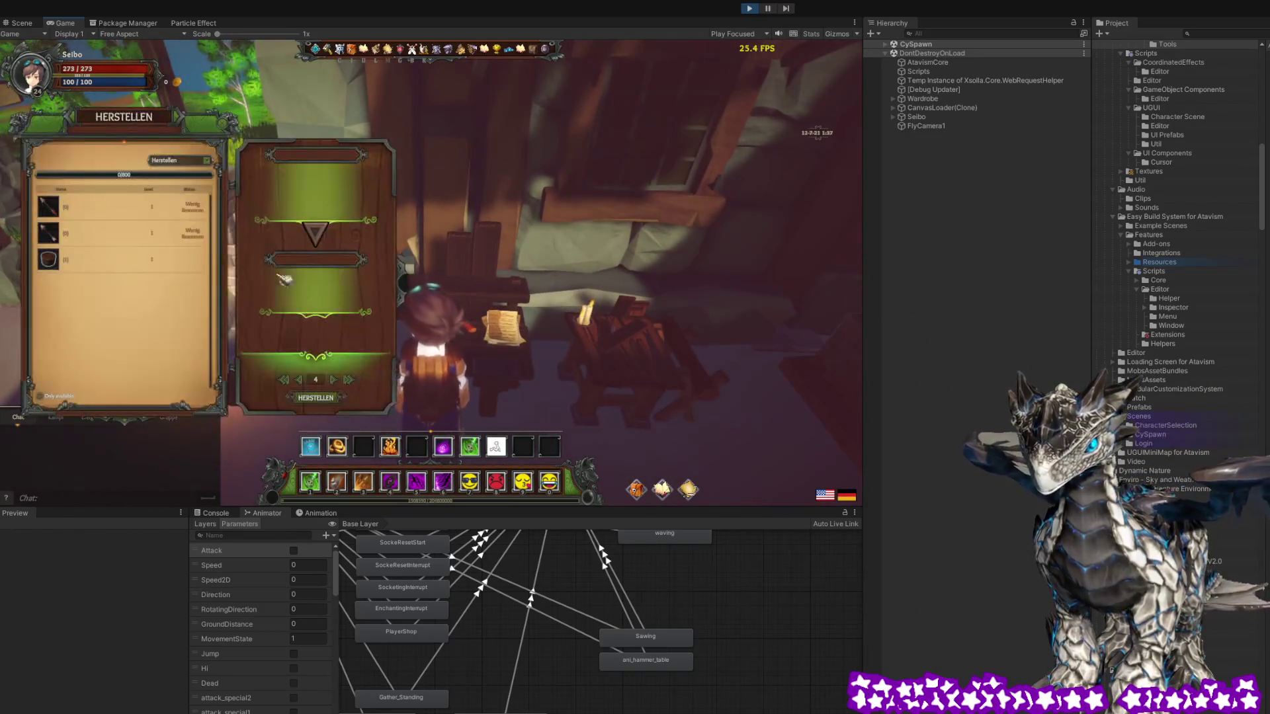
{"action": "mouse_move", "coordinate": [156, 229]}
{"action": "left_click", "coordinate": [119, 216]}
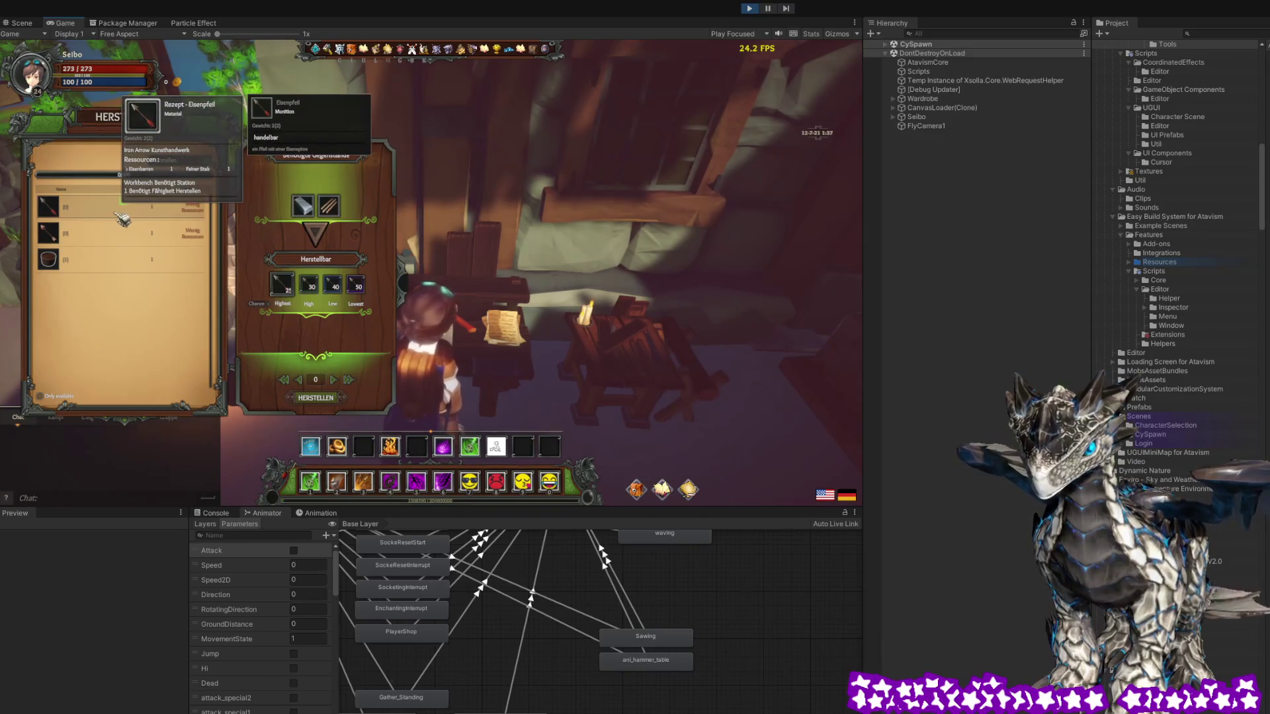
{"action": "mouse_move", "coordinate": [341, 211]}
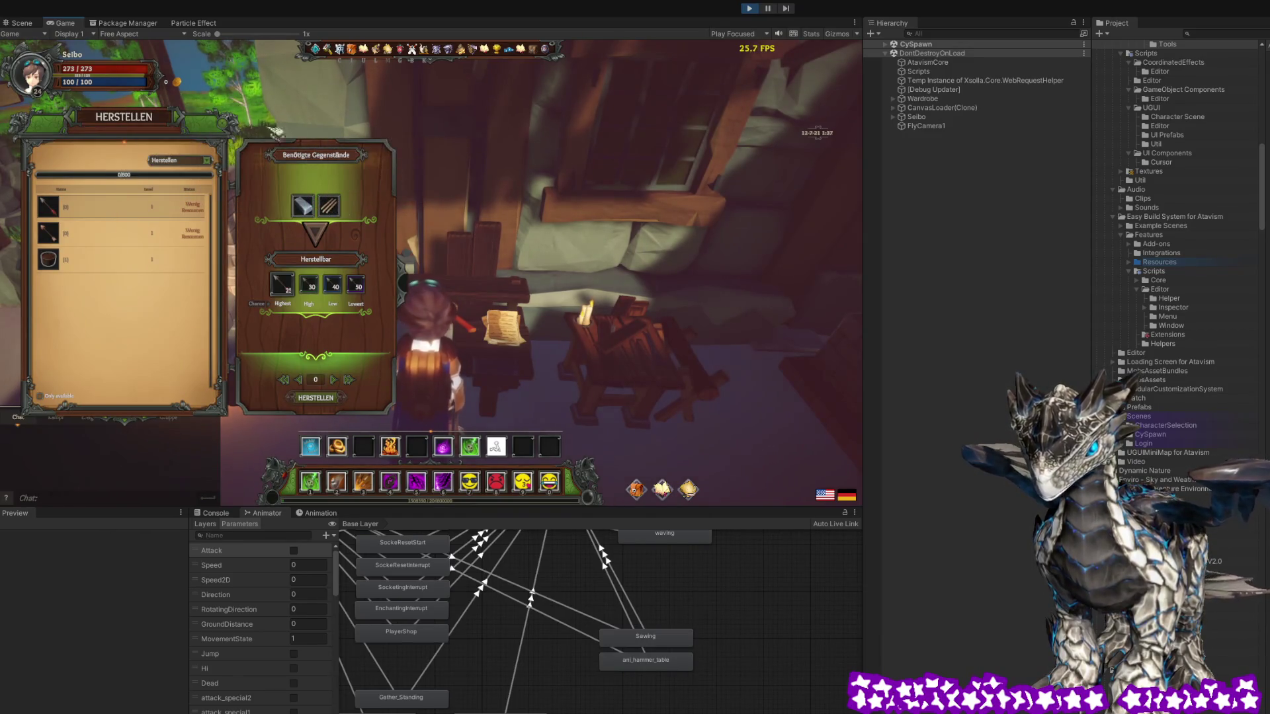
{"action": "left_click_drag", "start_coordinate": [250, 129], "coordinate": [468, 287]}
{"action": "left_click", "coordinate": [468, 287]}
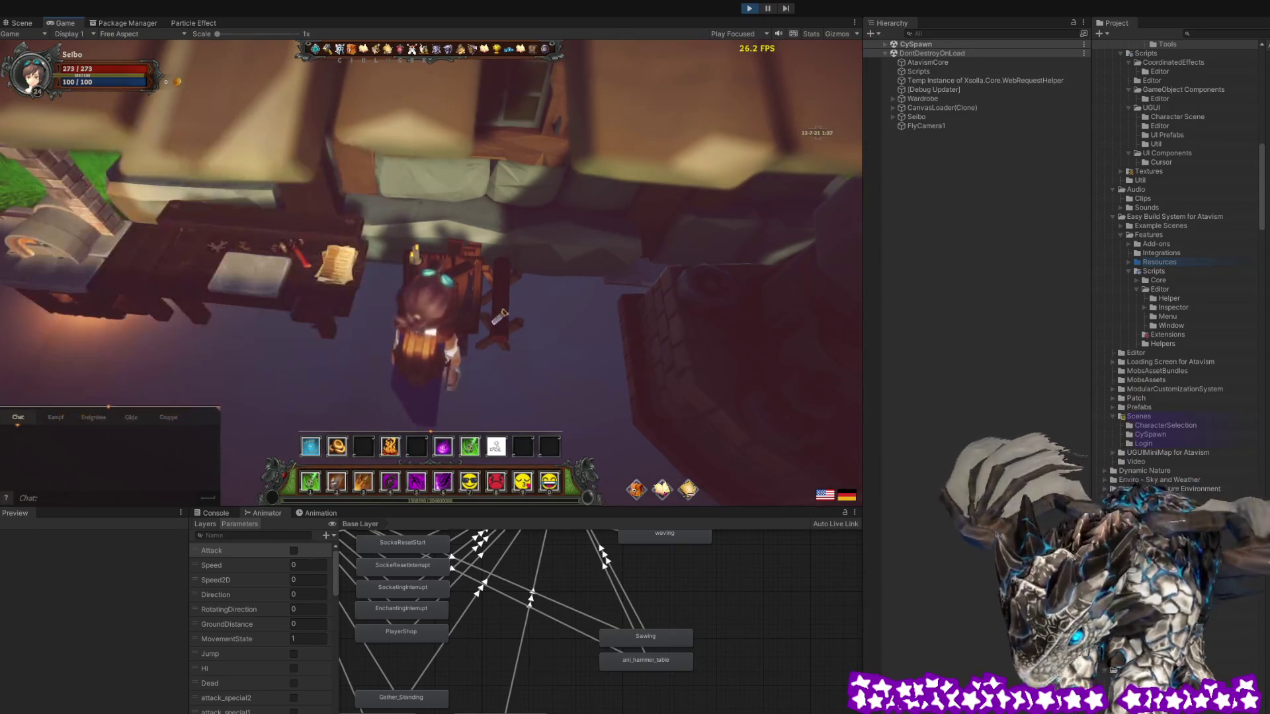
{"action": "mouse_move", "coordinate": [170, 239]}
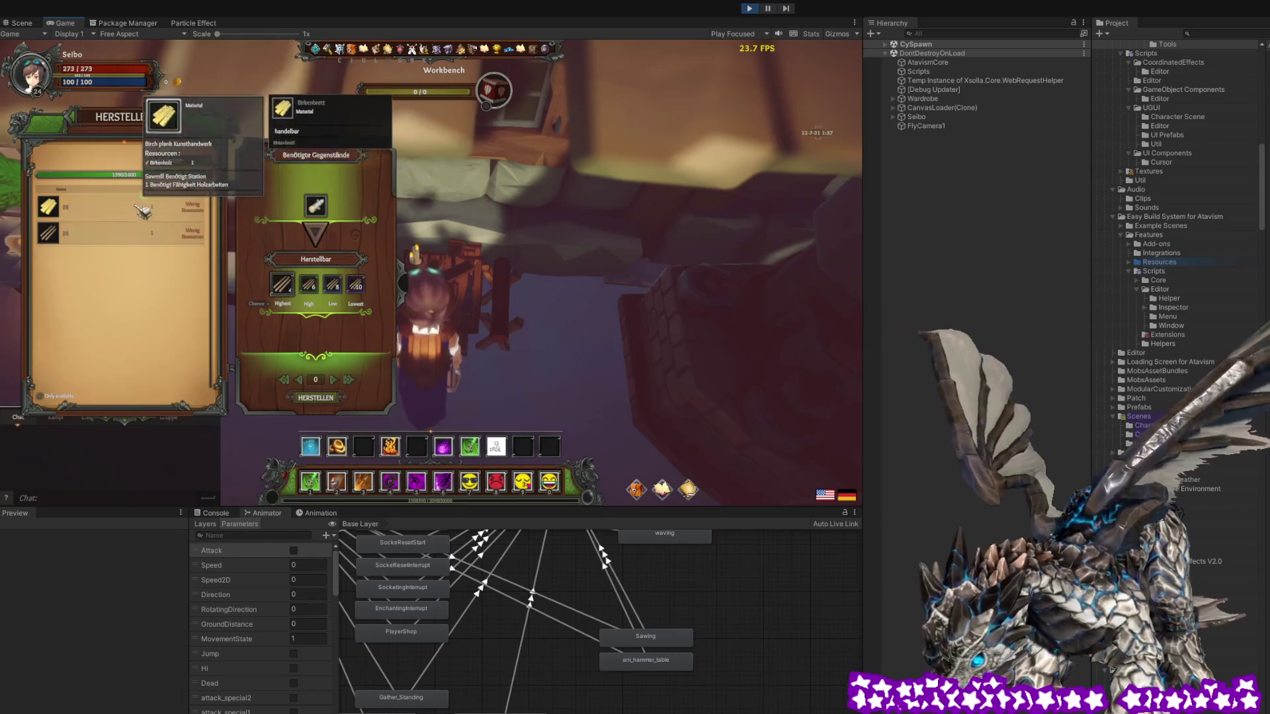
{"action": "left_click", "coordinate": [171, 240]}
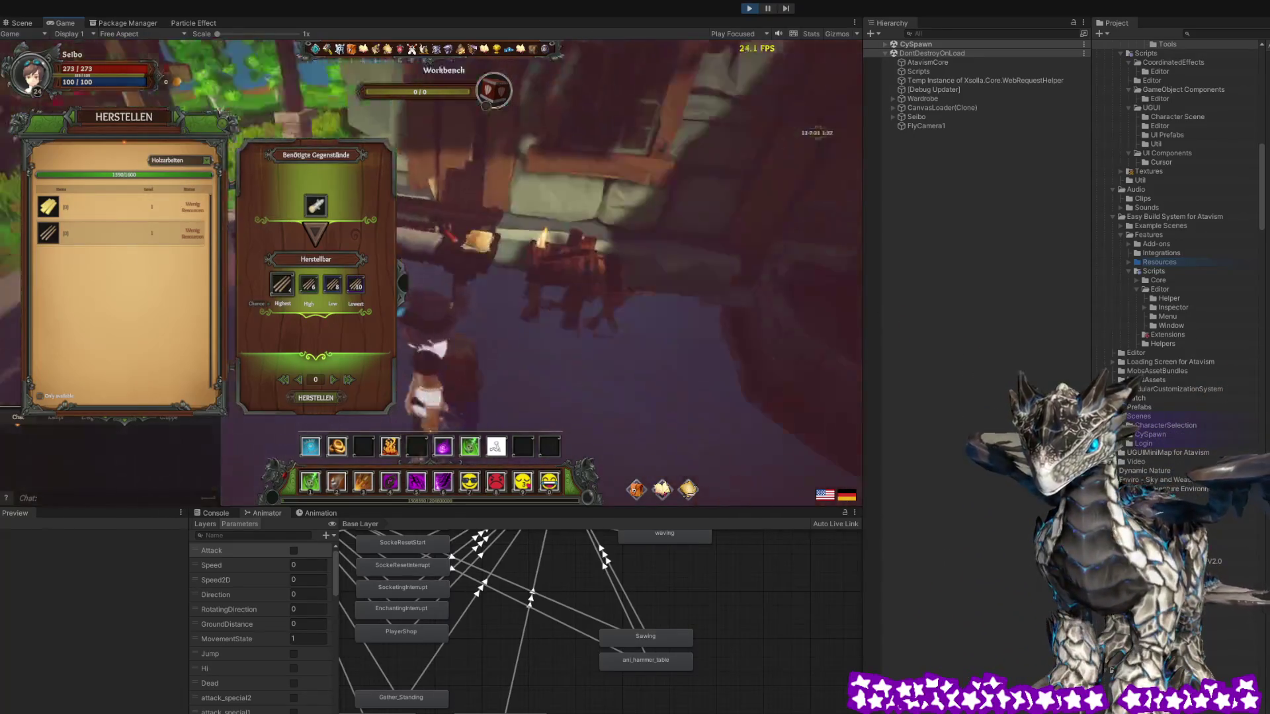
{"action": "left_click", "coordinate": [231, 128]}
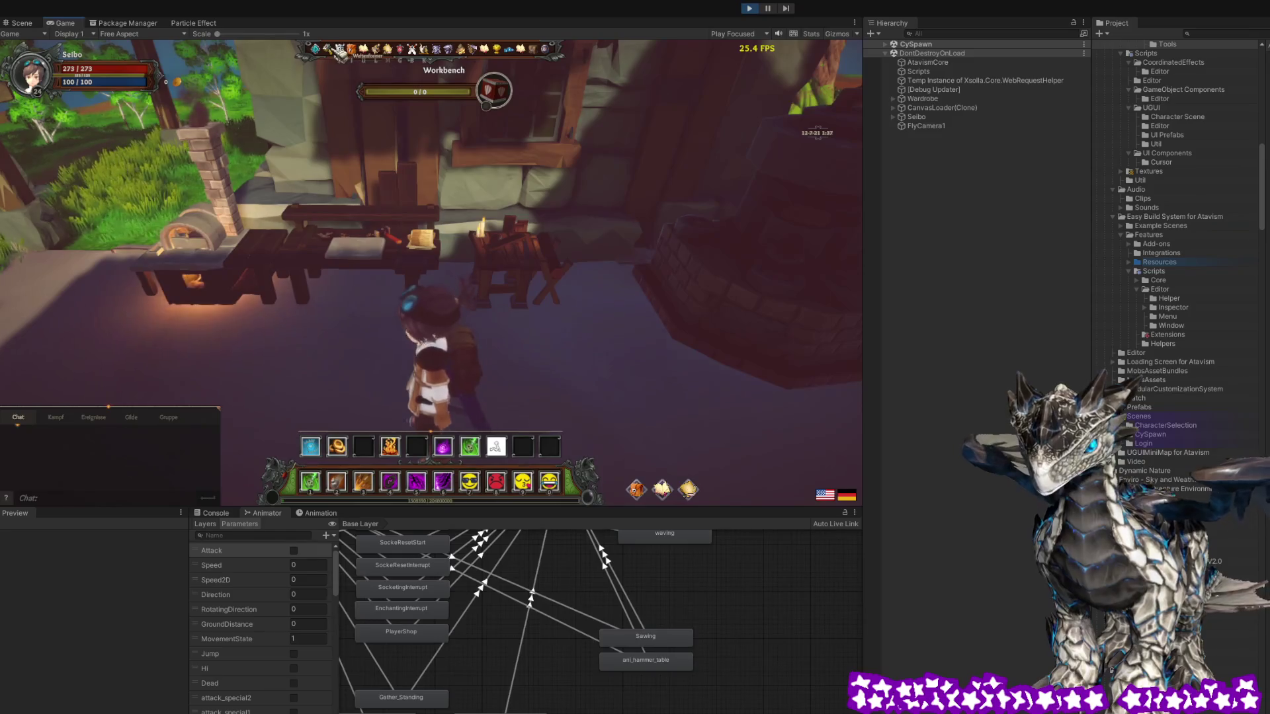
{"action": "key", "text": "b"}
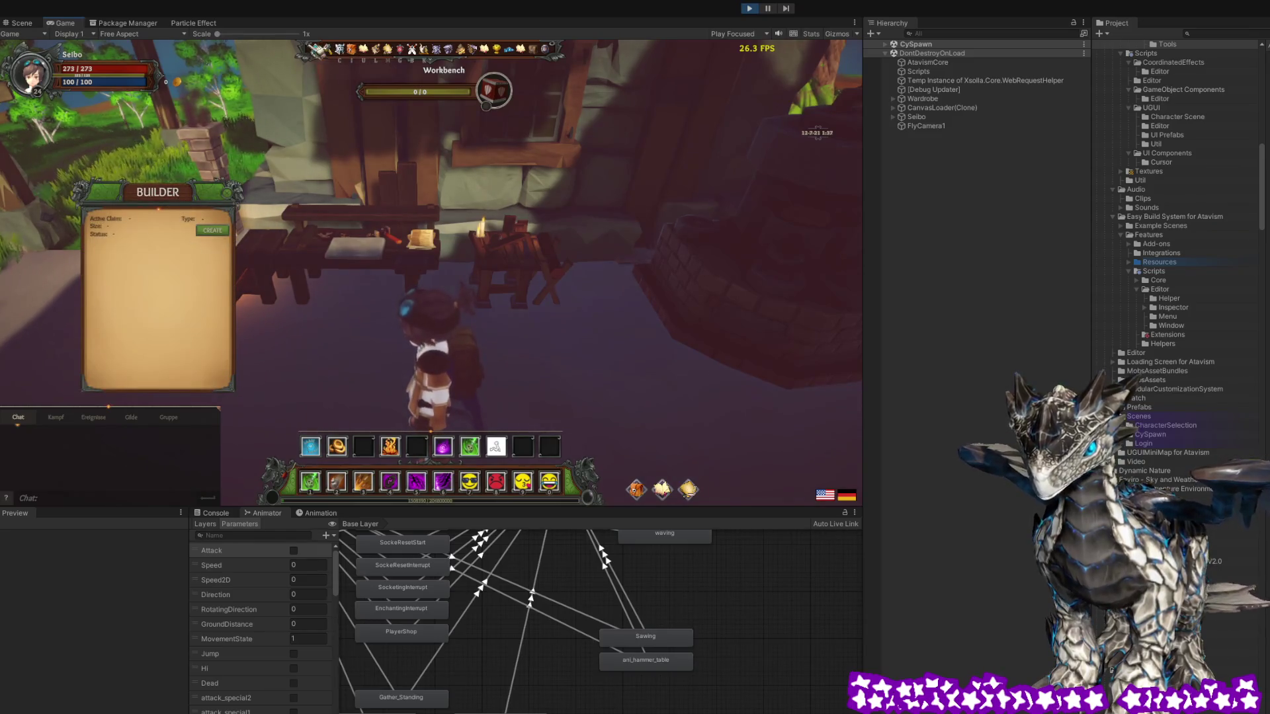
Generate 50 of birch item 501276 via the admin panel's Gain Commands, then reopen the workbench
{"action": "left_click", "coordinate": [318, 53]}
{"action": "left_click", "coordinate": [559, 277]}
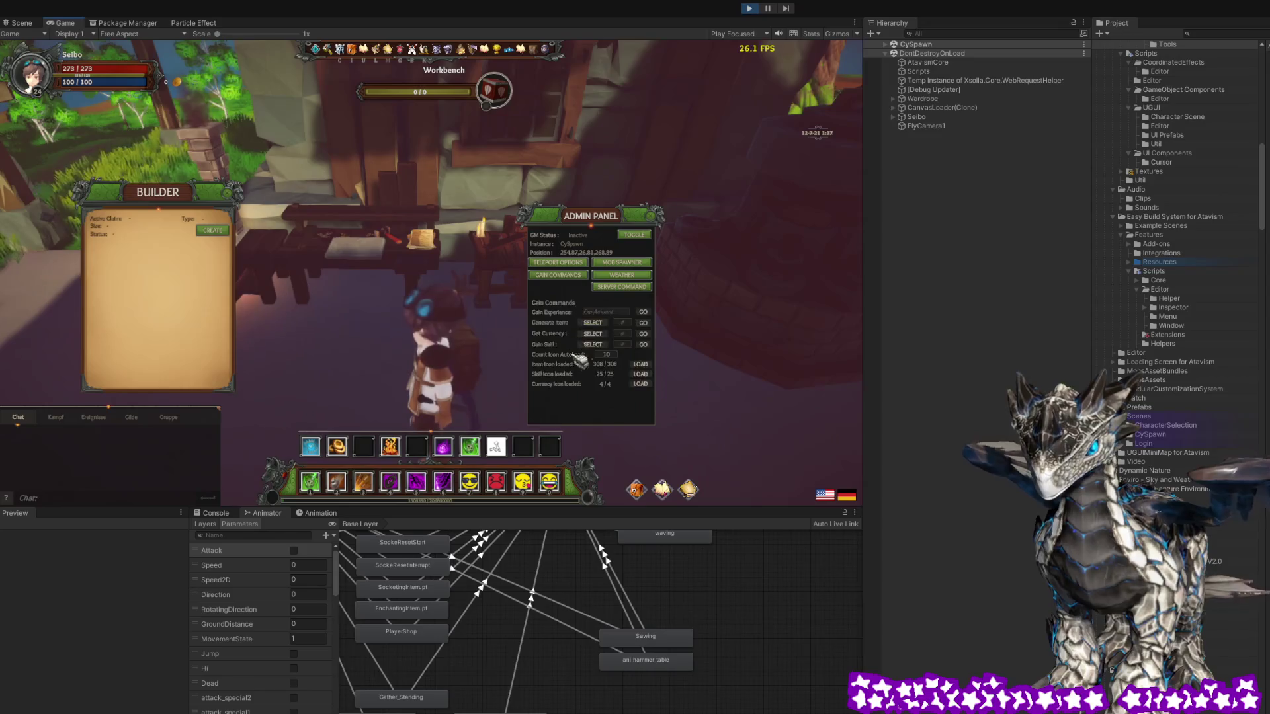
{"action": "left_click", "coordinate": [598, 324]}
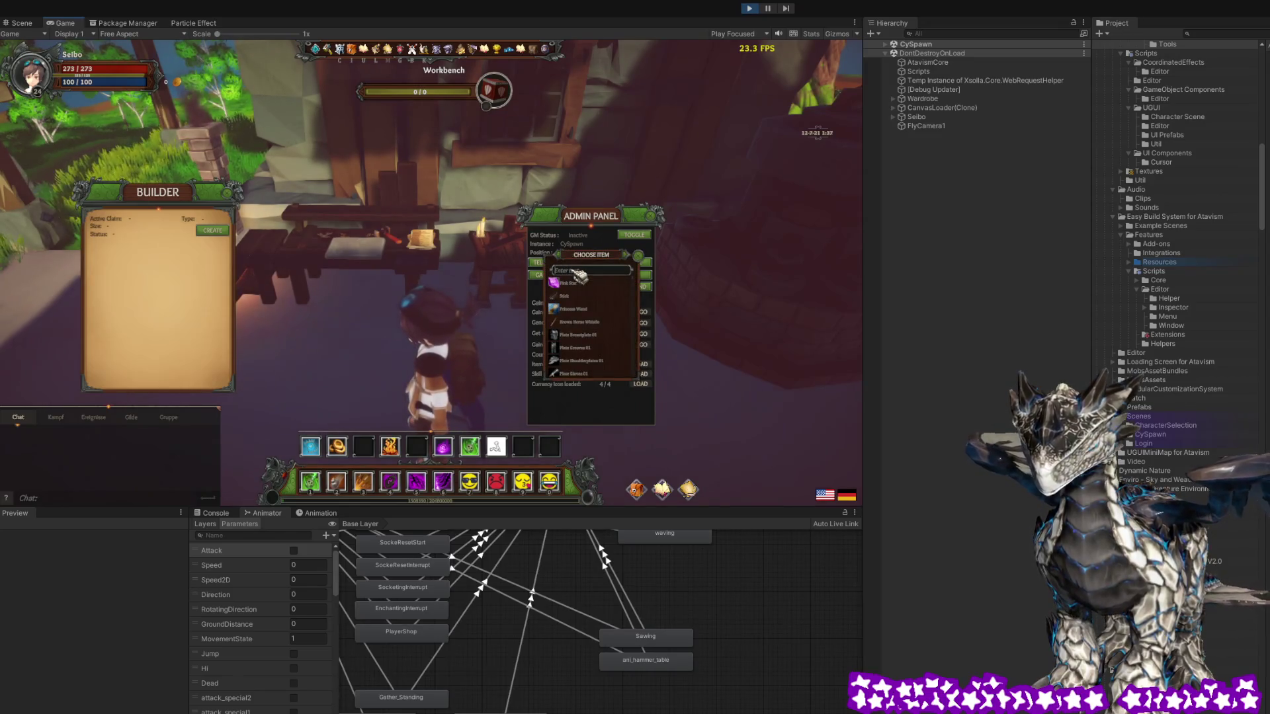
{"action": "type", "text": "birch"}
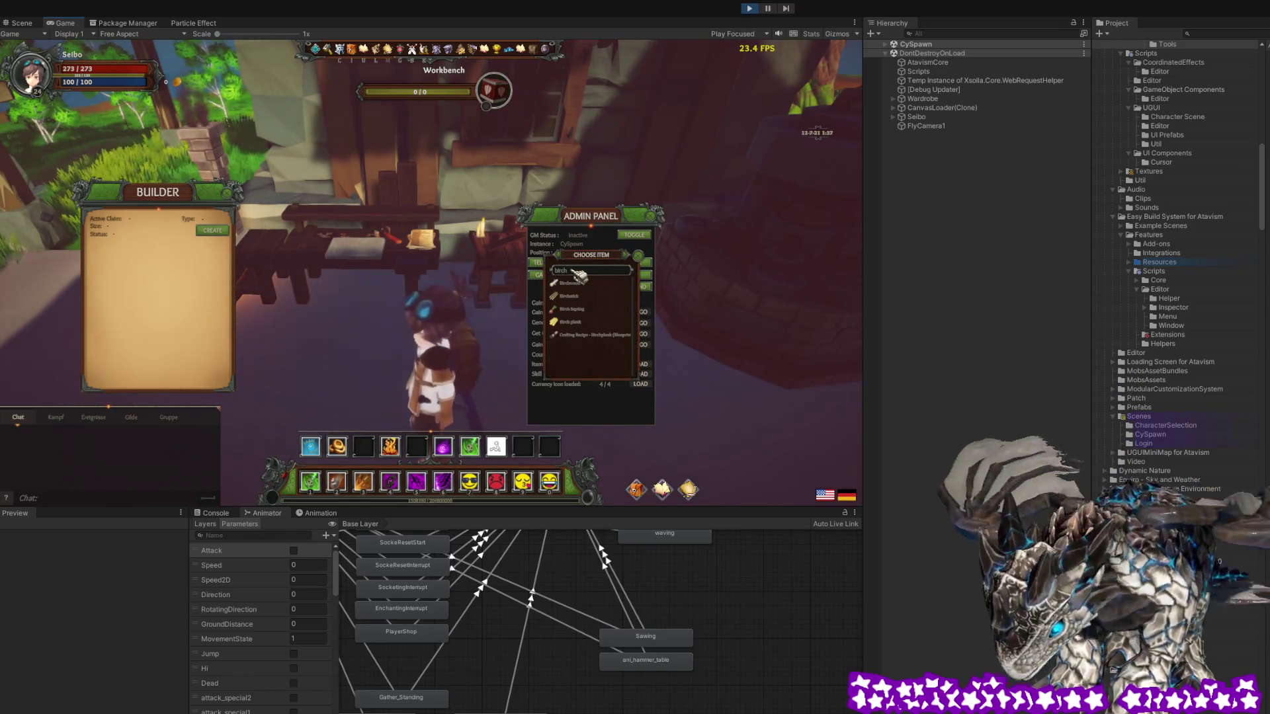
{"action": "left_click", "coordinate": [574, 295]}
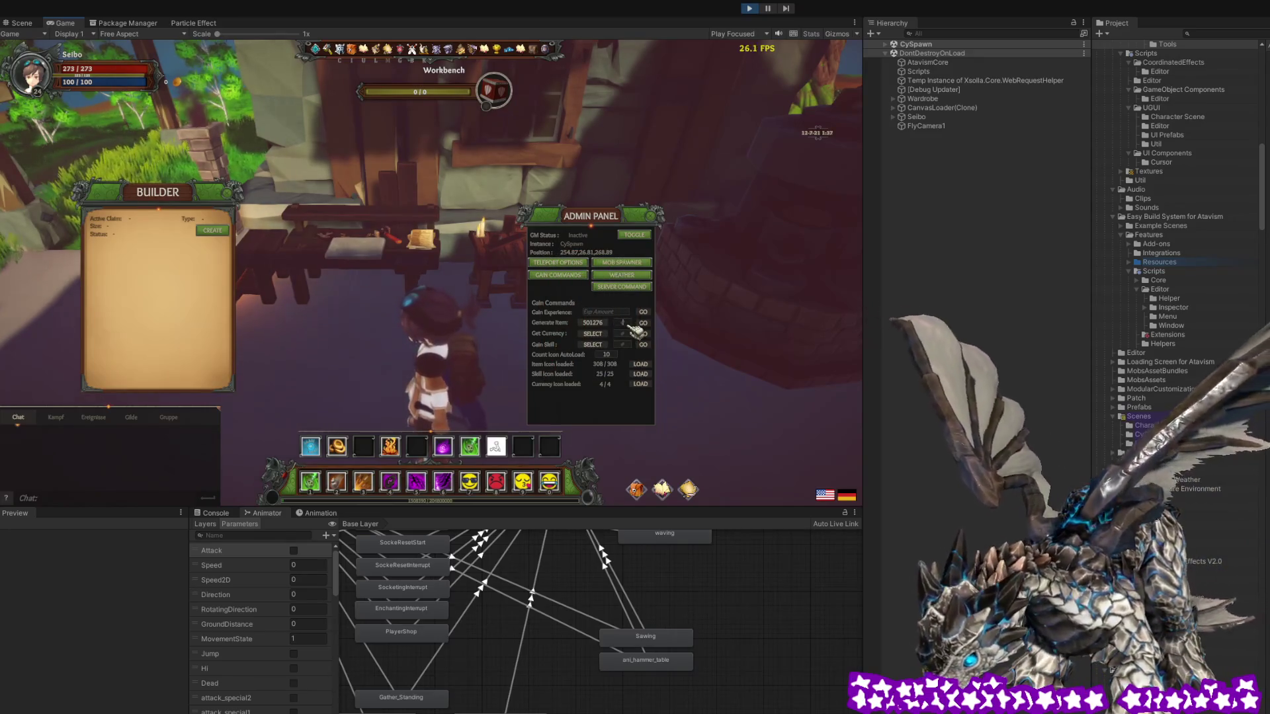
{"action": "type", "text": "50"}
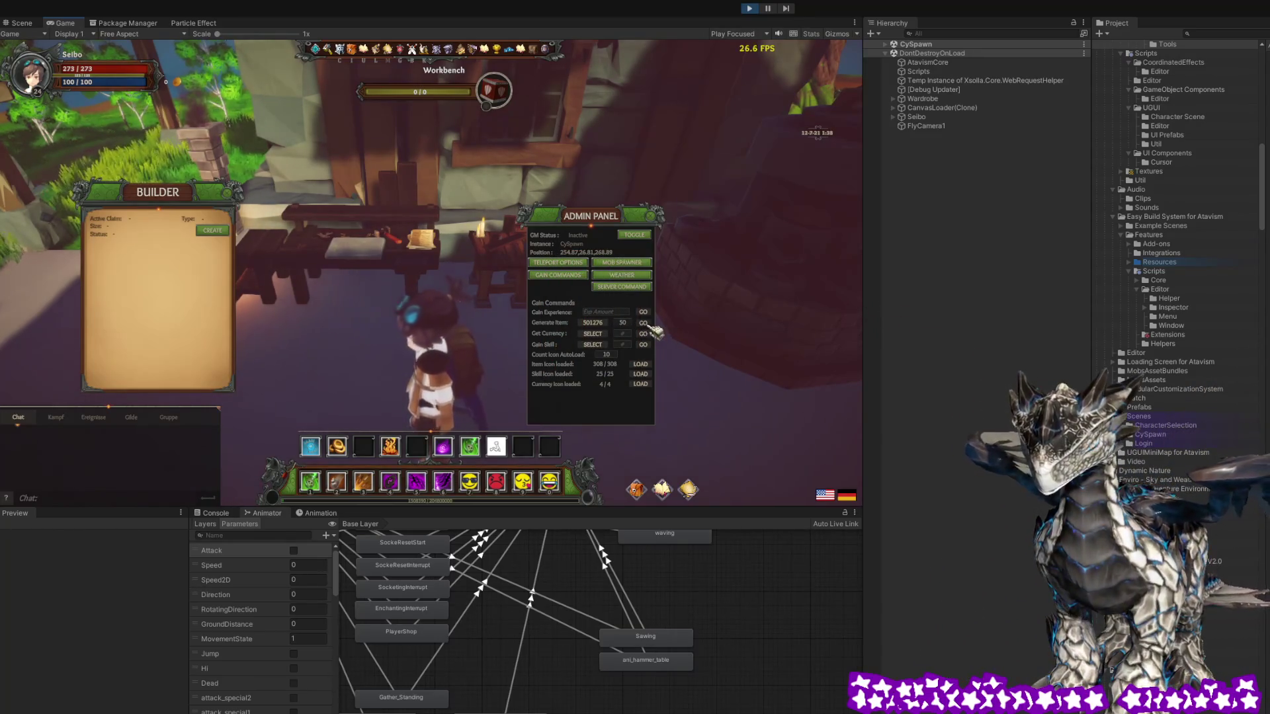
{"action": "left_click", "coordinate": [660, 222]}
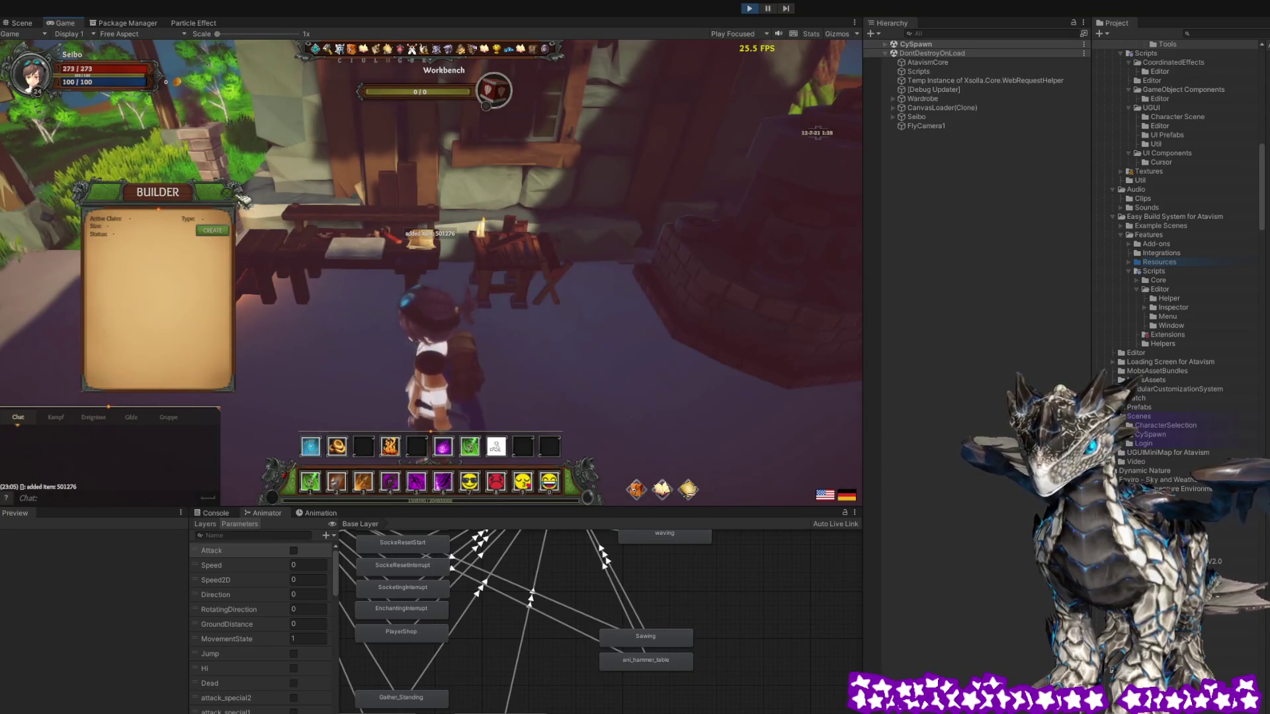
{"action": "left_click", "coordinate": [427, 238]}
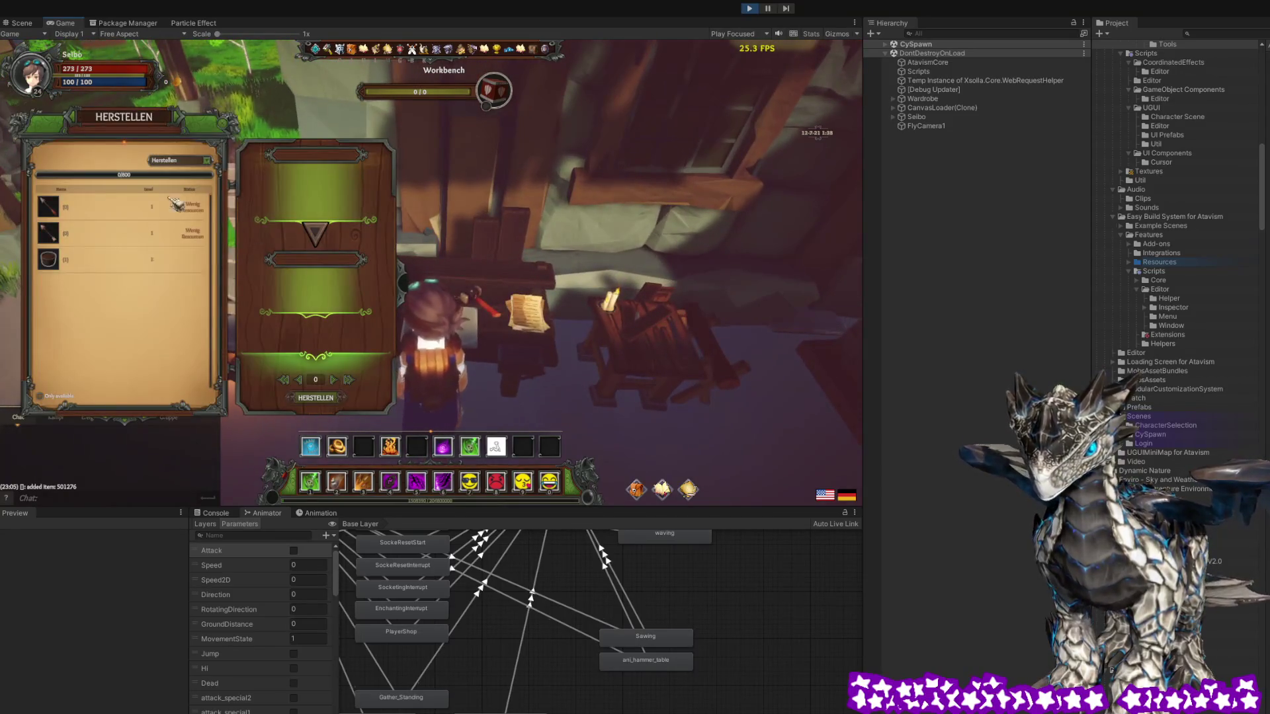
Select the first workbench recipe to view its ingredients, then dismiss the tooltip
{"action": "left_click", "coordinate": [183, 204]}
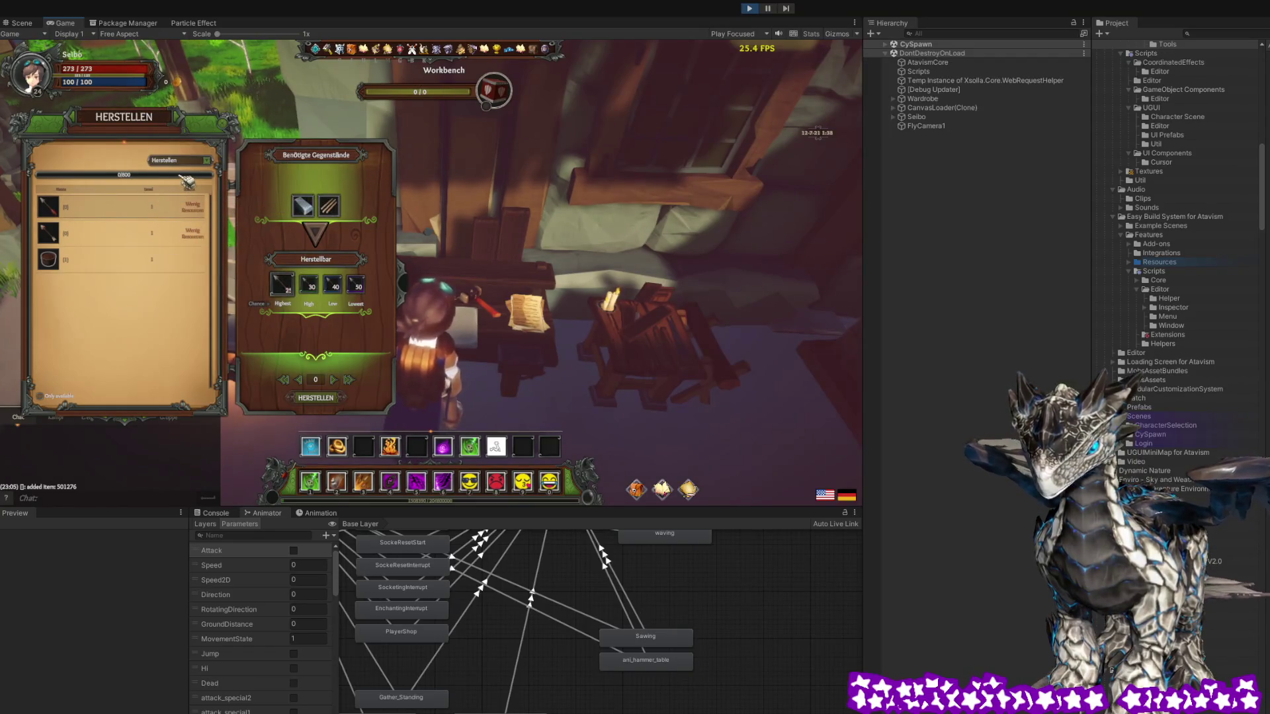
{"action": "mouse_move", "coordinate": [305, 209]}
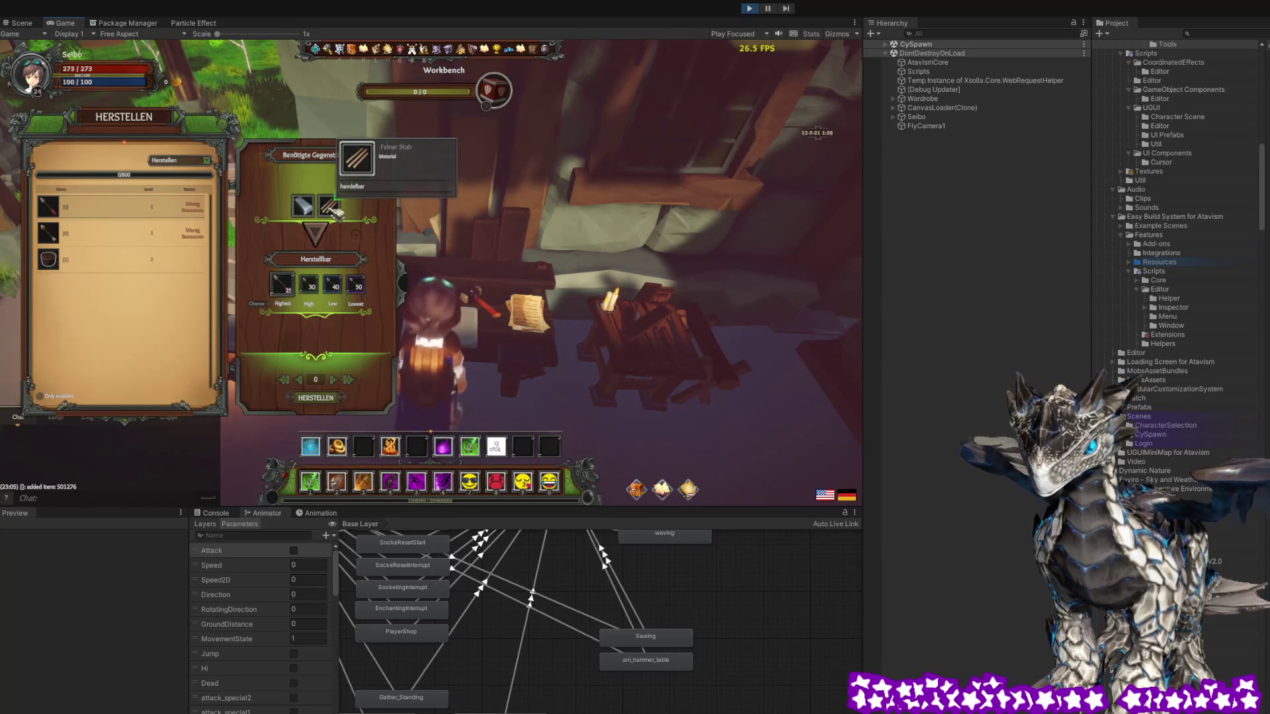
{"action": "key", "text": "Escape"}
{"action": "key", "text": "Escape"}
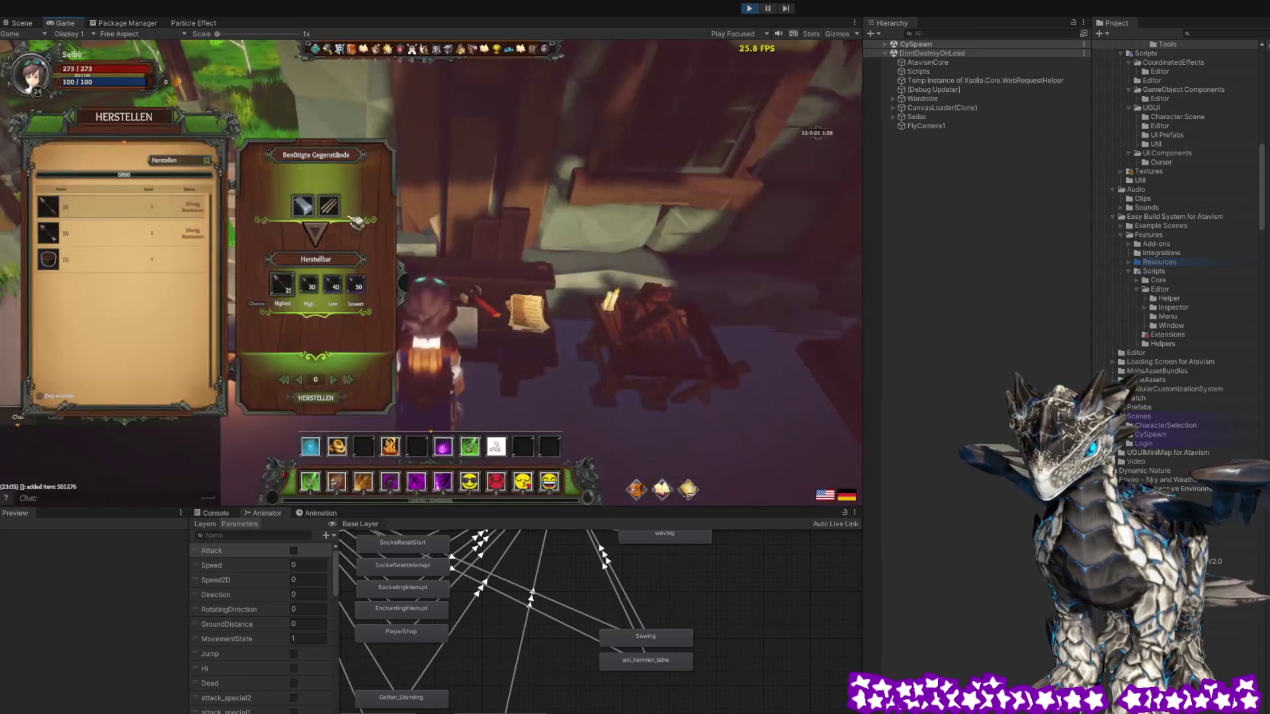
Open the character's inventory and turn the game camera toward the workbench
{"action": "key", "text": "i"}
{"action": "mouse_move", "coordinate": [689, 340]}
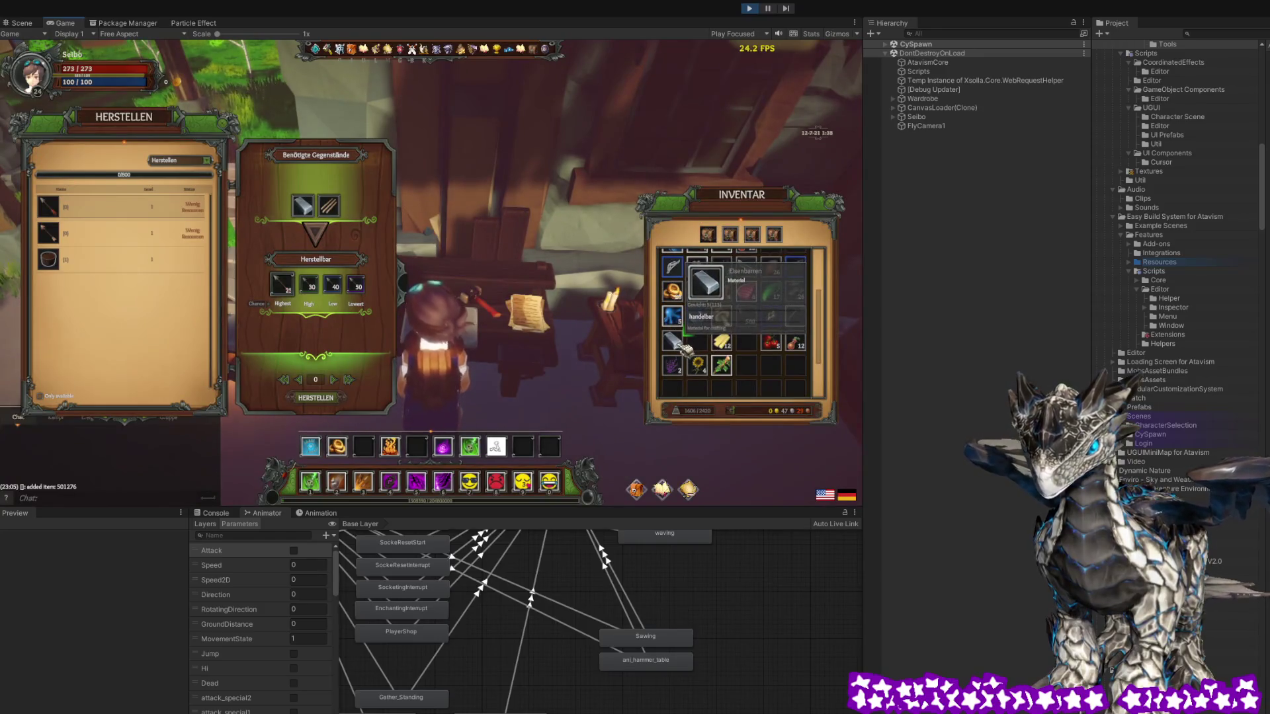
{"action": "scroll", "coordinate": [781, 347], "scroll_direction": "up", "scroll_amount": 3}
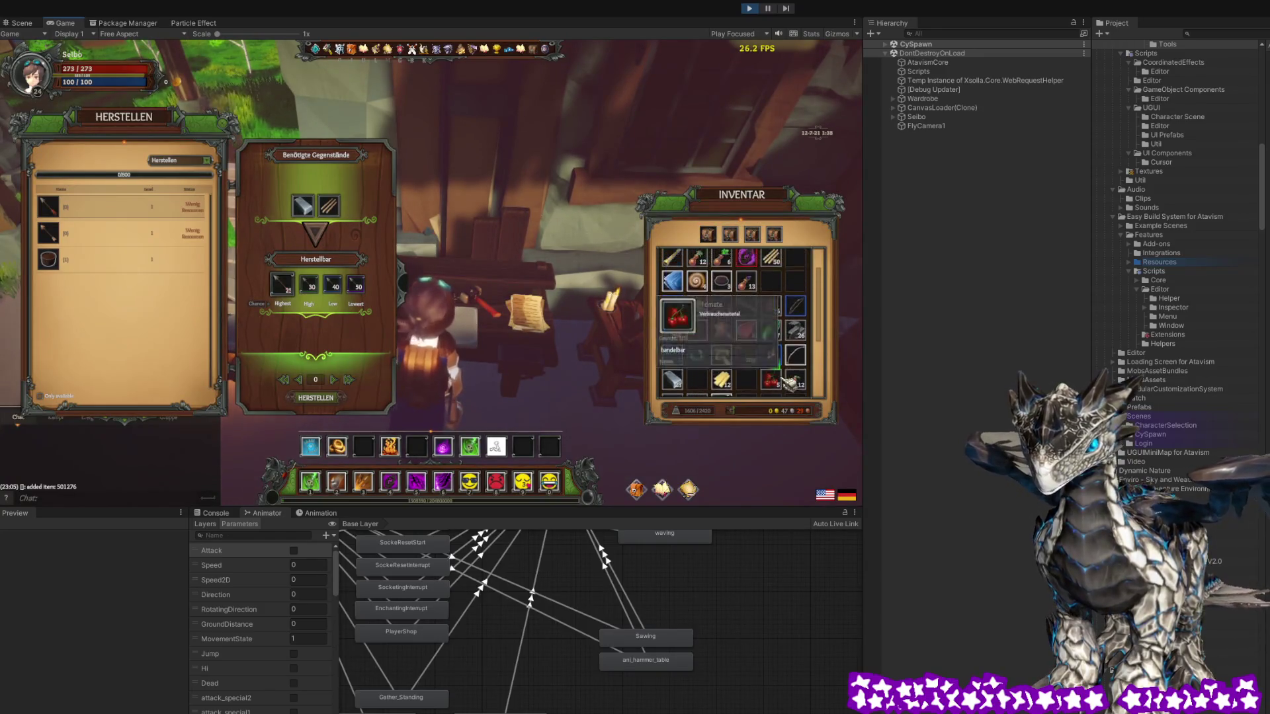
{"action": "mouse_move", "coordinate": [779, 291]}
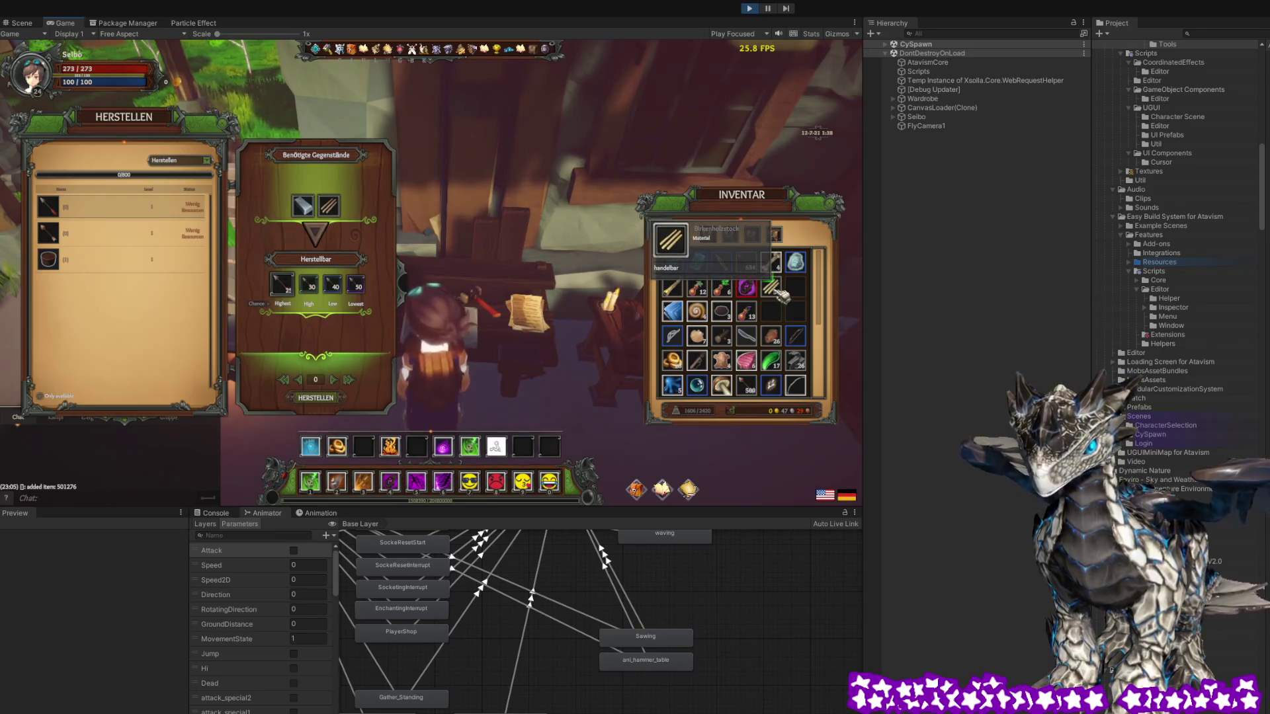
{"action": "left_click_drag", "start_coordinate": [503, 284], "coordinate": [476, 289]}
{"action": "left_click_drag", "start_coordinate": [390, 267], "coordinate": [473, 303]}
Throw the Birkenholzstock stack out of the inventory, confirm with Ja, and close HERSTELLEN
{"action": "left_click", "coordinate": [453, 293]}
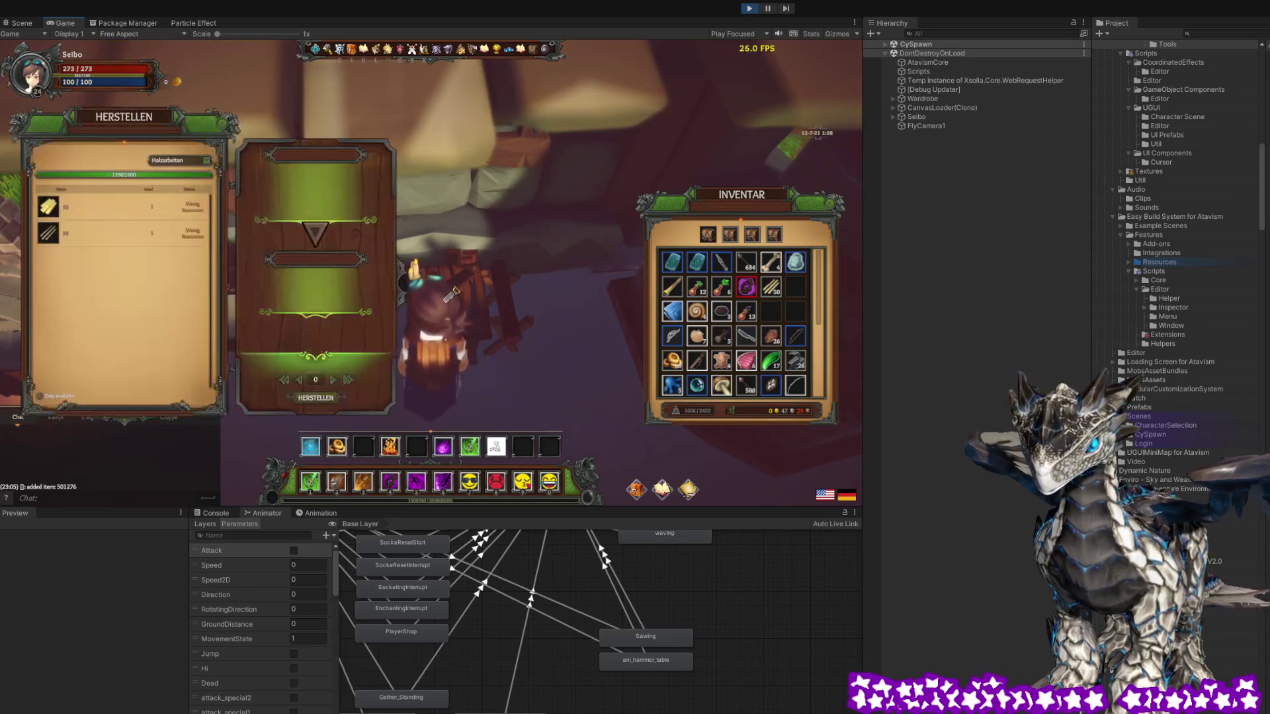
{"action": "mouse_move", "coordinate": [113, 243]}
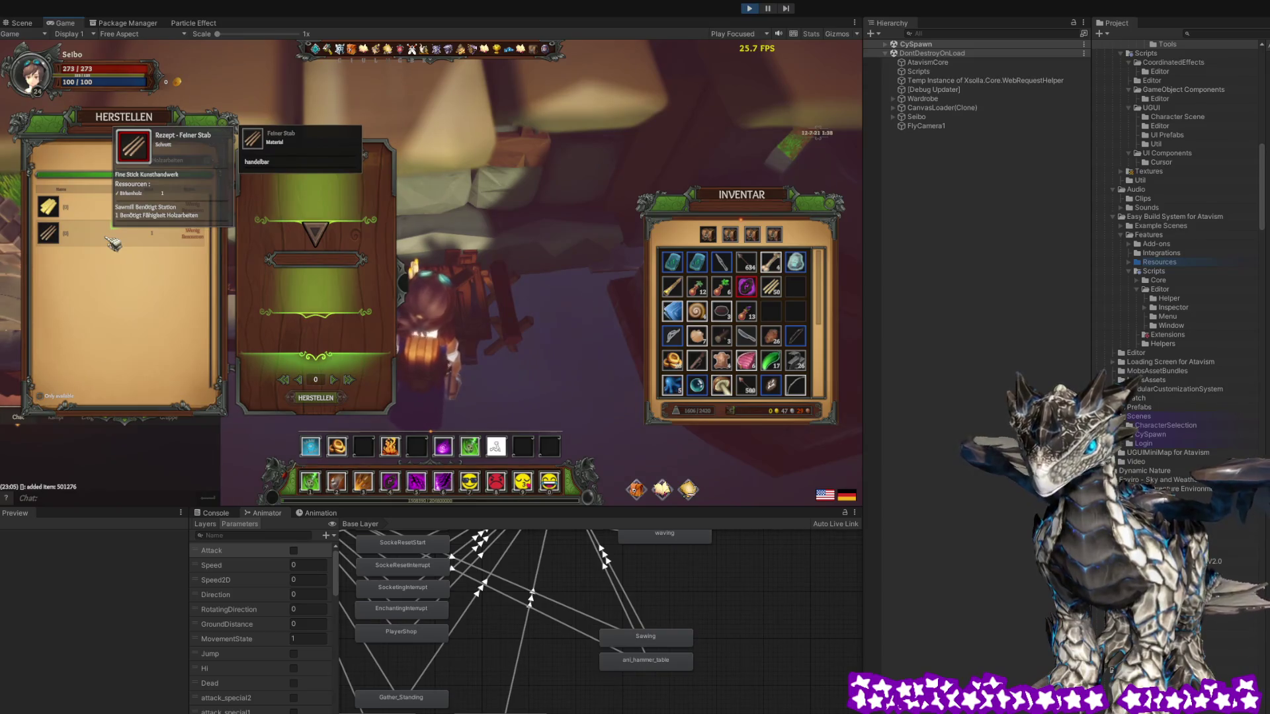
{"action": "mouse_move", "coordinate": [770, 286]}
{"action": "left_mouse_down"}
{"action": "mouse_move", "coordinate": [571, 291]}
{"action": "mouse_move", "coordinate": [339, 252]}
{"action": "left_mouse_up"}
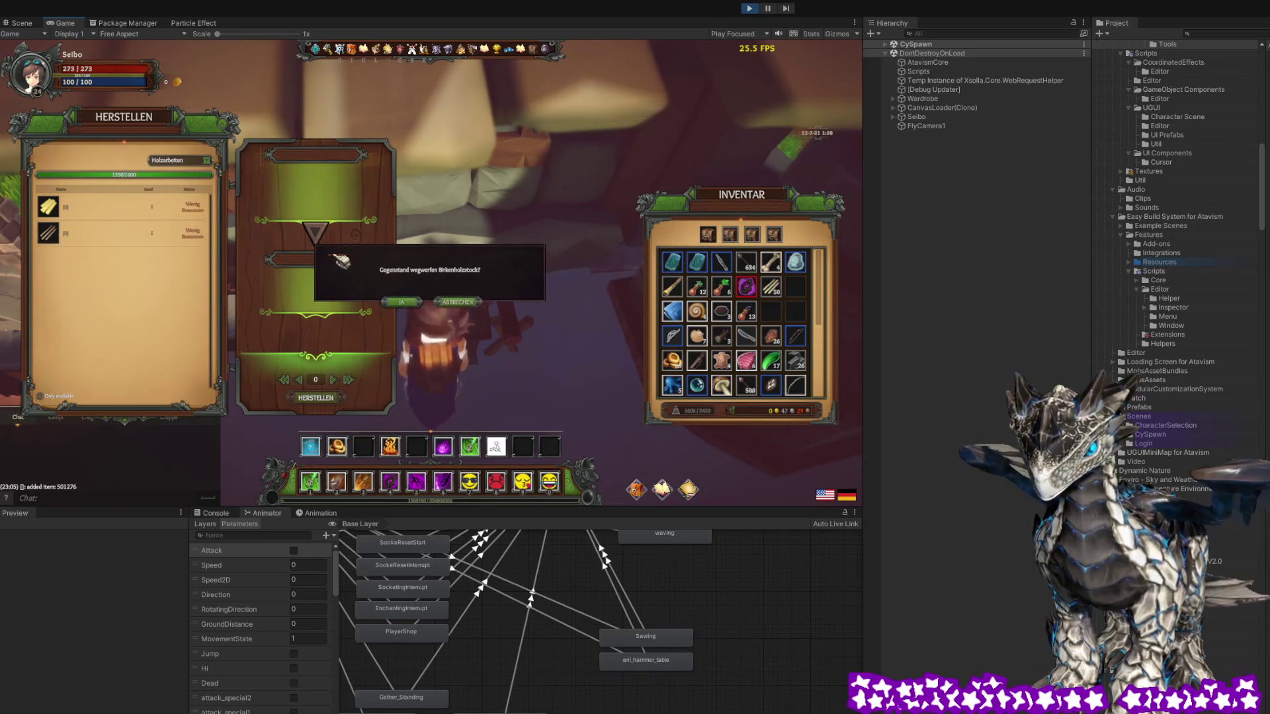
{"action": "left_click", "coordinate": [401, 302]}
{"action": "left_click", "coordinate": [233, 135]}
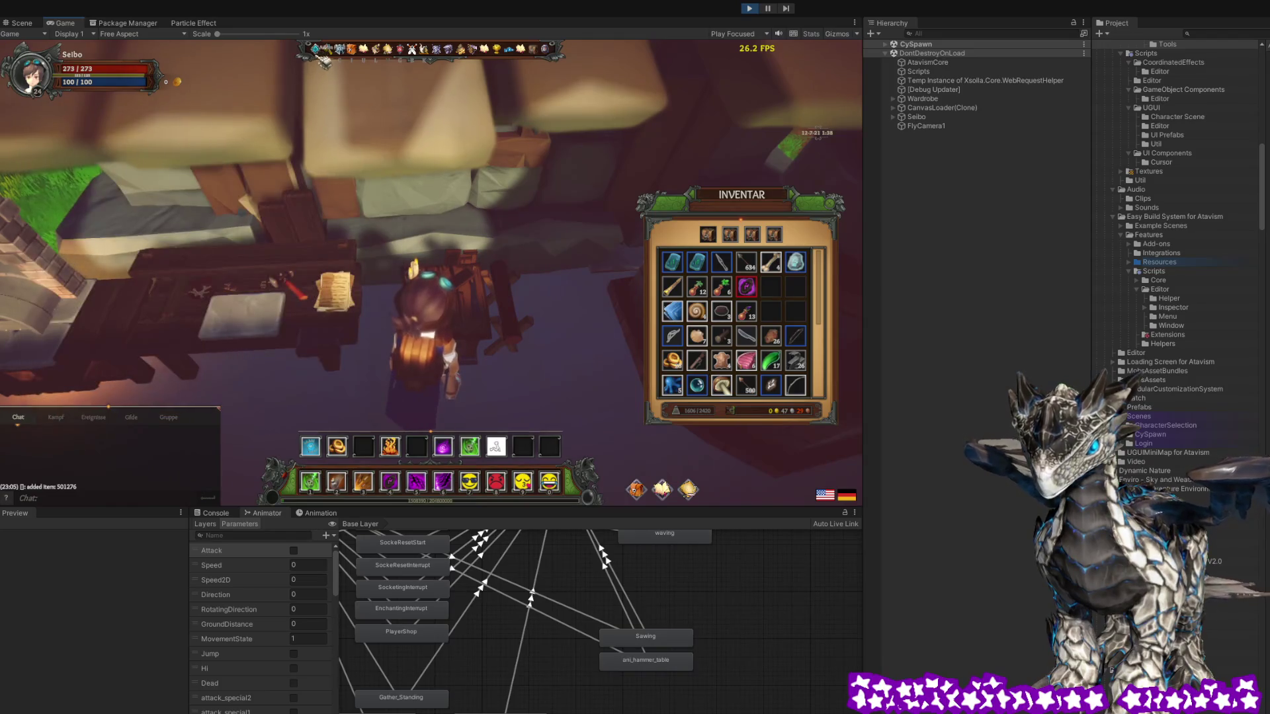
{"action": "left_click", "coordinate": [598, 322]}
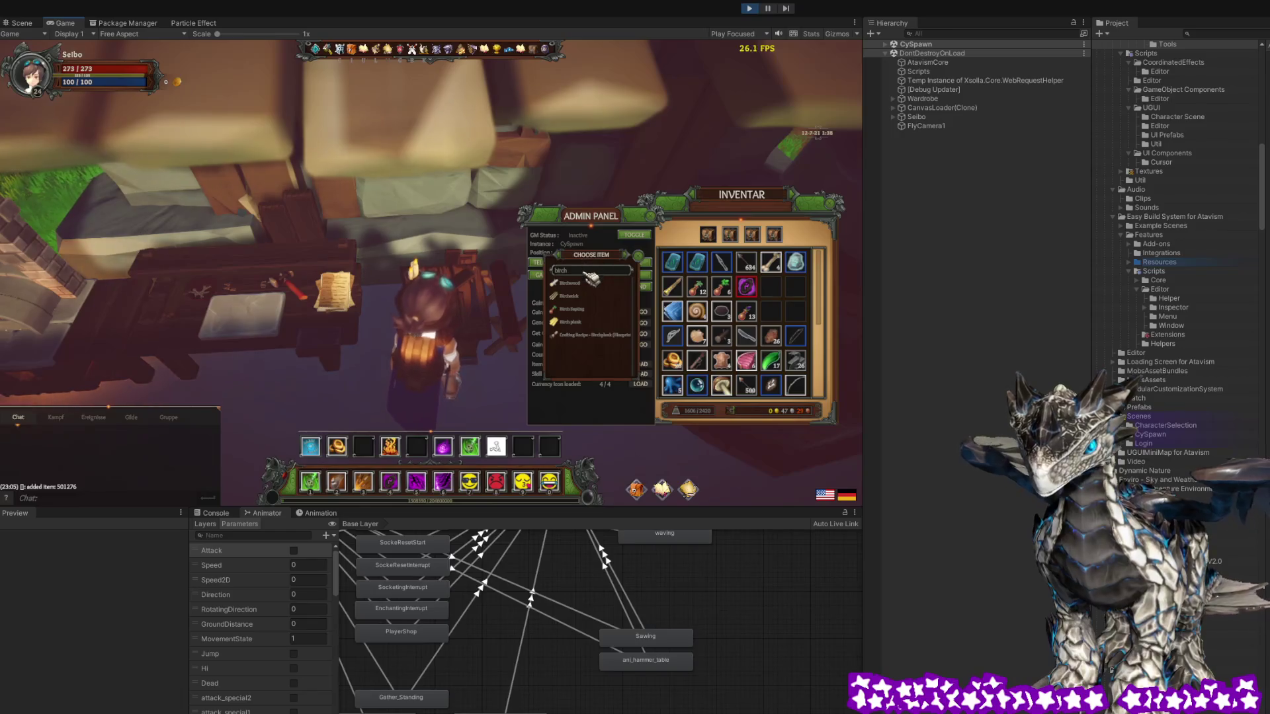
Search 'stick' in the item picker and generate Stick item 501344 twice into the inventory
{"action": "type", "text": "stick"}
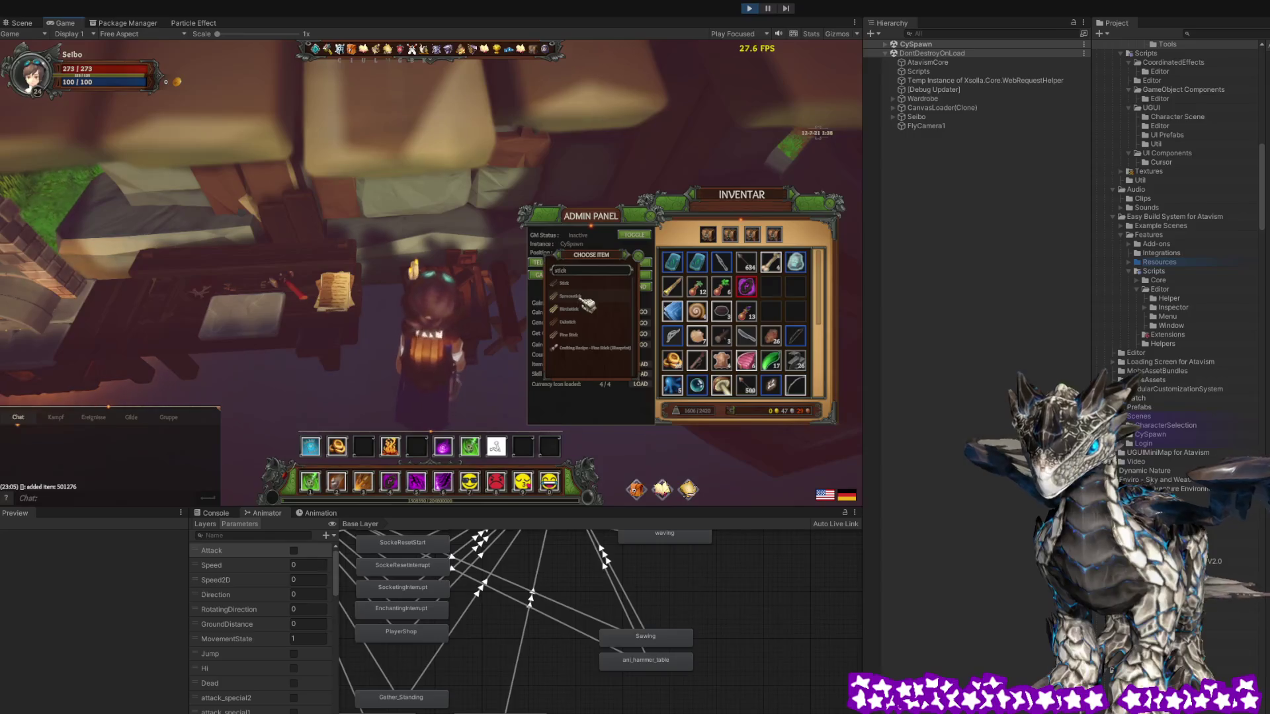
{"action": "left_click", "coordinate": [569, 335]}
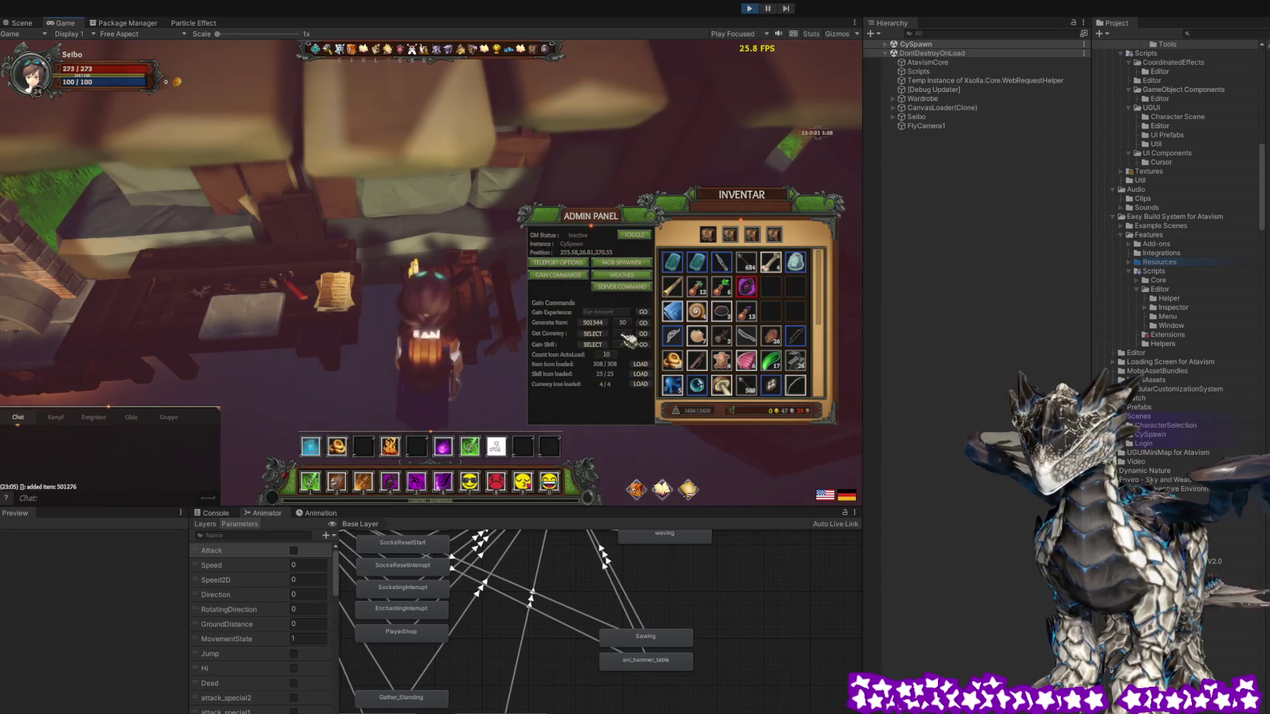
{"action": "double_click", "coordinate": [643, 323]}
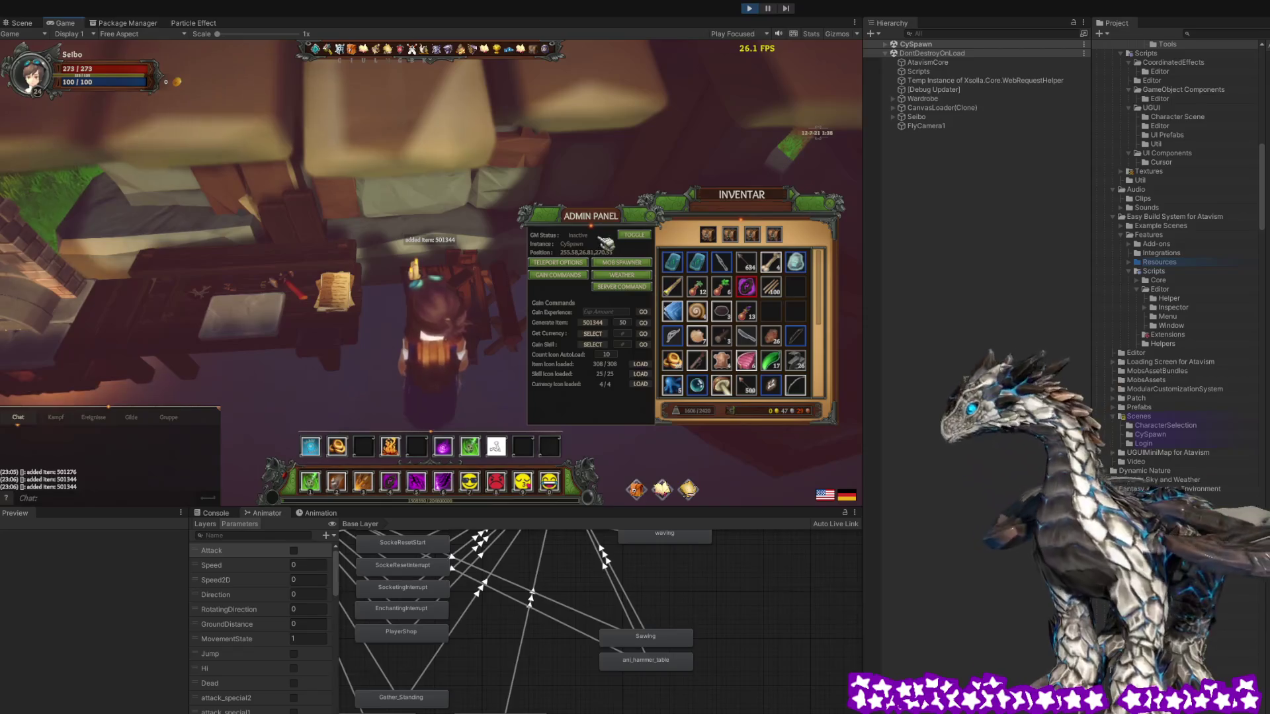
Close the admin panel and inventory, and turn back to reopen the workbench crafting window
{"action": "left_click", "coordinate": [652, 218]}
{"action": "left_click", "coordinate": [834, 211]}
{"action": "mouse_move", "coordinate": [834, 210]}
{"action": "left_mouse_down"}
{"action": "mouse_move", "coordinate": [552, 260]}
{"action": "mouse_move", "coordinate": [431, 351]}
{"action": "left_mouse_up"}
{"action": "left_click", "coordinate": [432, 350]}
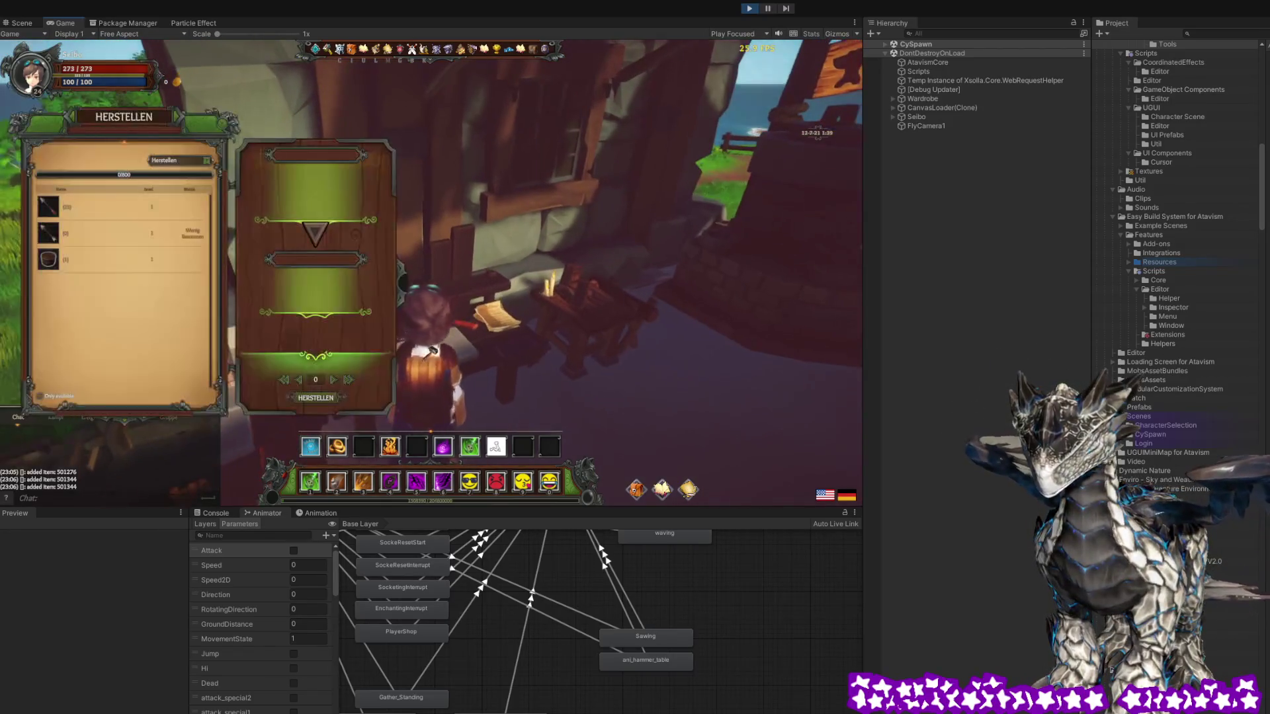
Craft two batches of Iron Arrows (x25 and x30) at the workbench, closing the window after each
{"action": "left_click", "coordinate": [48, 206]}
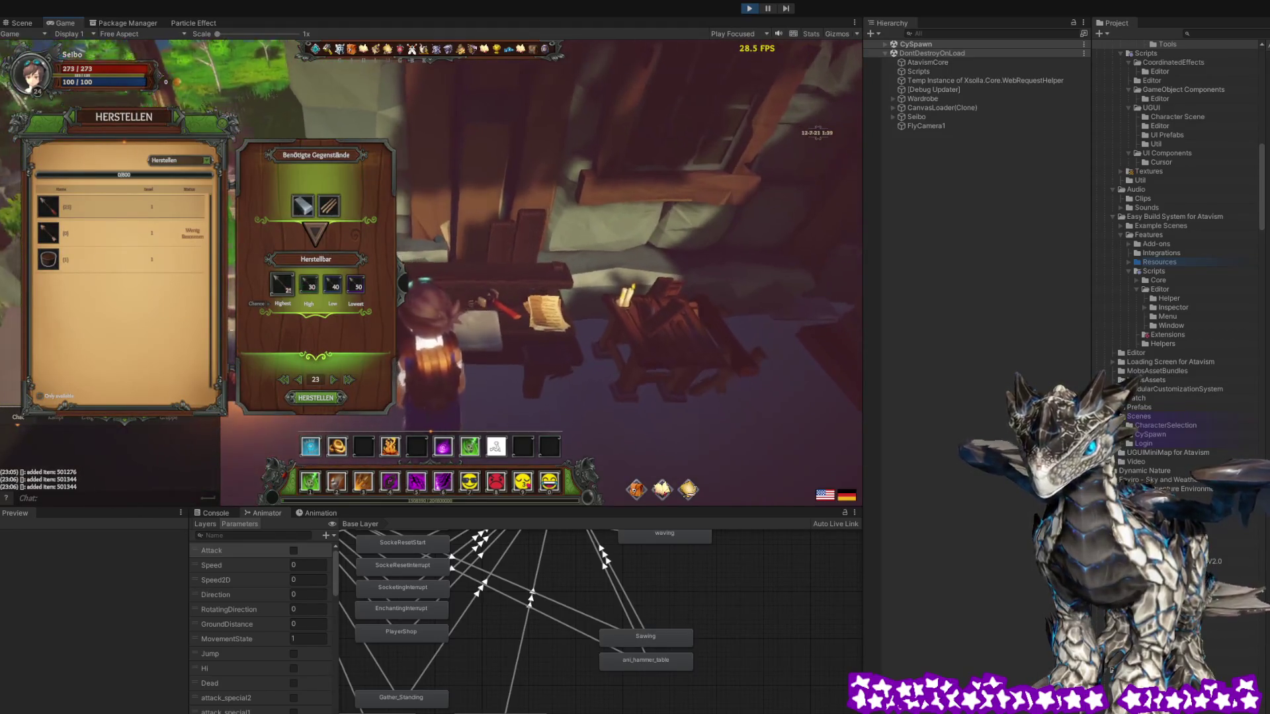
{"action": "left_click", "coordinate": [315, 400]}
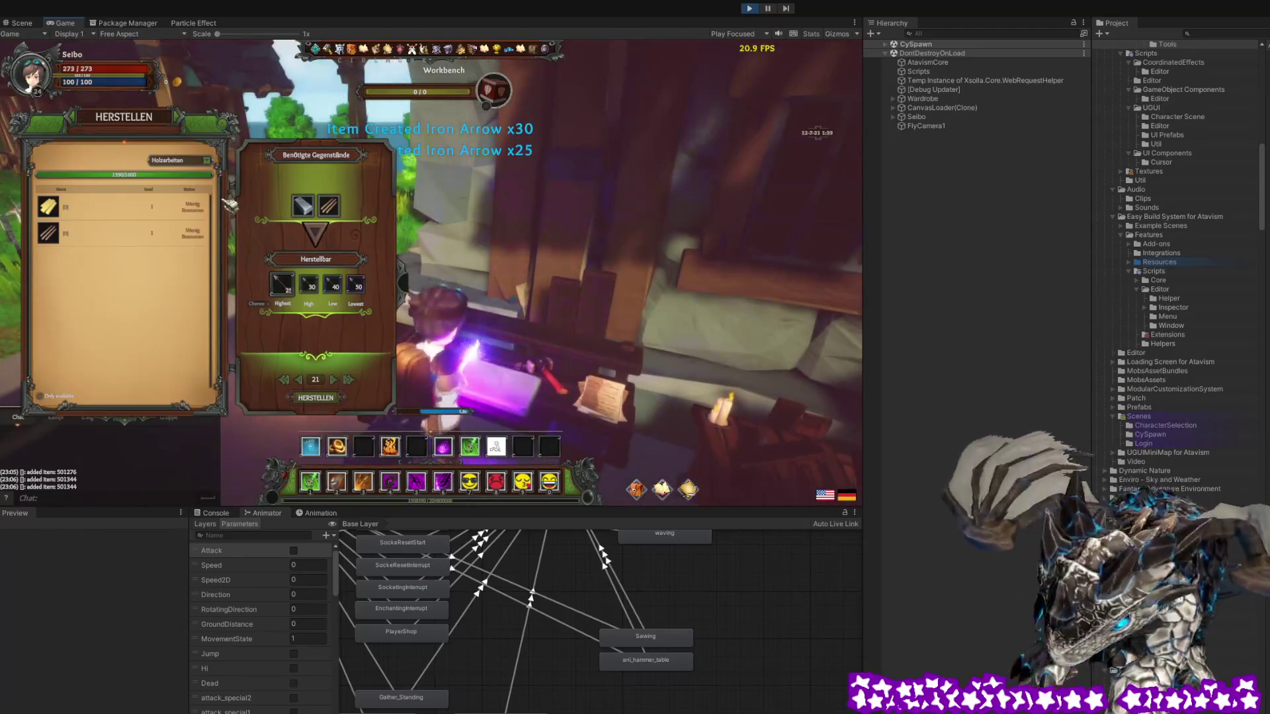
{"action": "key", "text": "Escape"}
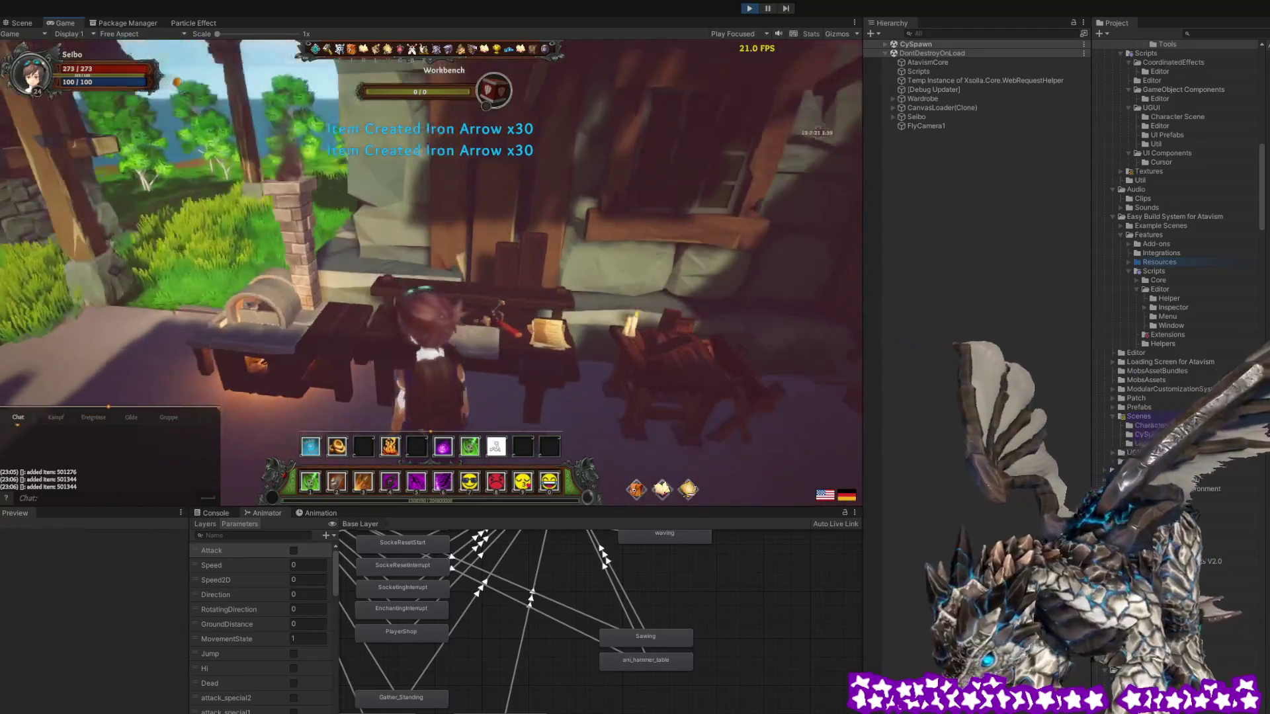
{"action": "left_click", "coordinate": [253, 177]}
{"action": "left_click", "coordinate": [99, 207]}
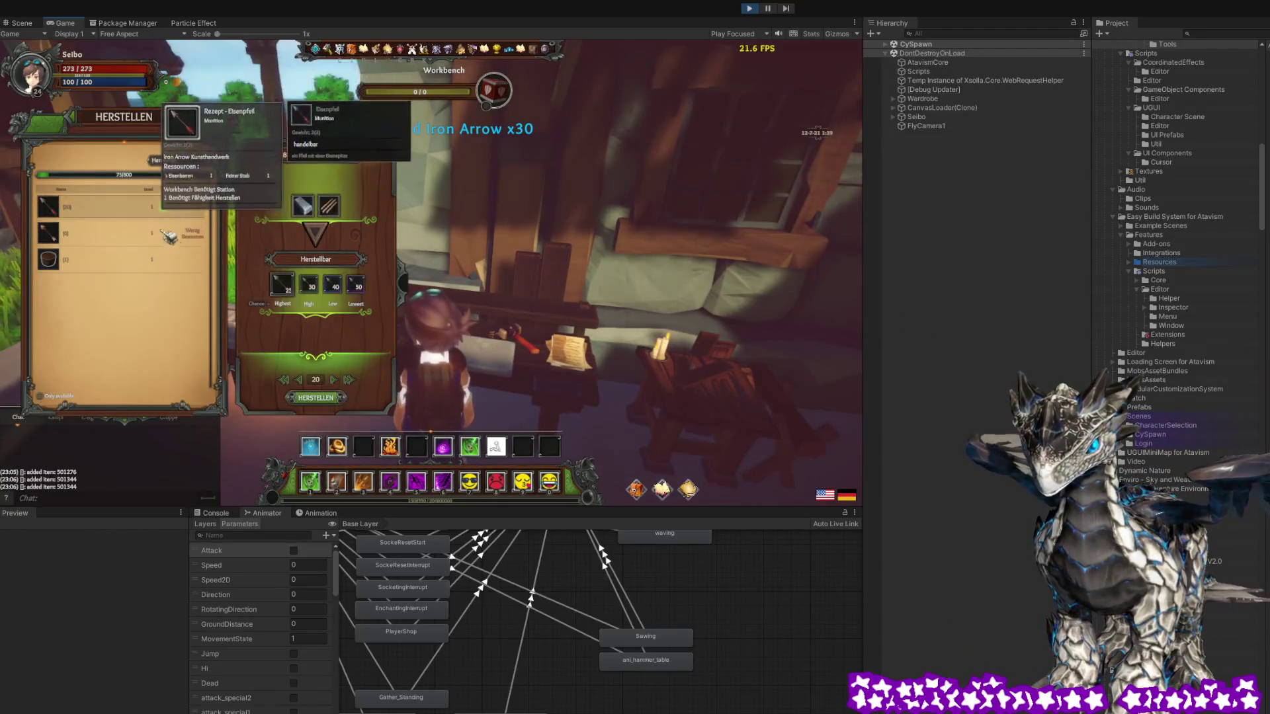
{"action": "left_click", "coordinate": [334, 396]}
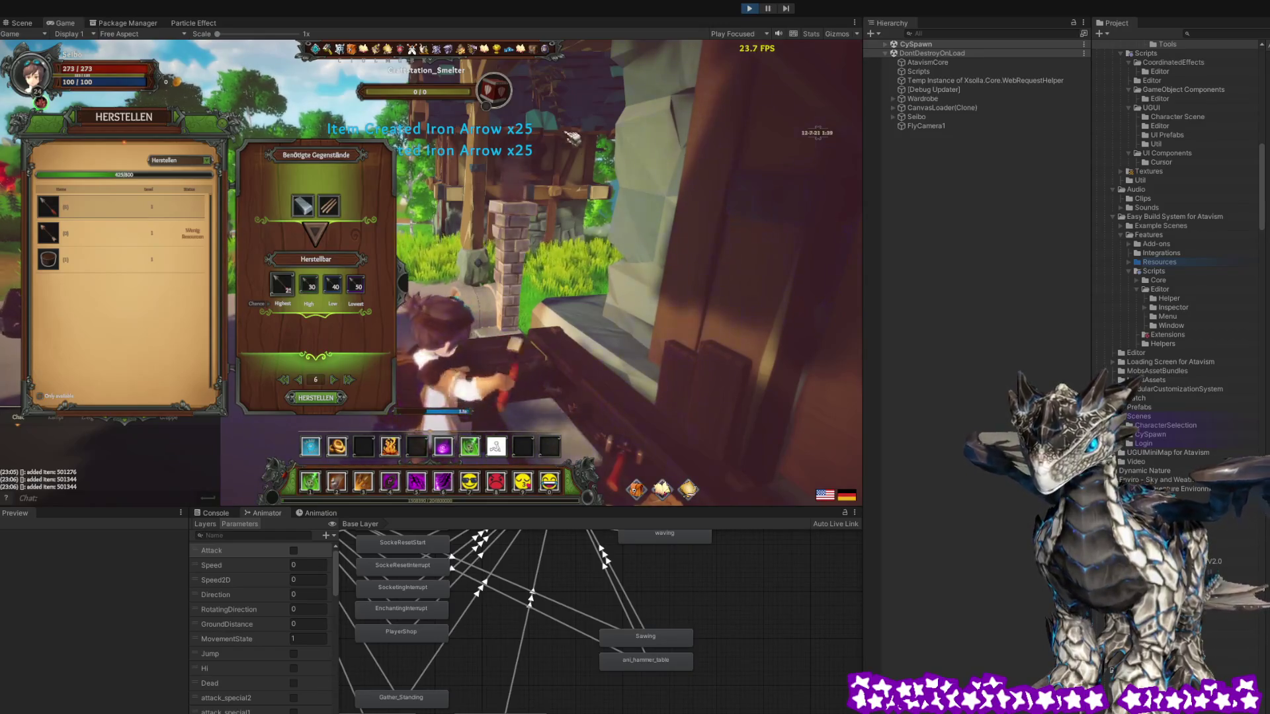
{"action": "key", "text": "Escape"}
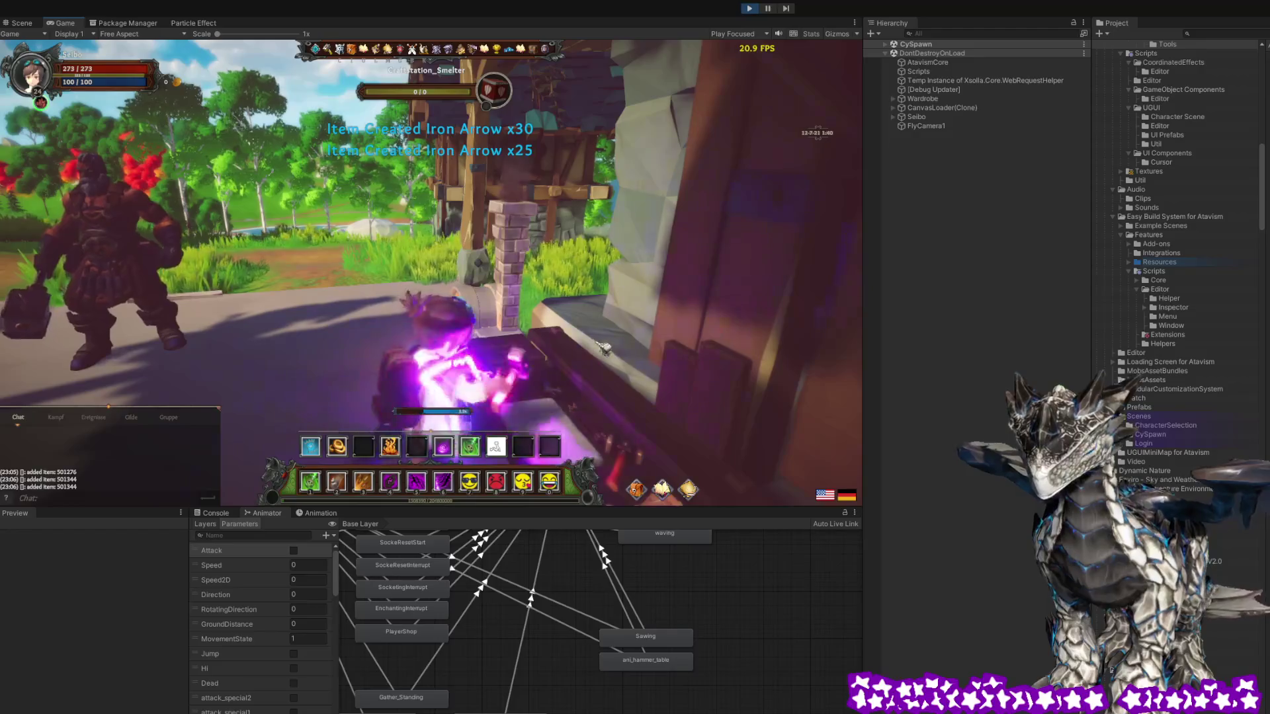
{"action": "key", "text": "d"}
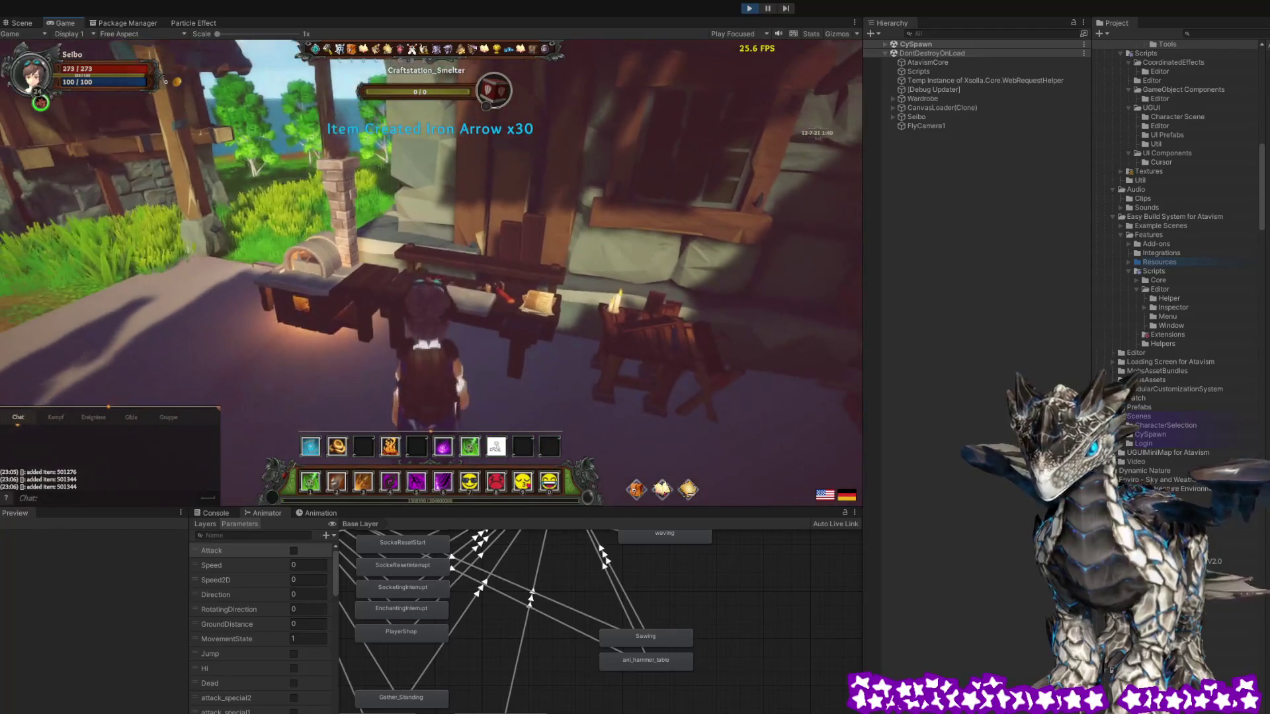
In the Scene view, select Workbench_new in the Hierarchy to check its bounds, then deselect it
{"action": "key", "text": "ctrl+1"}
{"action": "left_click", "coordinate": [721, 291]}
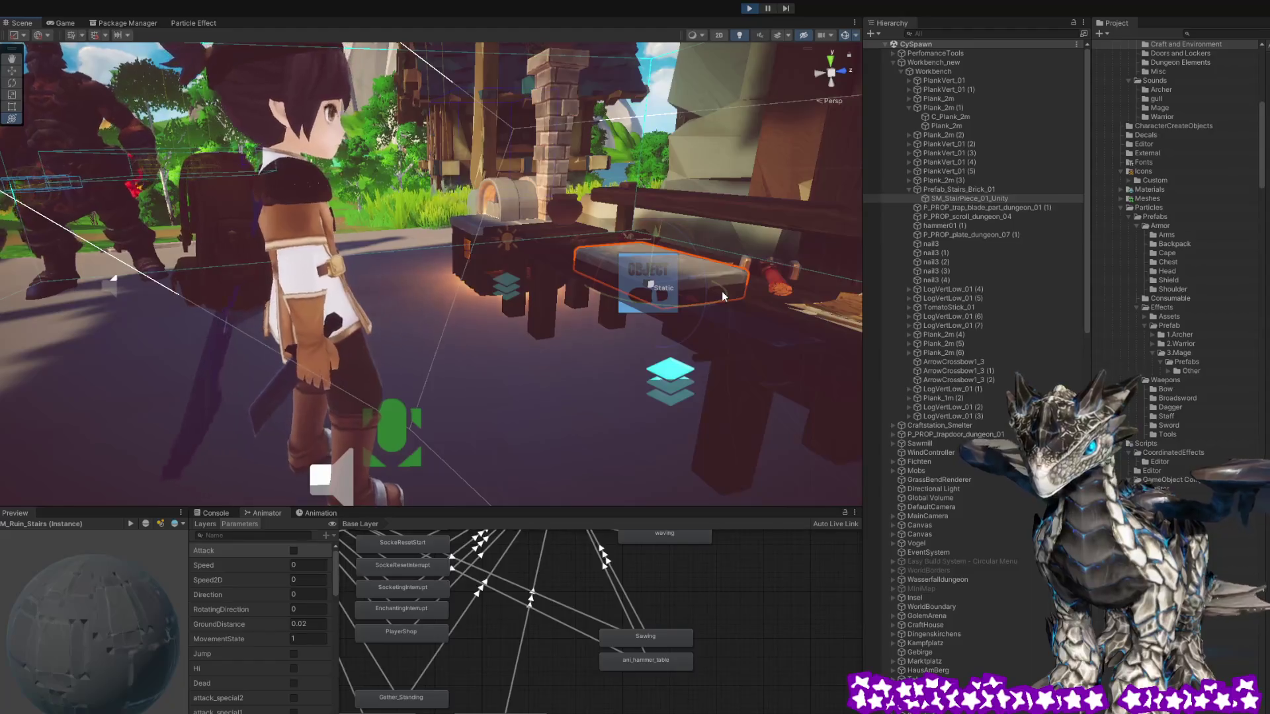
{"action": "left_click", "coordinate": [938, 62]}
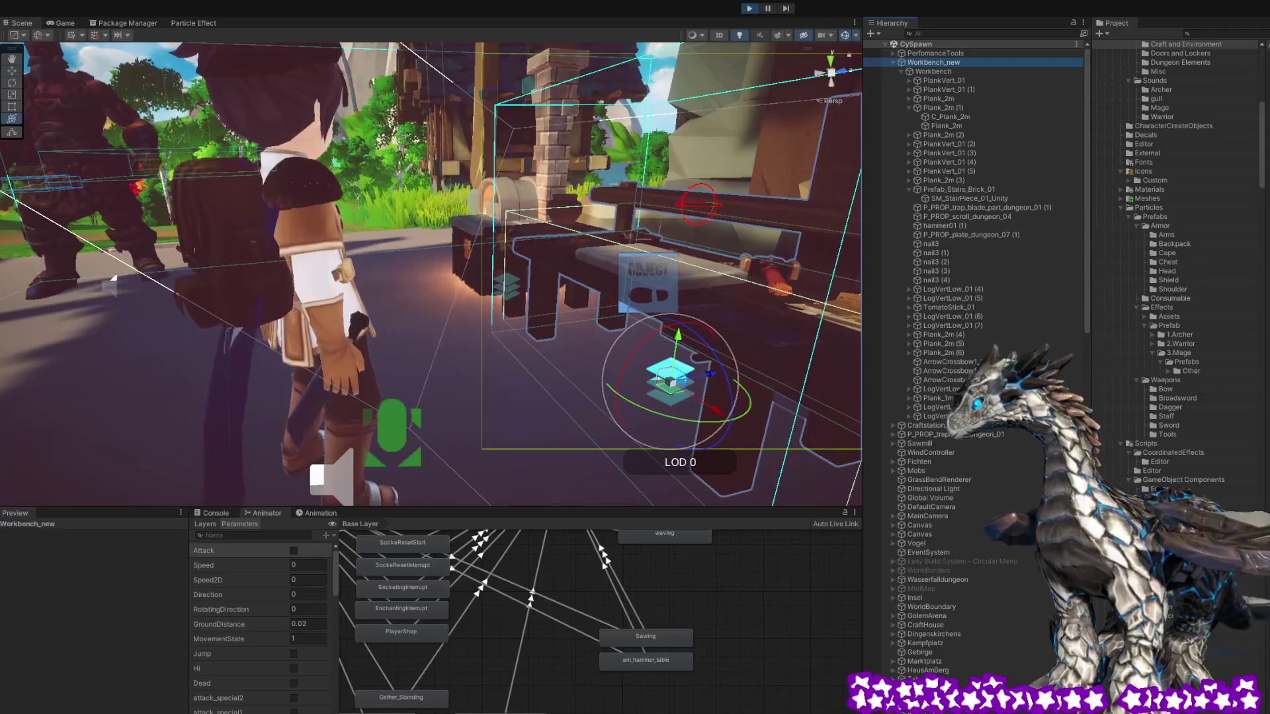
{"action": "scroll", "coordinate": [1177, 265], "scroll_direction": "down", "scroll_amount": 10}
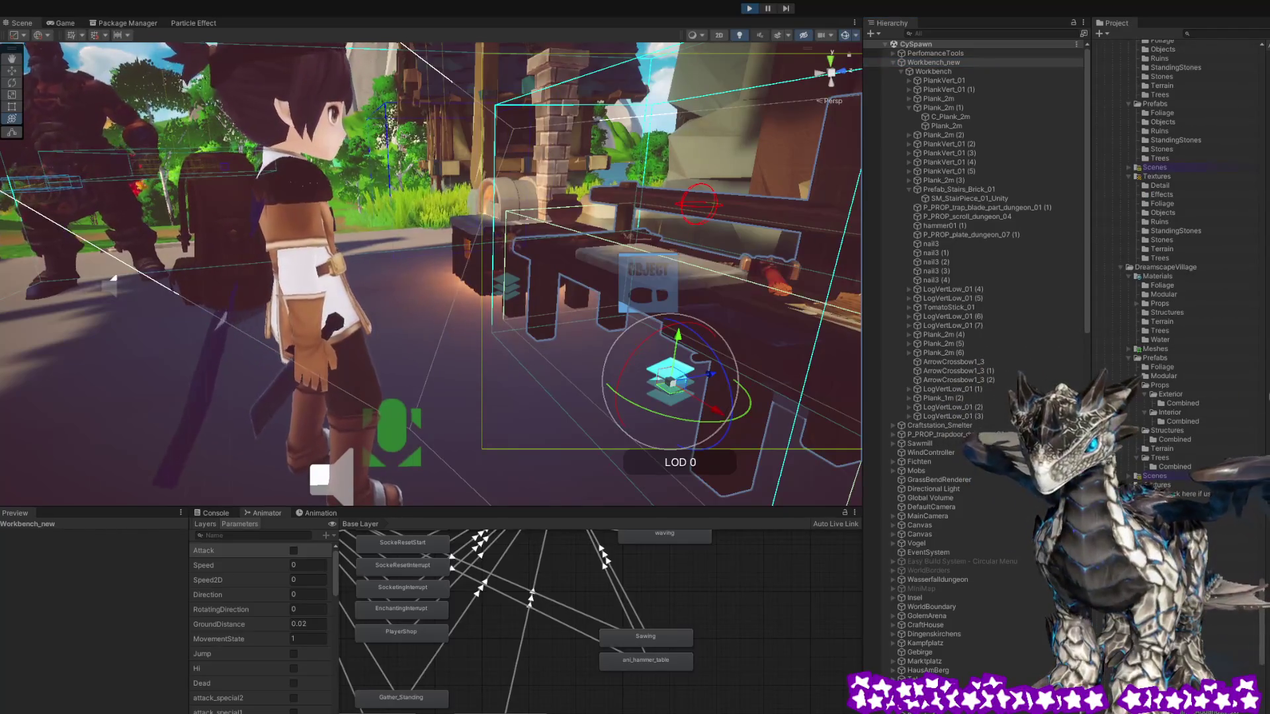
{"action": "key", "text": "Escape"}
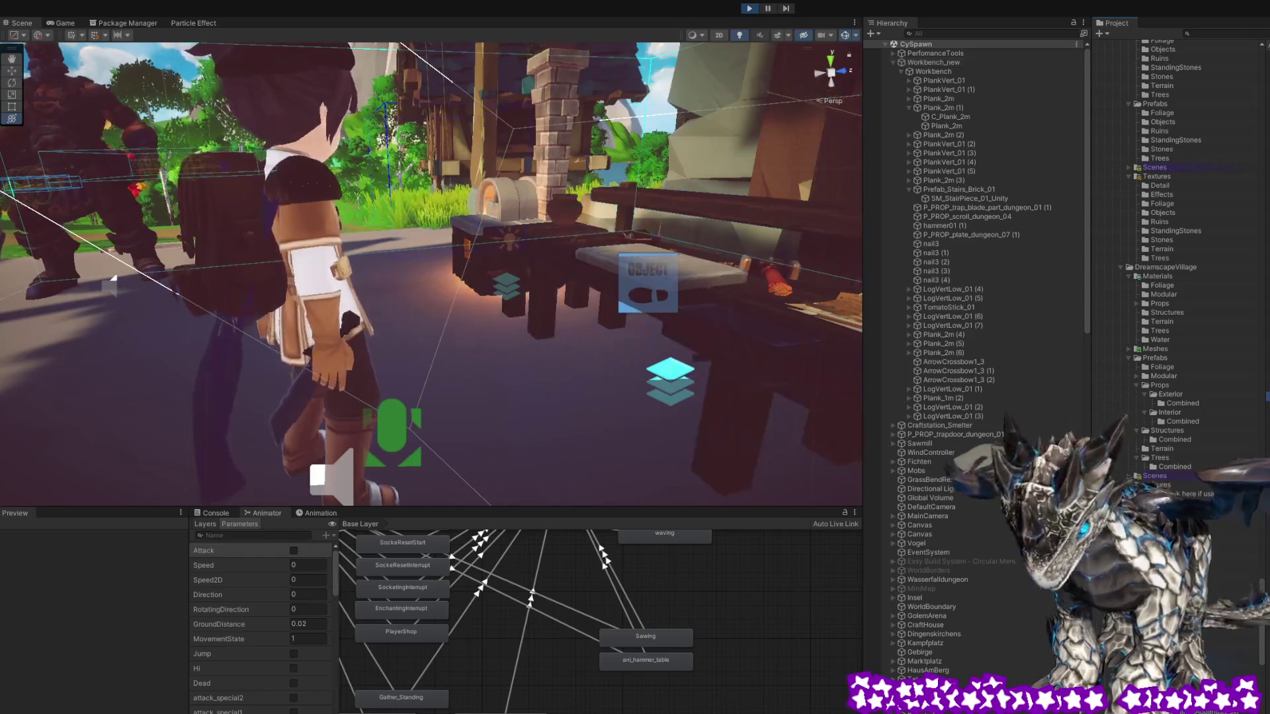
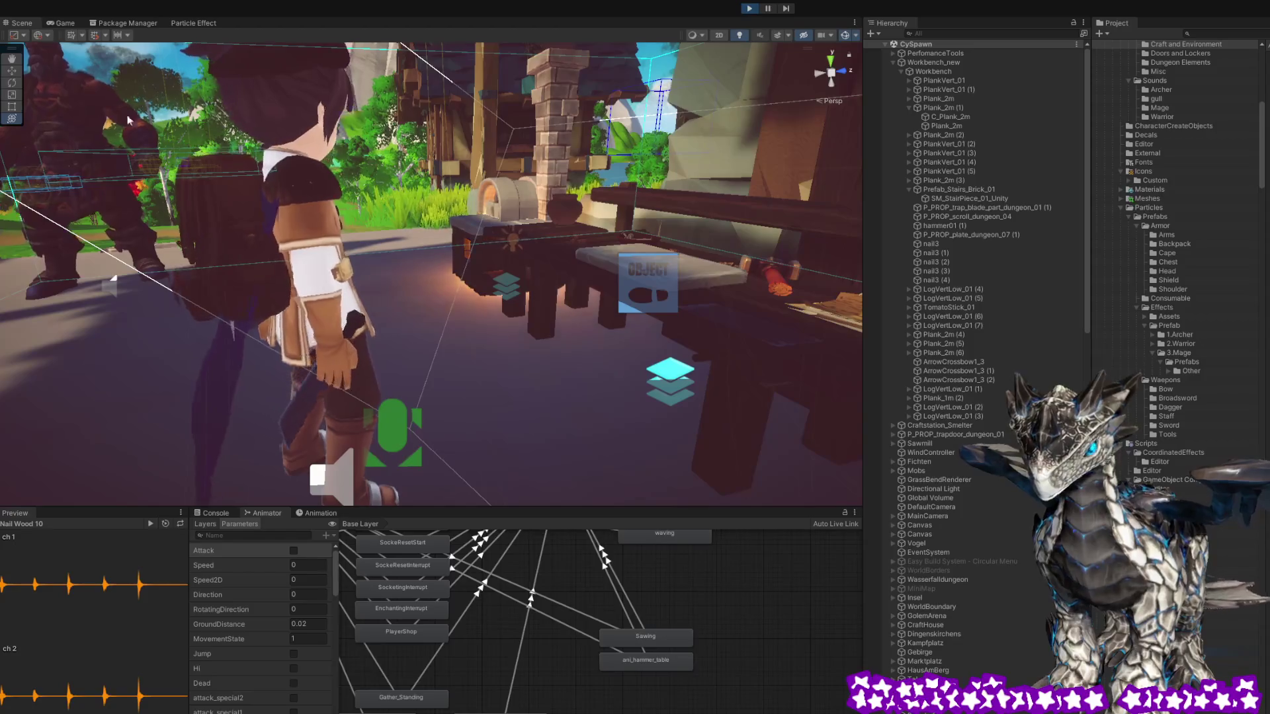
In the running game, craft Iron Arrows from the first recipe in batches of 30 and 25
{"action": "left_click", "coordinate": [64, 24]}
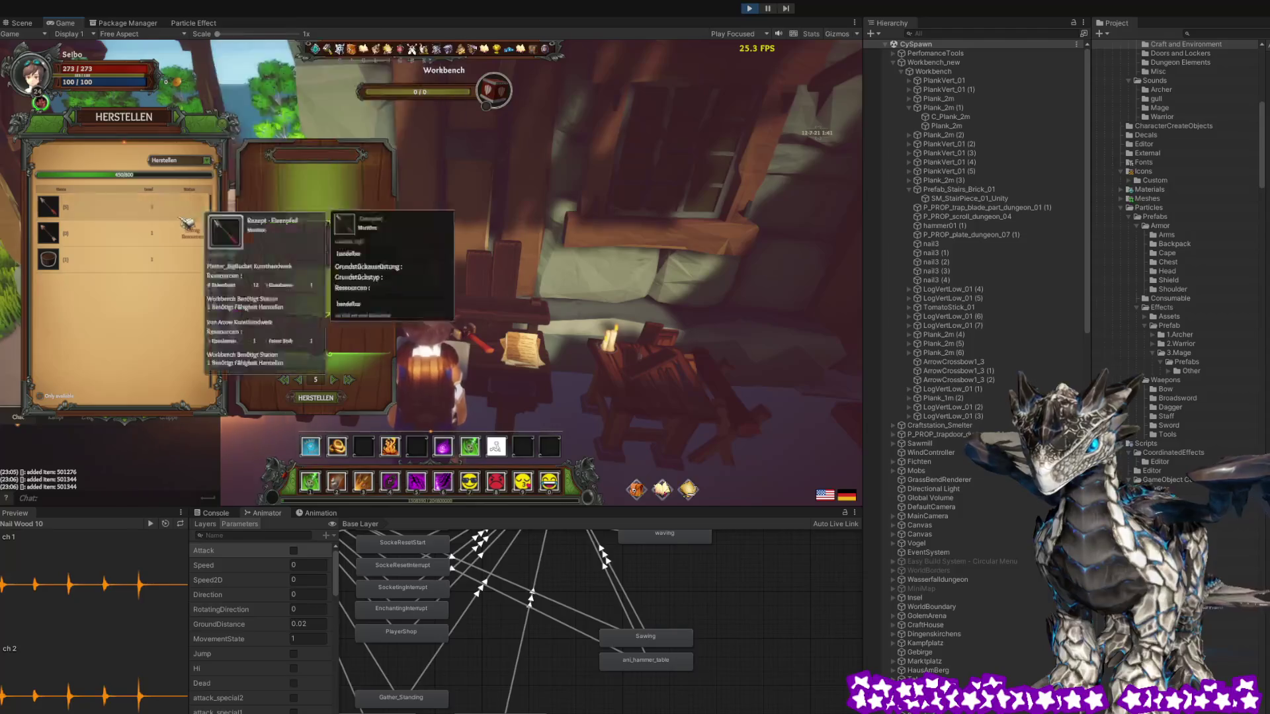
{"action": "left_click", "coordinate": [137, 218]}
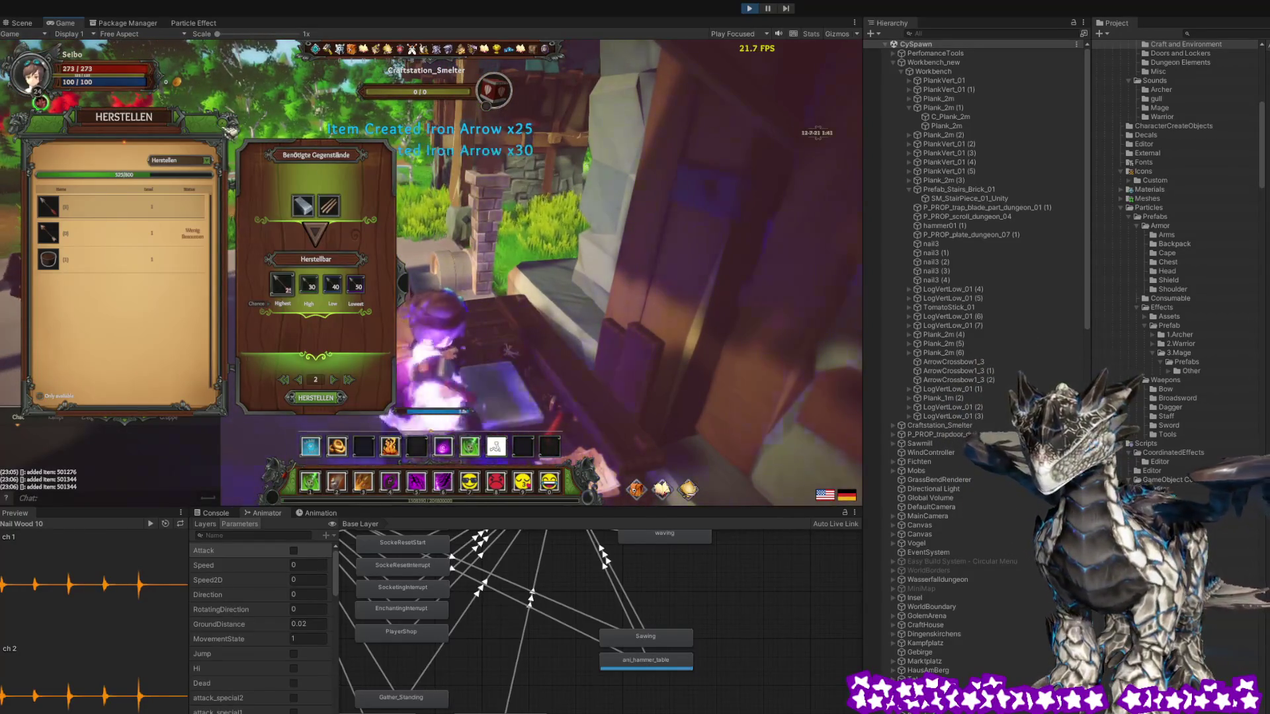
{"action": "key", "text": "Escape"}
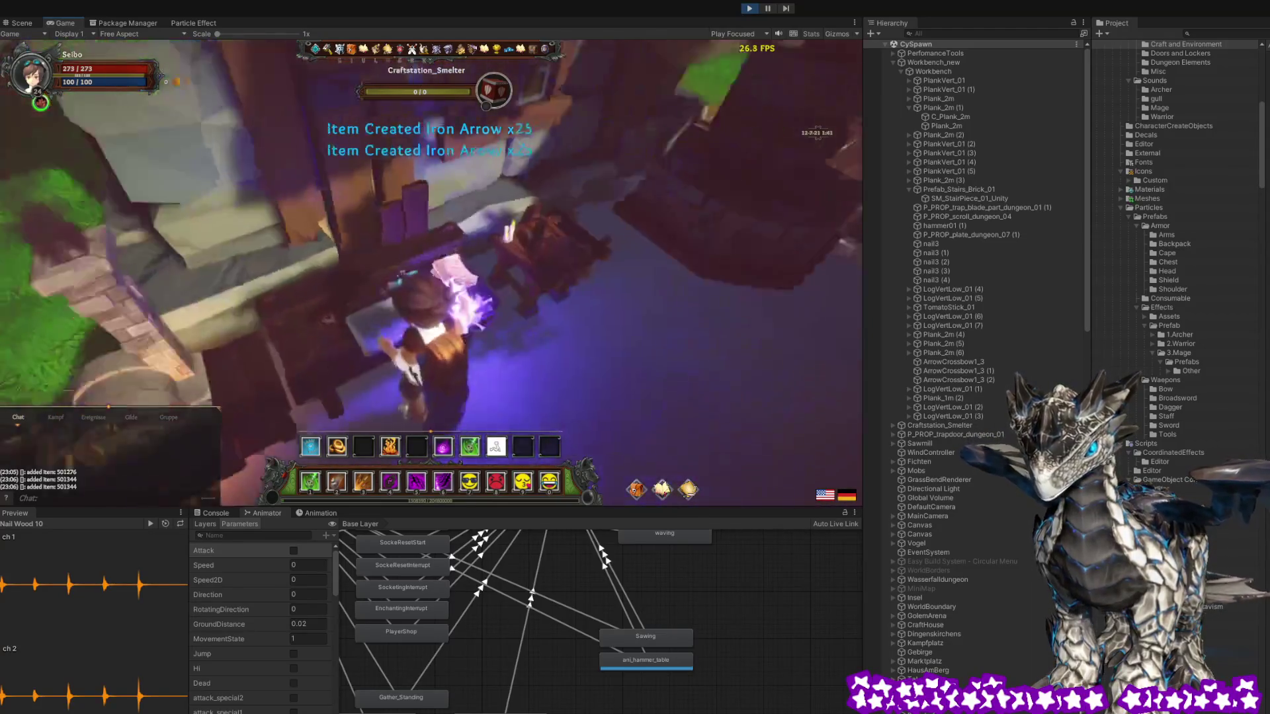
{"action": "key", "text": "e"}
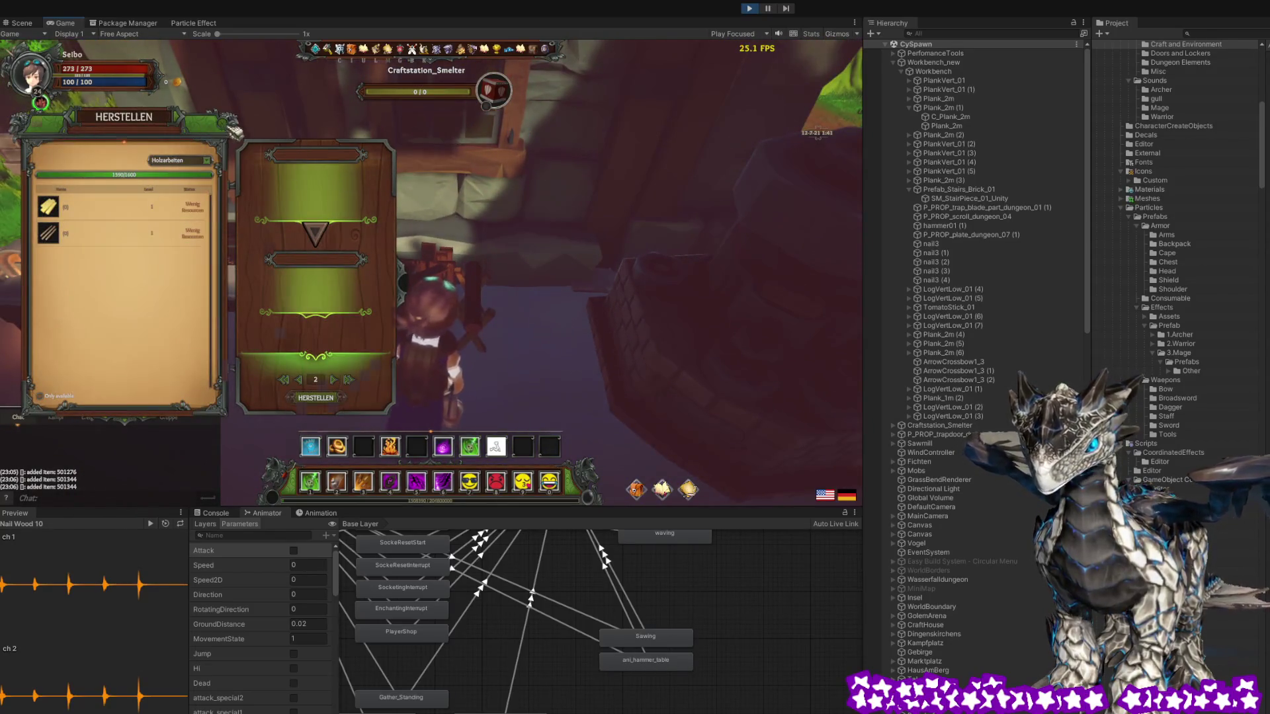
Walk the character from the crafting station to the blacksmith and open his shop
{"action": "key", "text": "Escape"}
{"action": "key", "text": "w"}
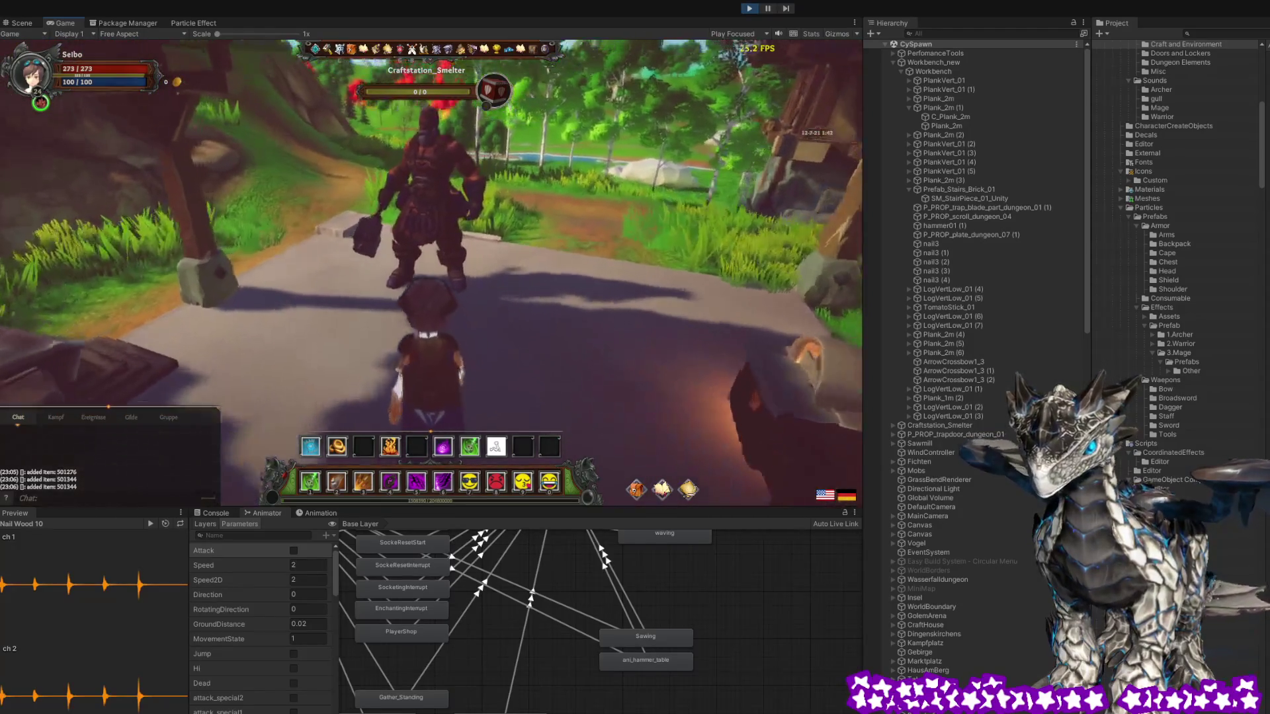
{"action": "key", "text": "e"}
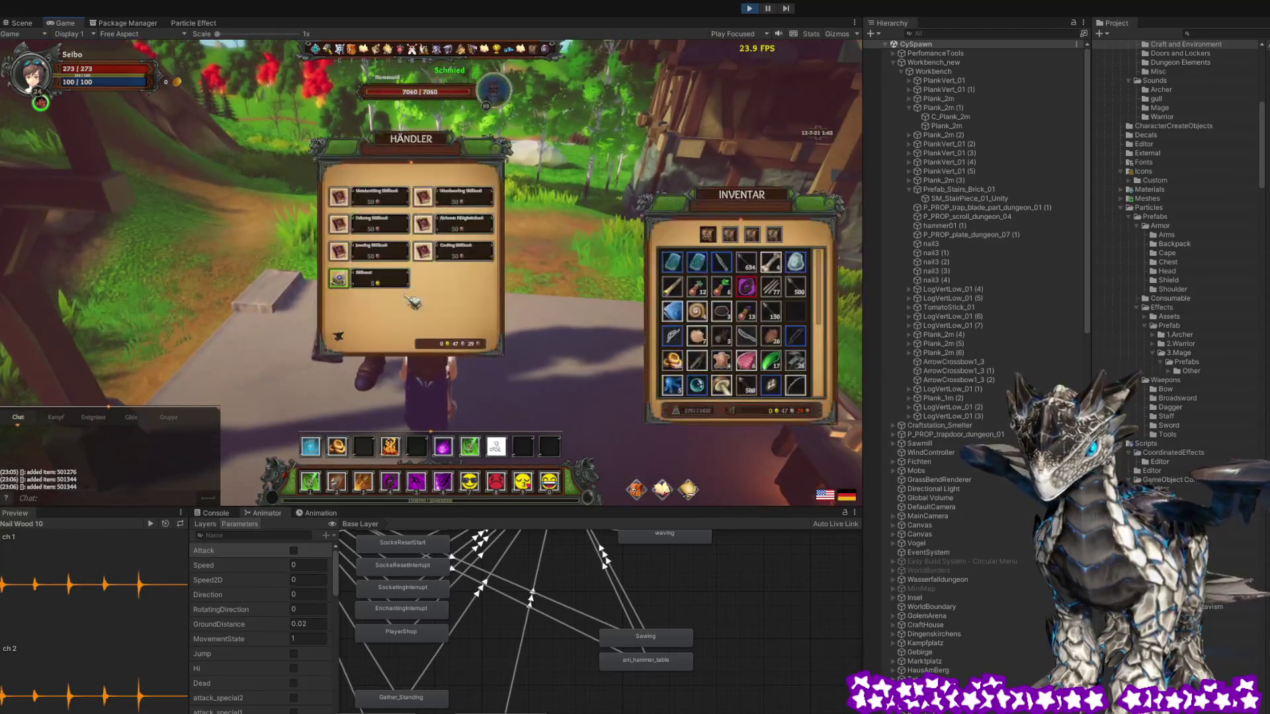
Sell the Steinpfeil stack for 5 silver, then close the shop and inventory windows
{"action": "scroll", "coordinate": [694, 291], "scroll_direction": "down", "scroll_amount": 2}
{"action": "scroll", "coordinate": [757, 332], "scroll_direction": "down", "scroll_amount": 1}
{"action": "left_click", "coordinate": [771, 324]}
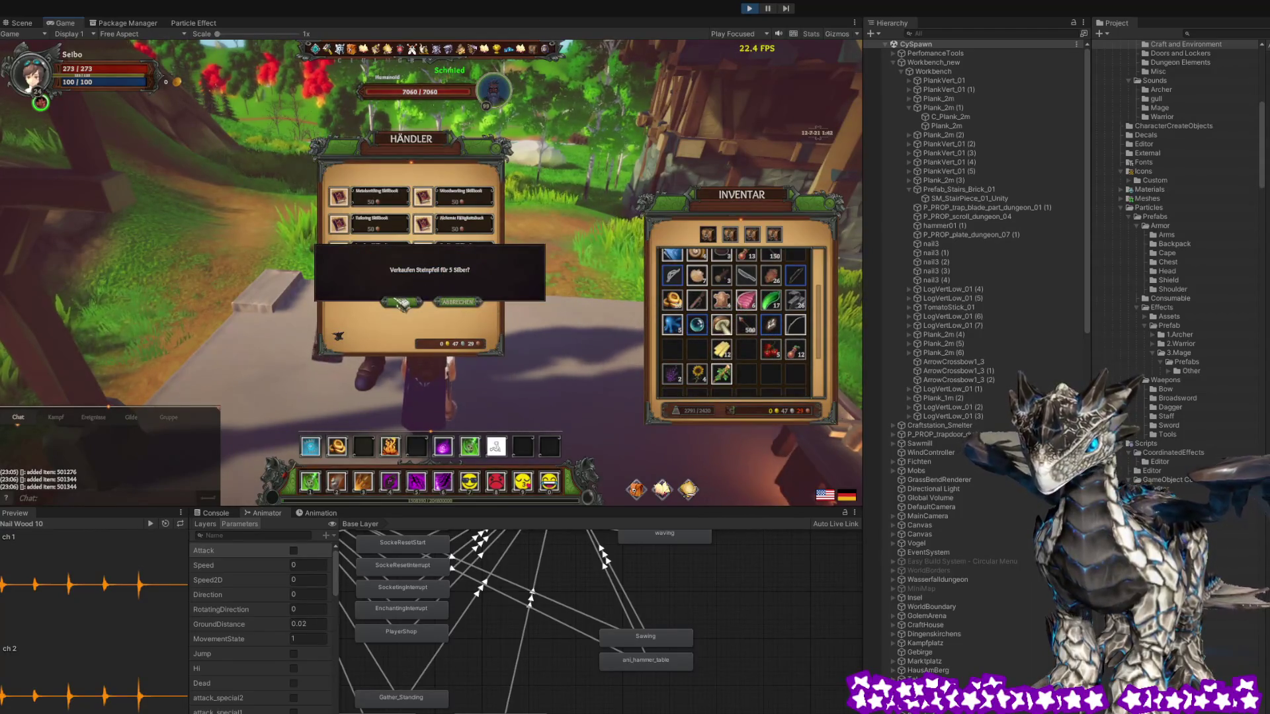
{"action": "left_click", "coordinate": [401, 303]}
{"action": "scroll", "coordinate": [759, 363], "scroll_direction": "down", "scroll_amount": 3}
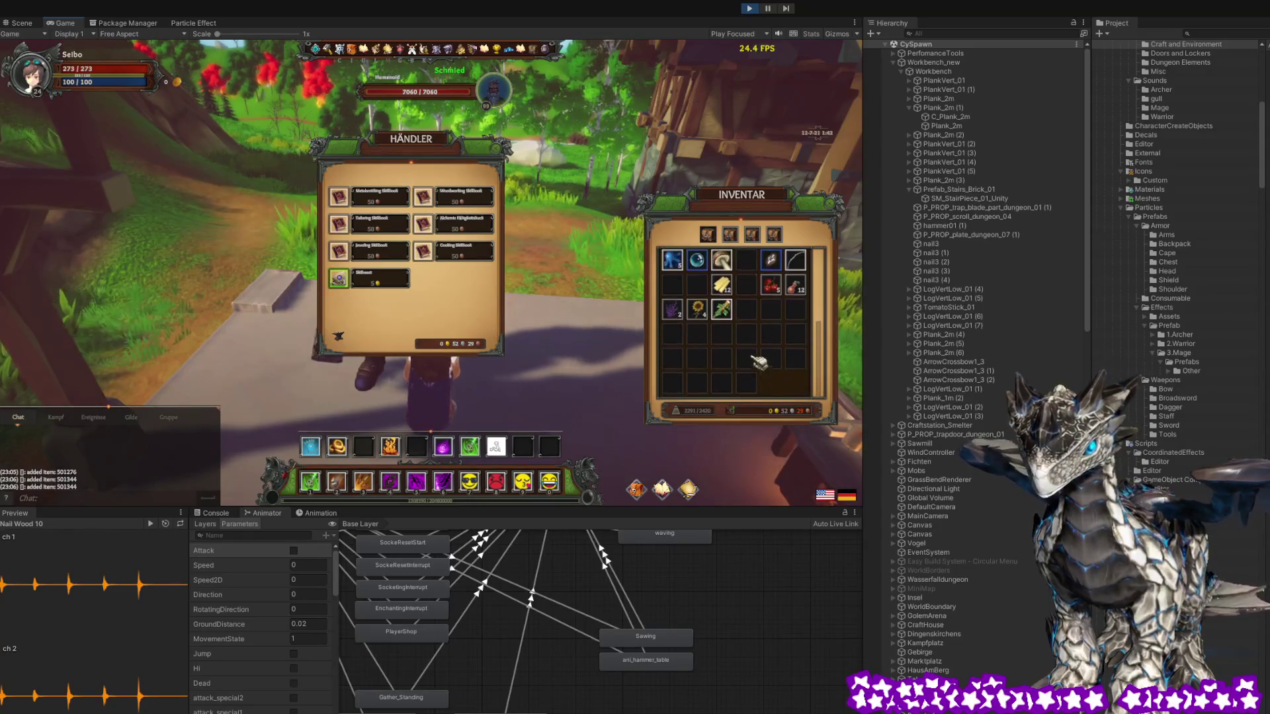
{"action": "key", "text": "Escape"}
{"action": "key", "text": "Escape"}
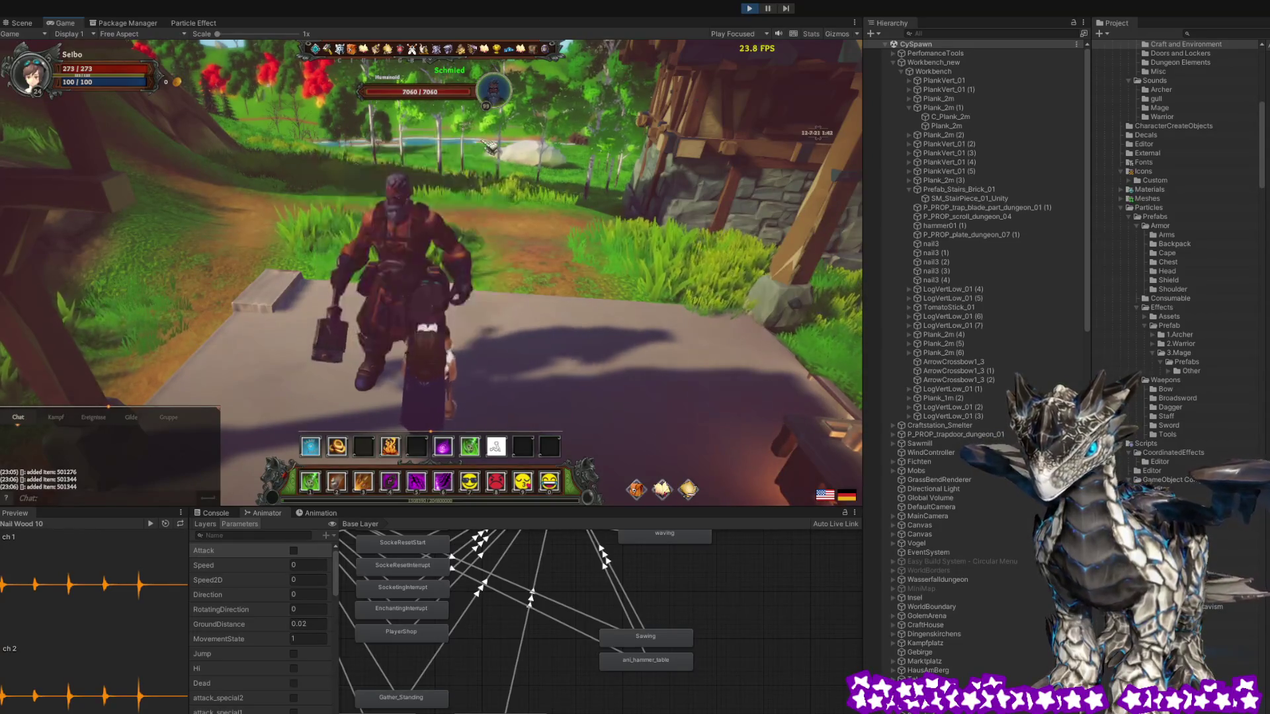
{"action": "left_click_drag", "start_coordinate": [583, 249], "coordinate": [371, 254]}
Walk back to the workbench and open its HERSTELLEN crafting window
{"action": "key", "text": "w"}
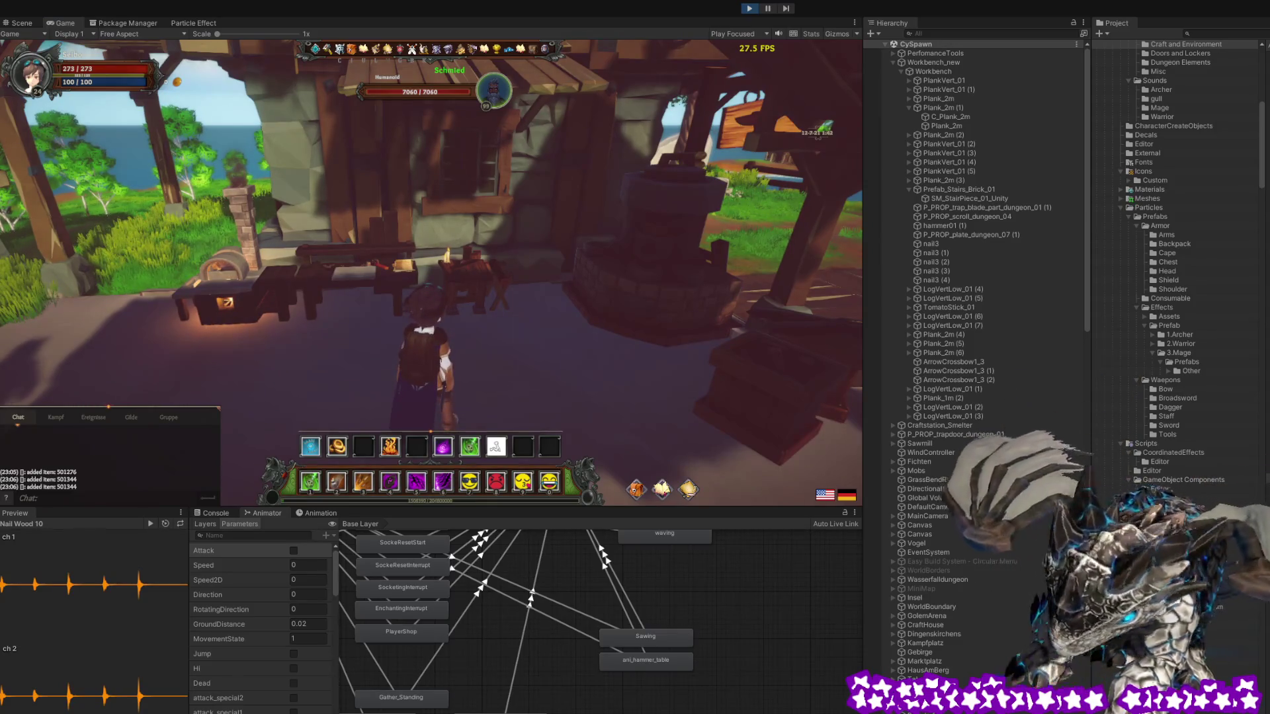
{"action": "left_click_drag", "start_coordinate": [539, 350], "coordinate": [463, 344]}
{"action": "key", "text": "w"}
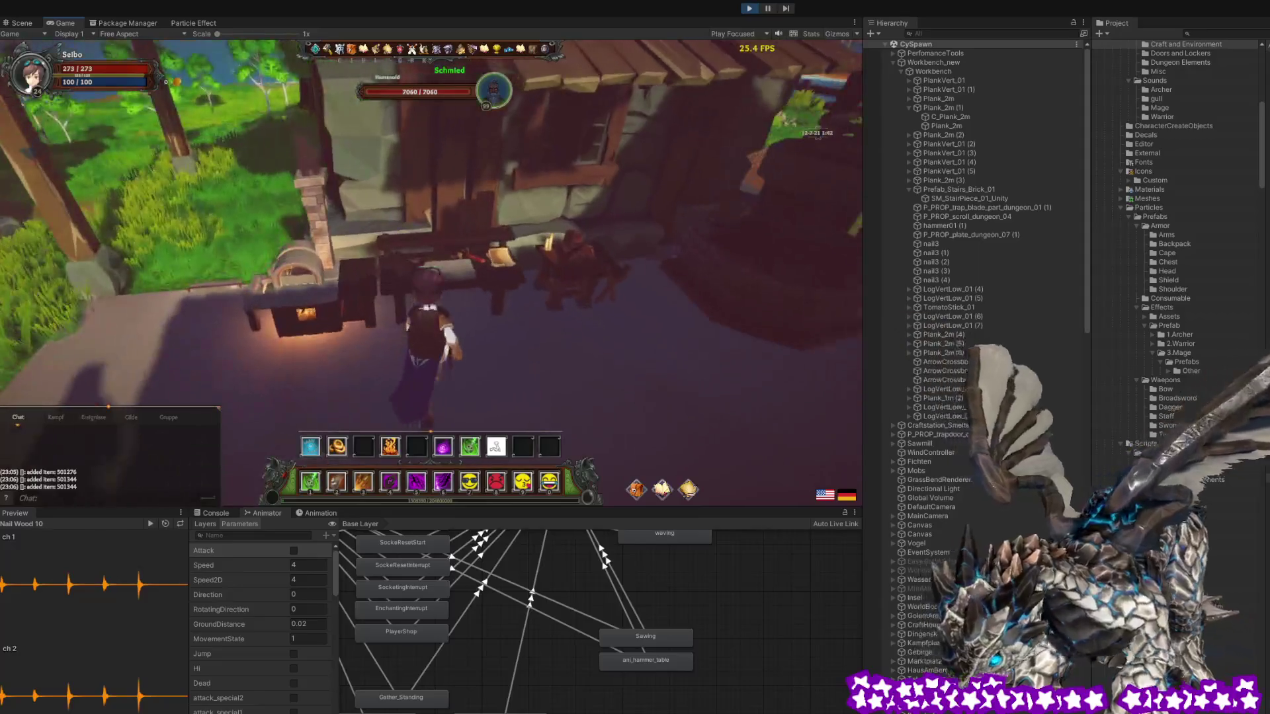
{"action": "key", "text": "e"}
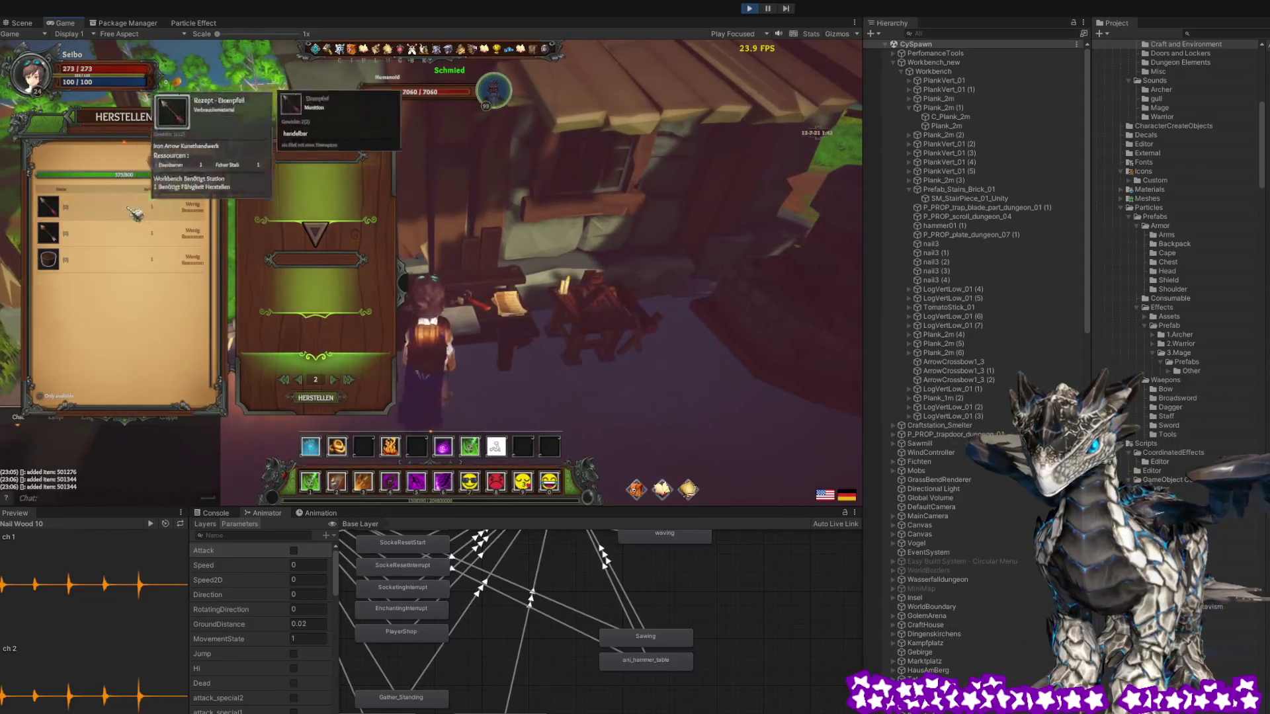
Select the Eisenpfeil recipe and open the inventory beside it
{"action": "left_click", "coordinate": [48, 206]}
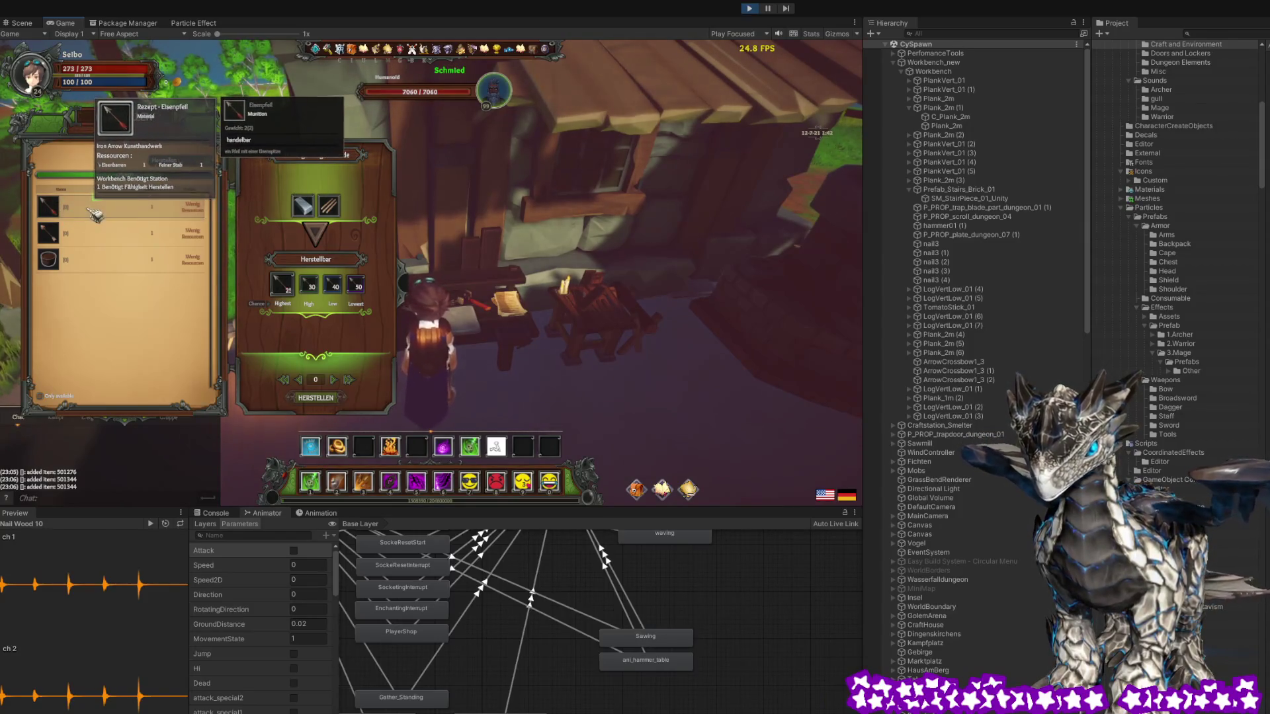
{"action": "key", "text": "i"}
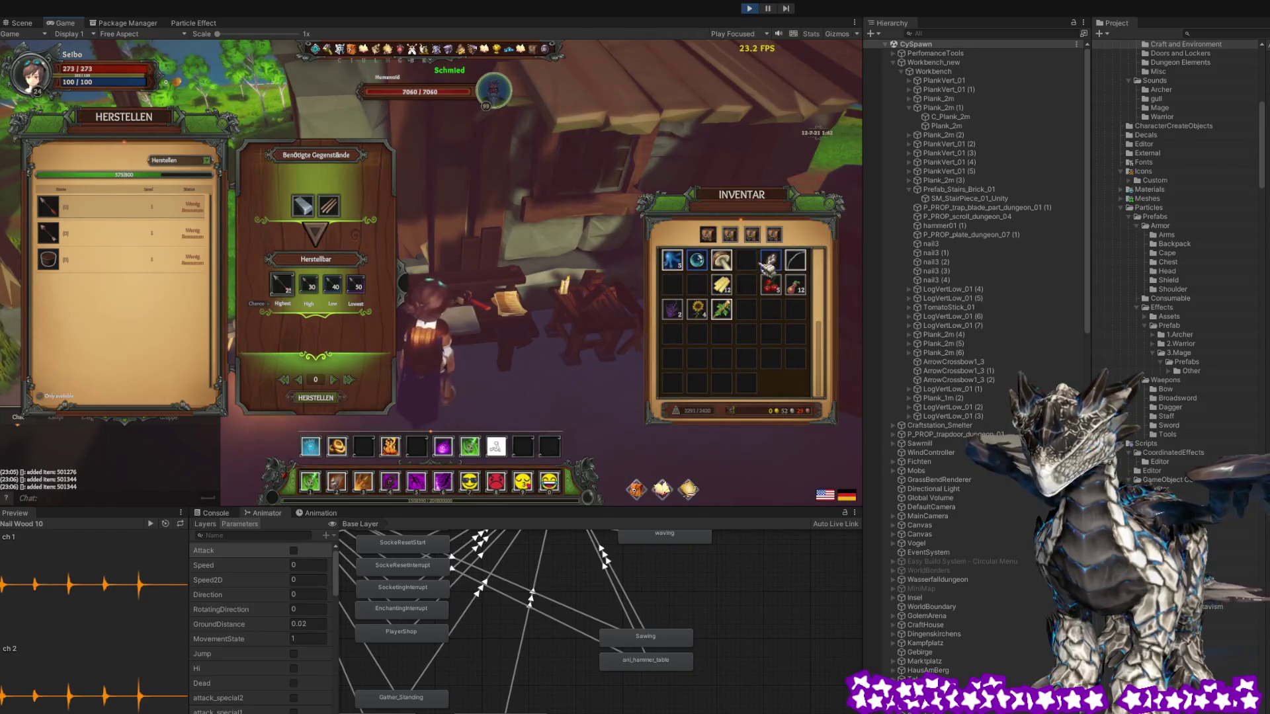
{"action": "scroll", "coordinate": [774, 324], "scroll_direction": "up", "scroll_amount": 4}
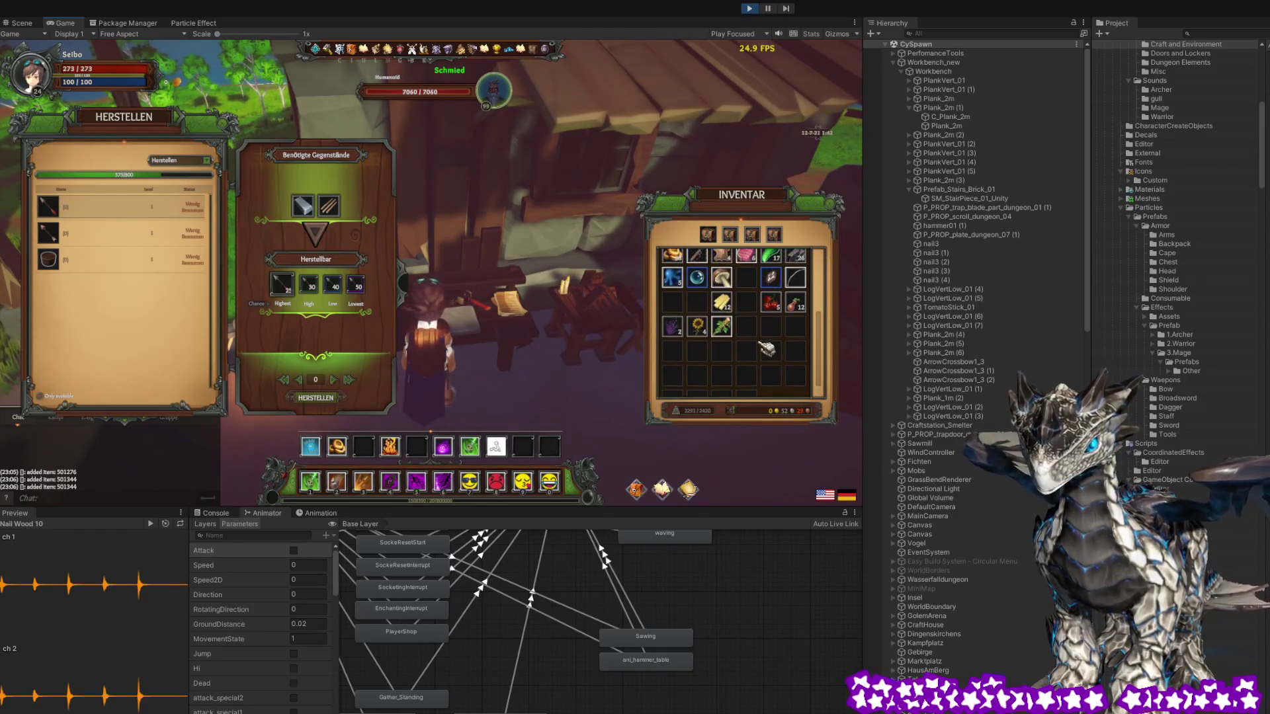
{"action": "scroll", "coordinate": [774, 311], "scroll_direction": "up", "scroll_amount": 2}
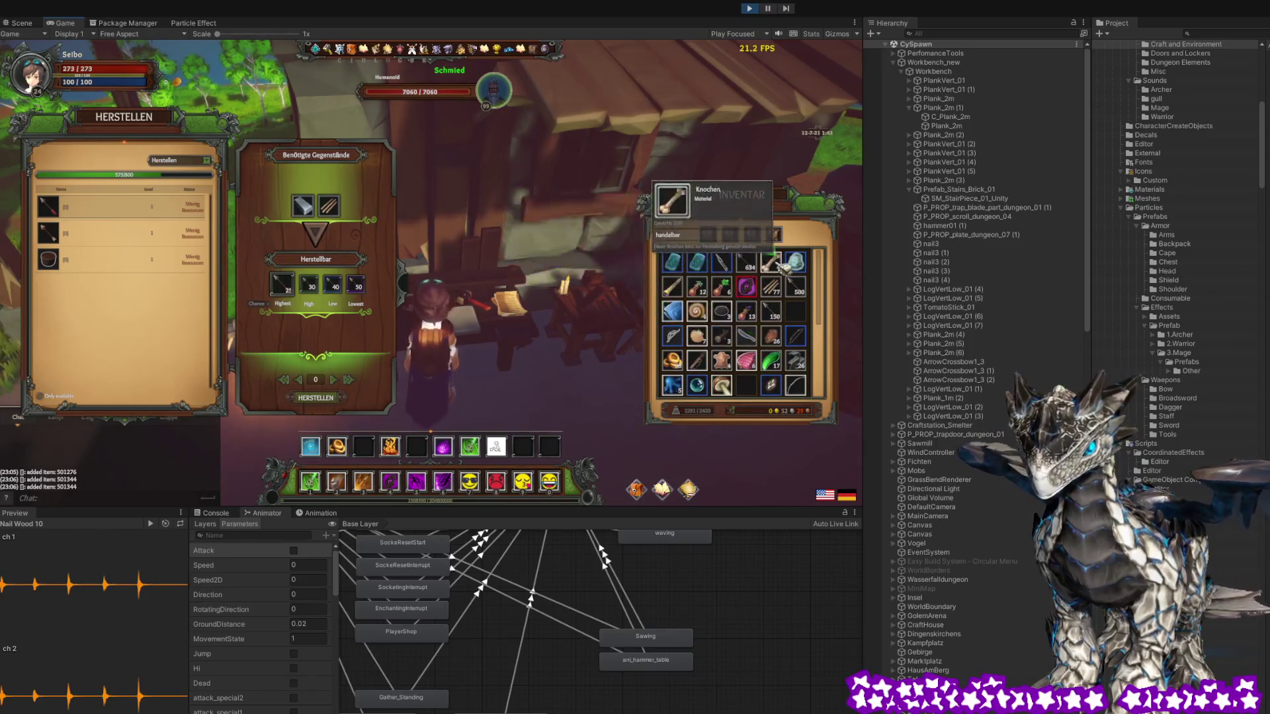
Use the Admin Panel to generate 20 of an iron item searched as 'iron'
{"action": "left_click", "coordinate": [338, 50]}
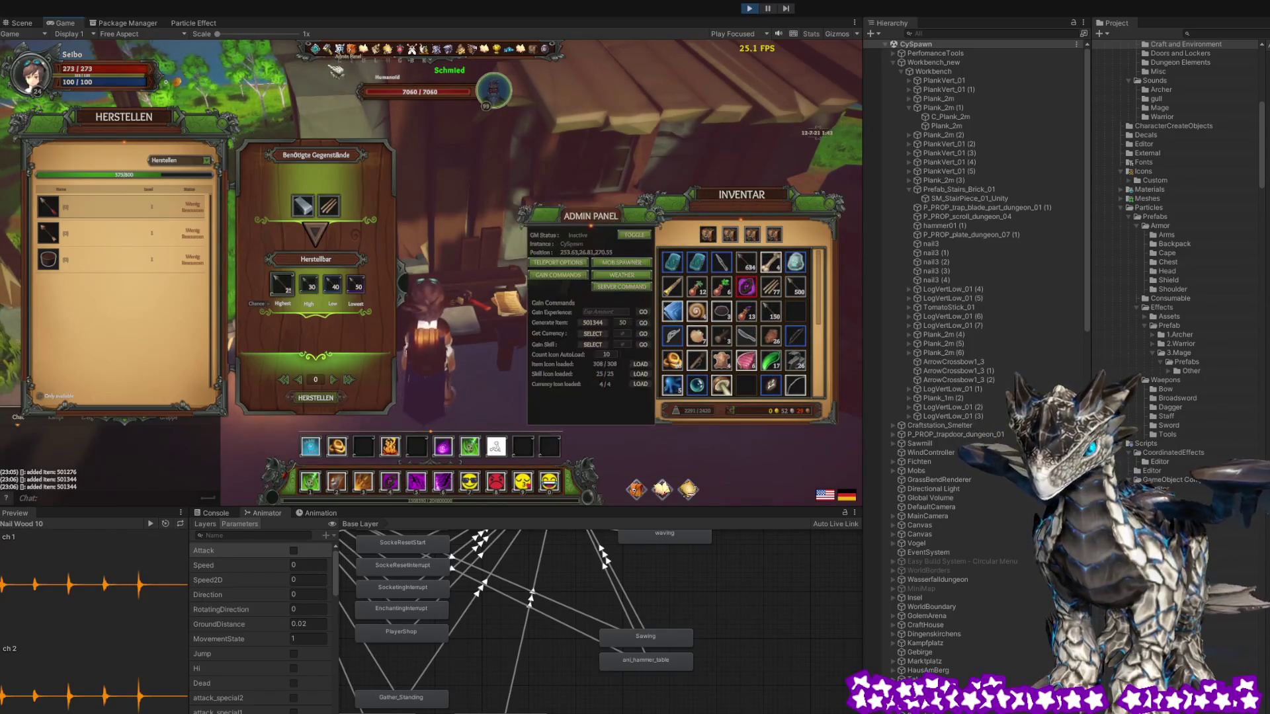
{"action": "left_click", "coordinate": [593, 333]}
{"action": "type", "text": "iron"}
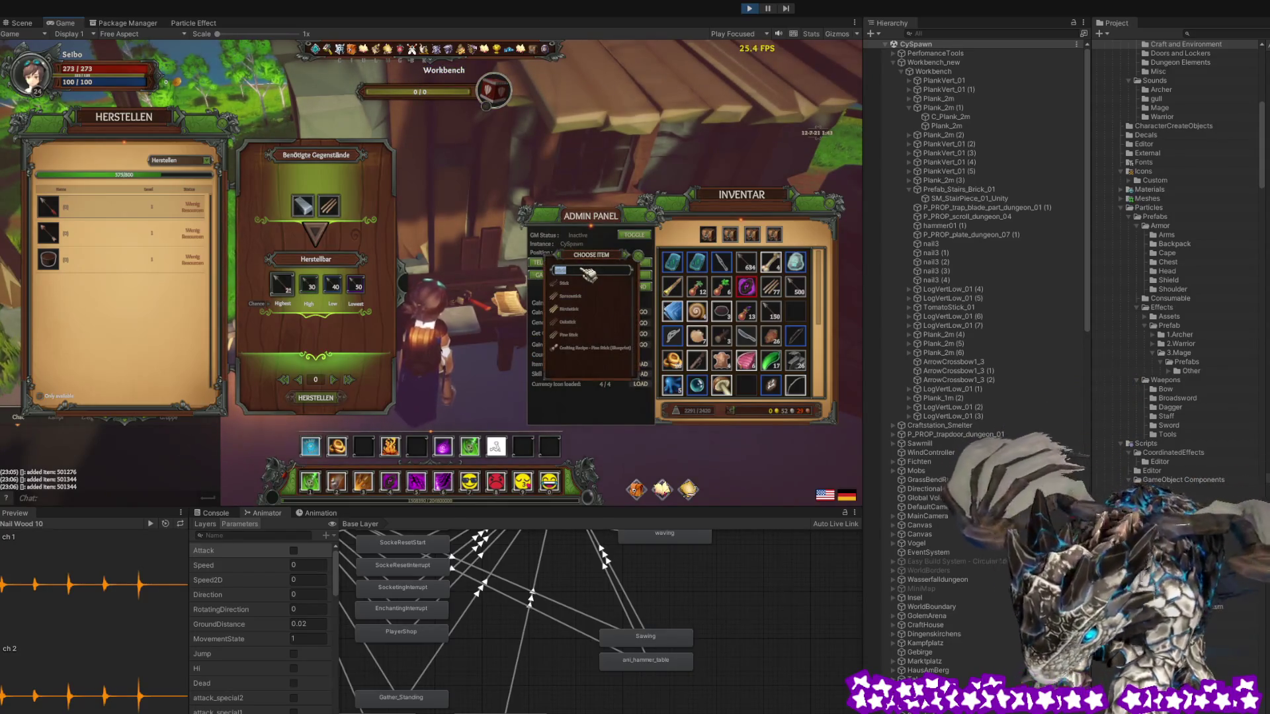
{"action": "left_click", "coordinate": [588, 291]}
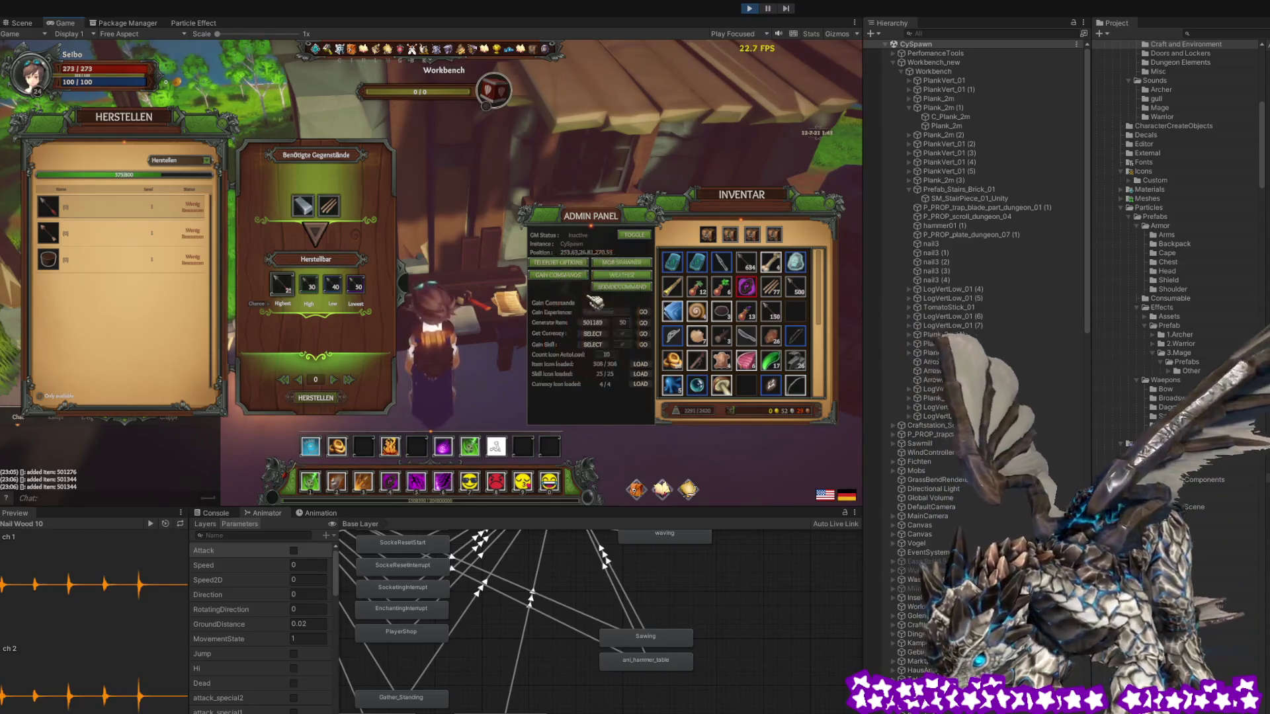
{"action": "type", "text": "20"}
{"action": "left_click", "coordinate": [644, 323]}
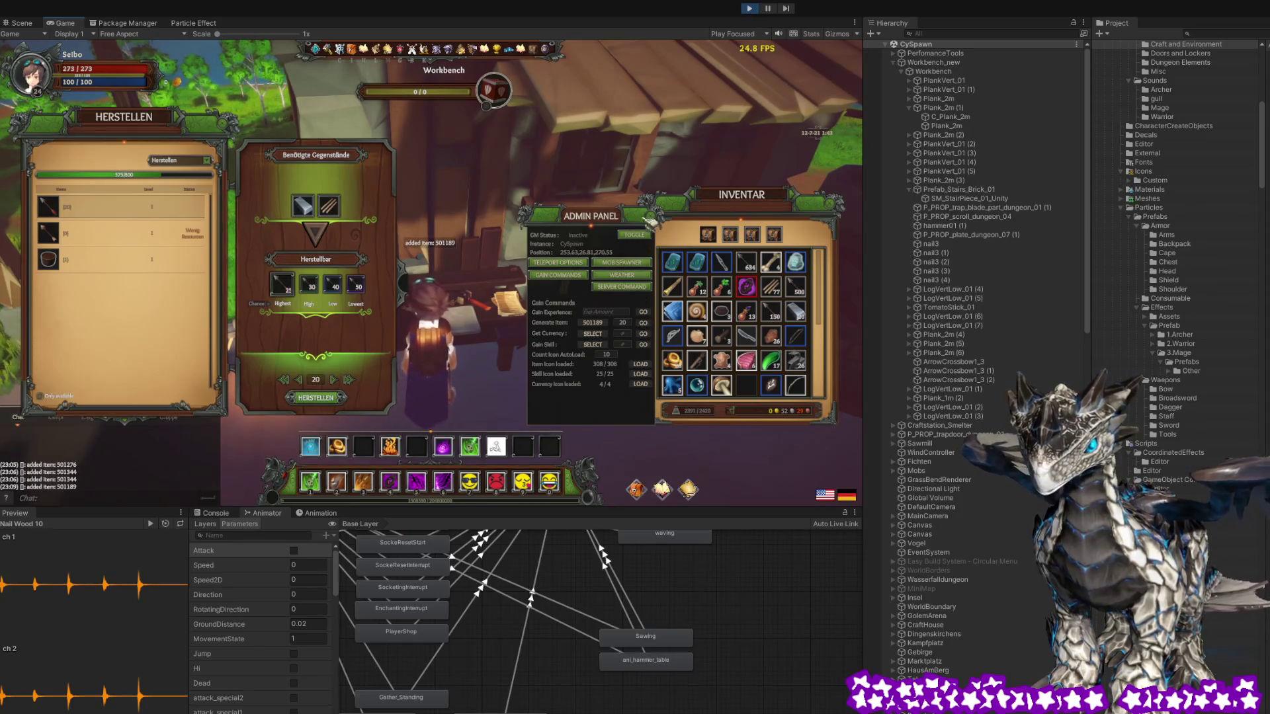
Close the admin panel and crafting windows while the 20-arrow queue runs, then bring up the pause menu
{"action": "left_click", "coordinate": [655, 216]}
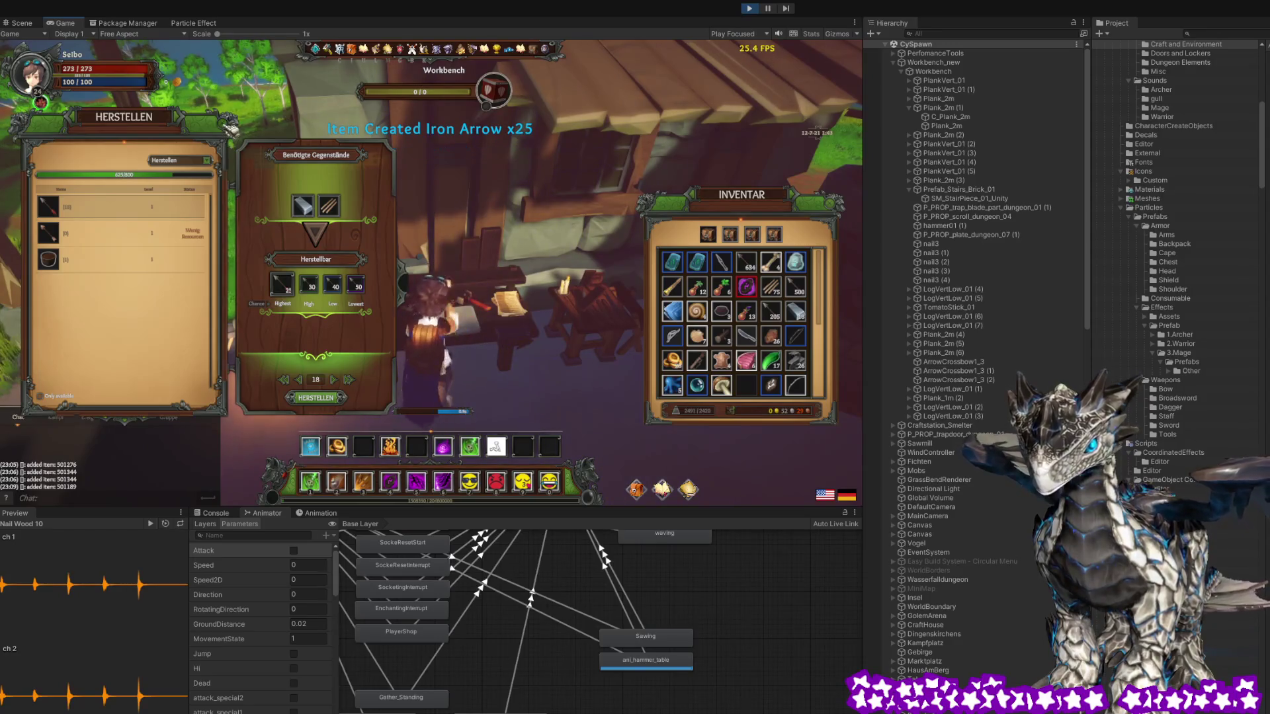
{"action": "key", "text": "Escape"}
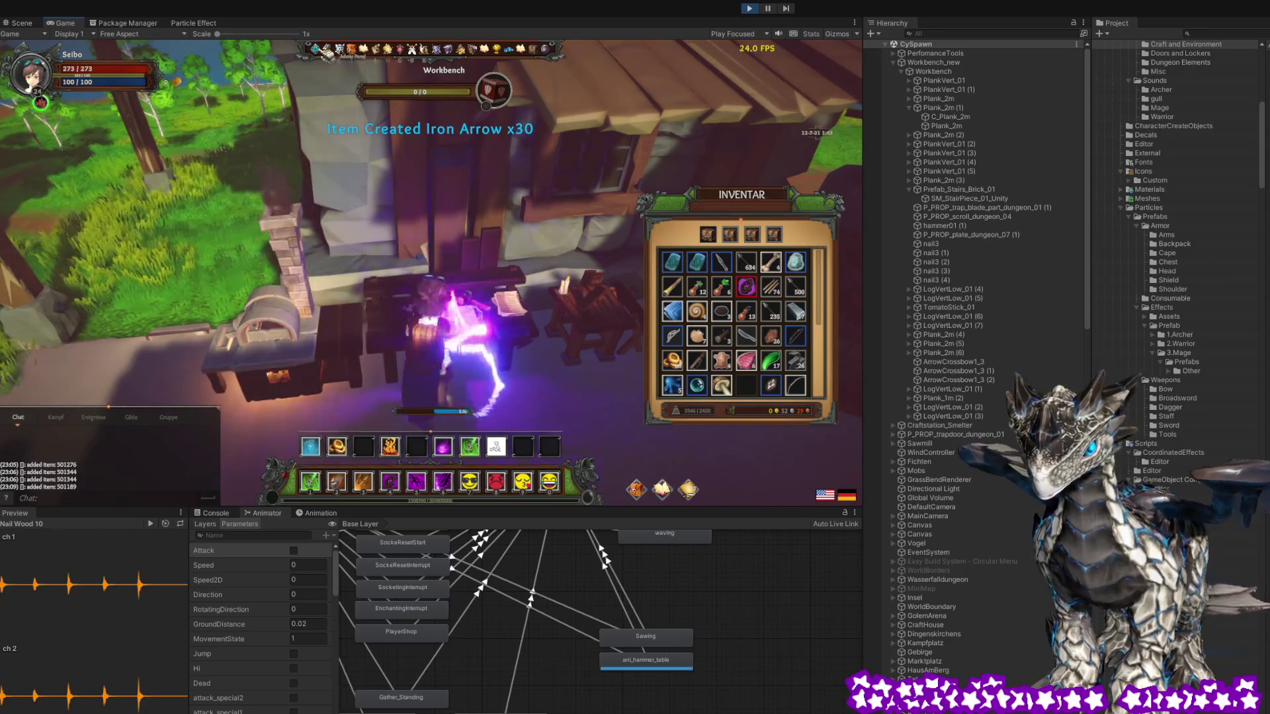
{"action": "key", "text": "Escape"}
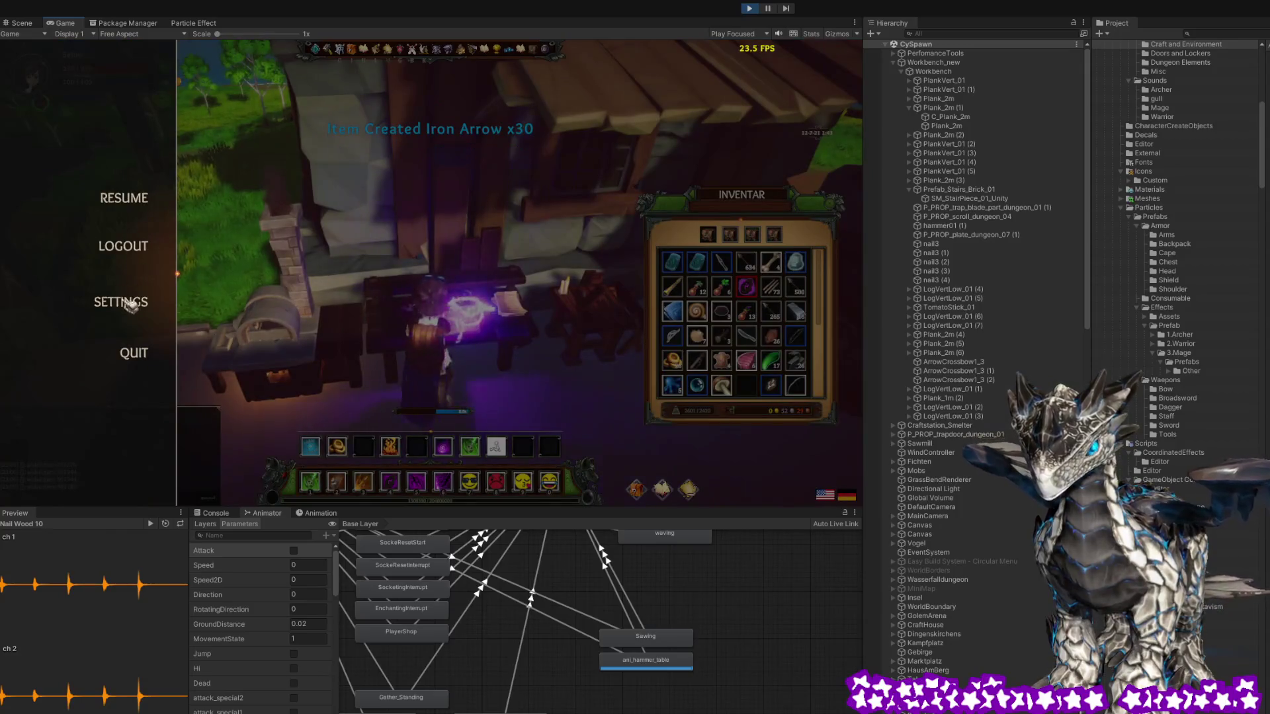
Raise SFX and music volumes and lower ambient in the game's Sounds settings, then return to the Scene view
{"action": "left_click", "coordinate": [132, 302]}
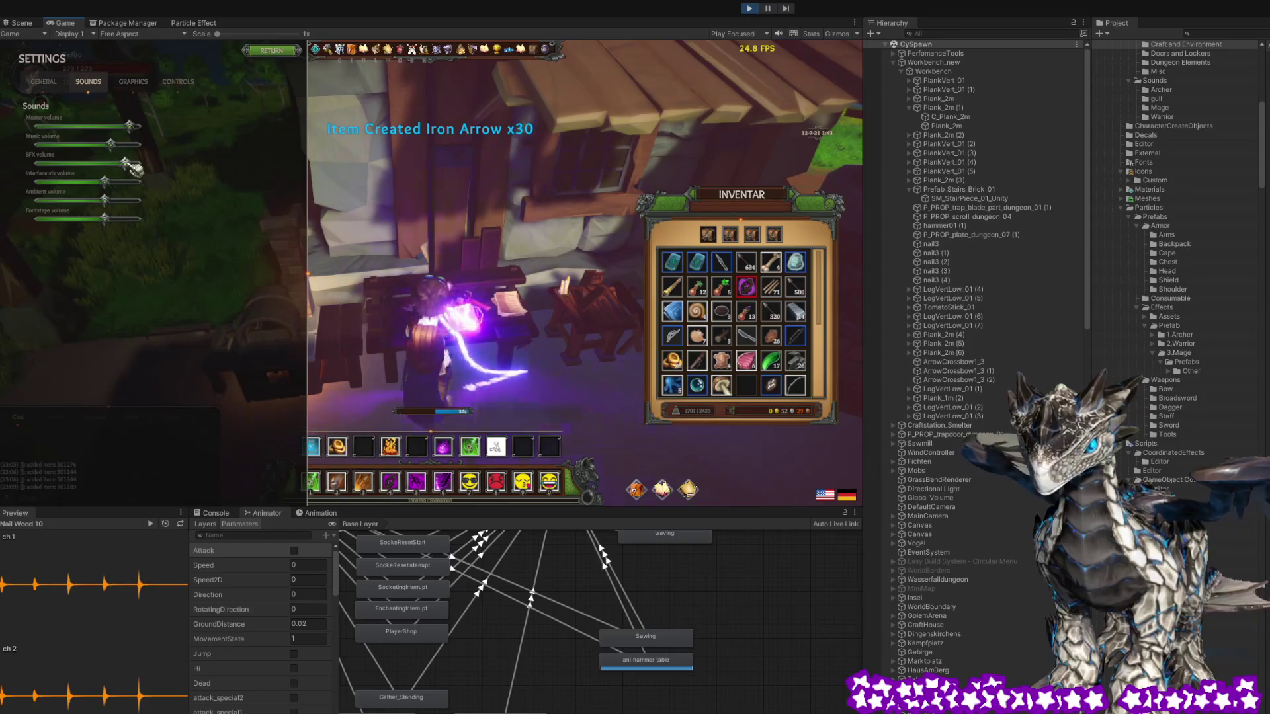
{"action": "left_click_drag", "start_coordinate": [130, 165], "coordinate": [139, 166]}
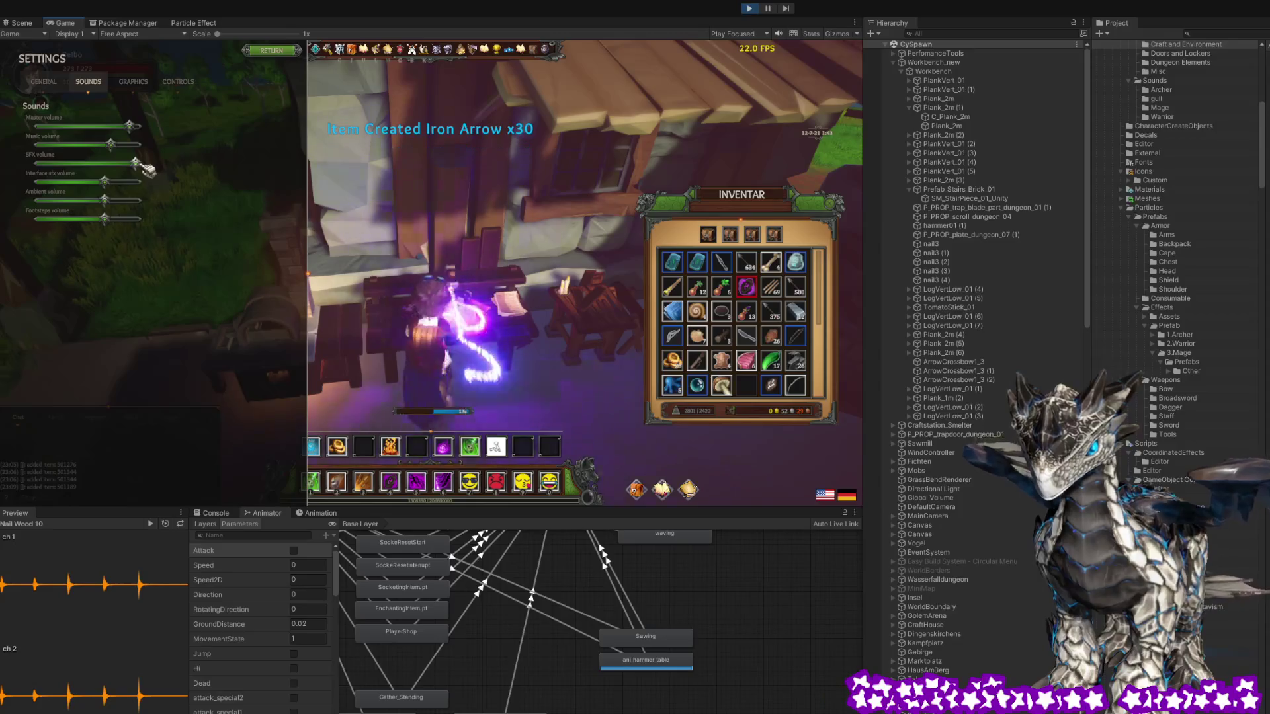
{"action": "left_click_drag", "start_coordinate": [138, 166], "coordinate": [140, 166]}
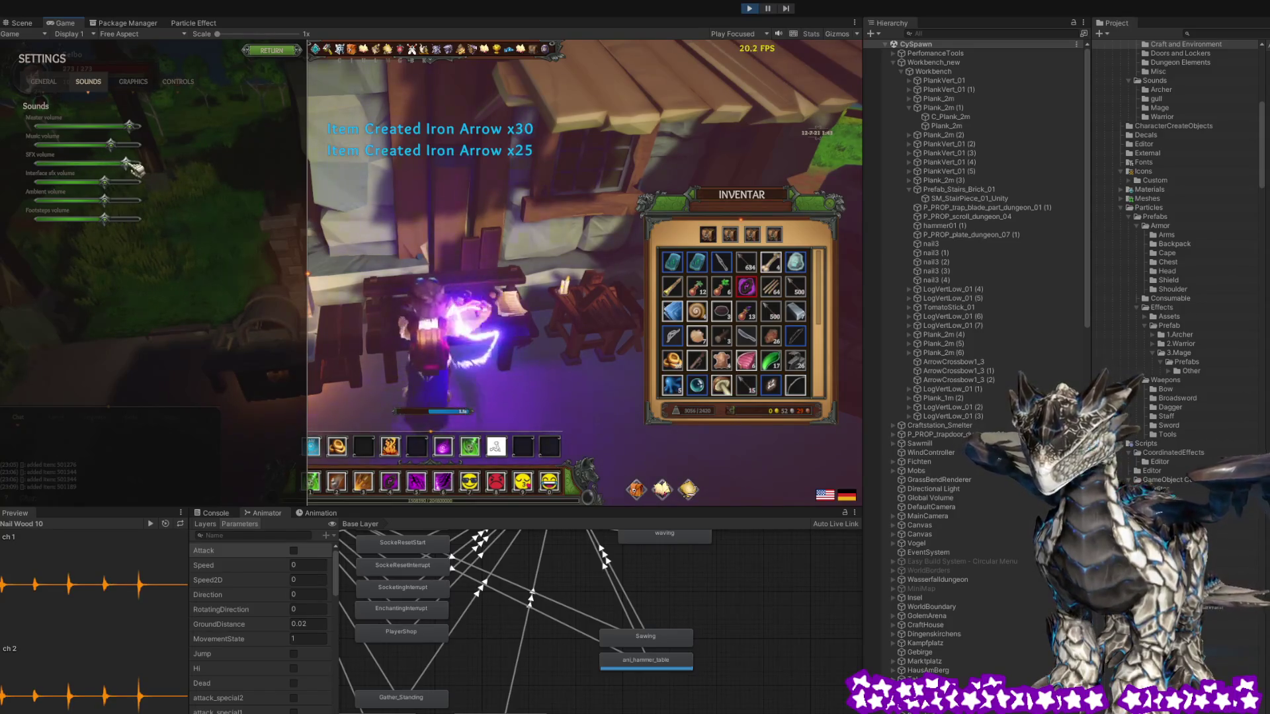
{"action": "left_click", "coordinate": [106, 144]}
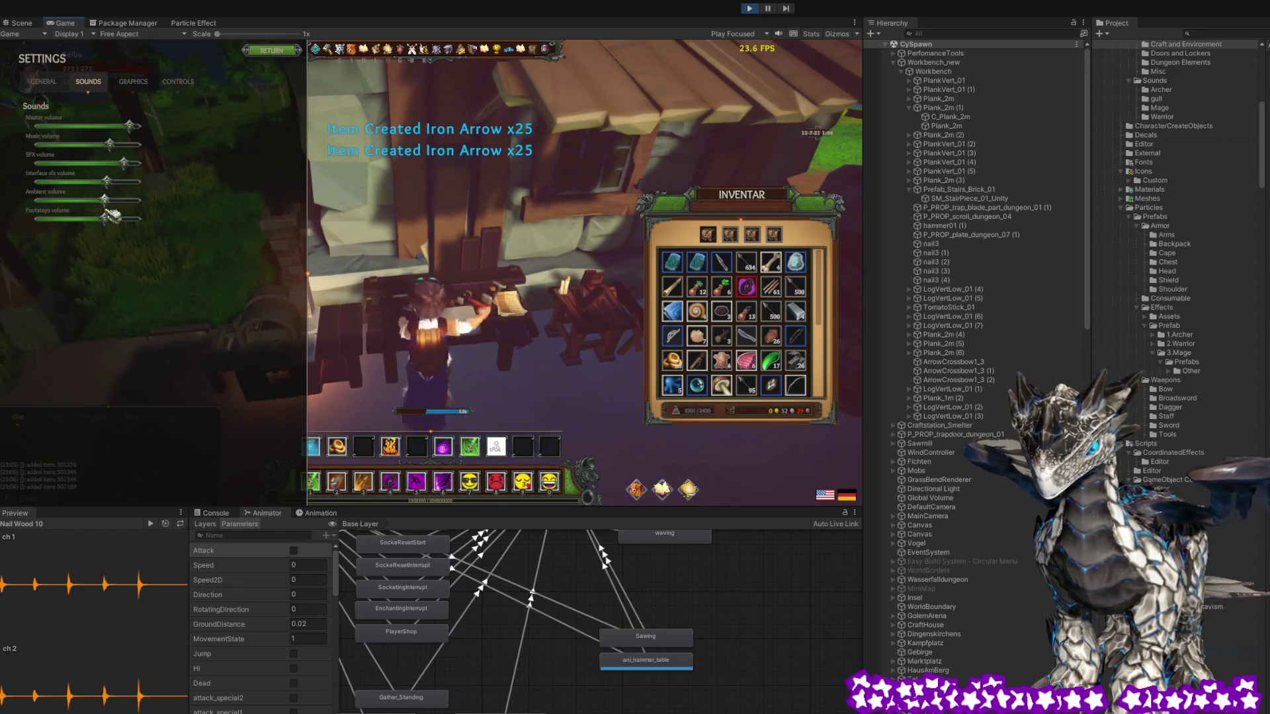
{"action": "mouse_move", "coordinate": [78, 201]}
{"action": "left_mouse_down"}
{"action": "mouse_move", "coordinate": [66, 204]}
{"action": "mouse_move", "coordinate": [106, 199]}
{"action": "mouse_move", "coordinate": [74, 164]}
{"action": "left_mouse_up"}
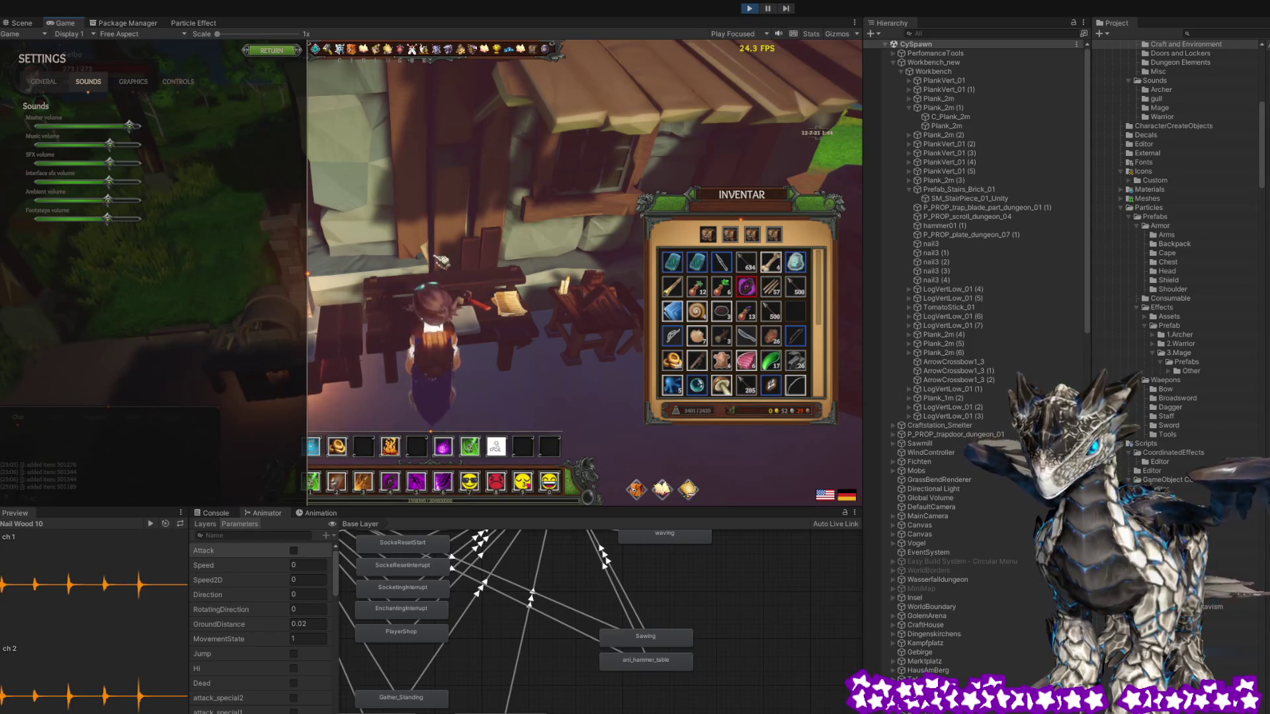
{"action": "left_click", "coordinate": [26, 23]}
{"action": "left_click", "coordinate": [687, 234]}
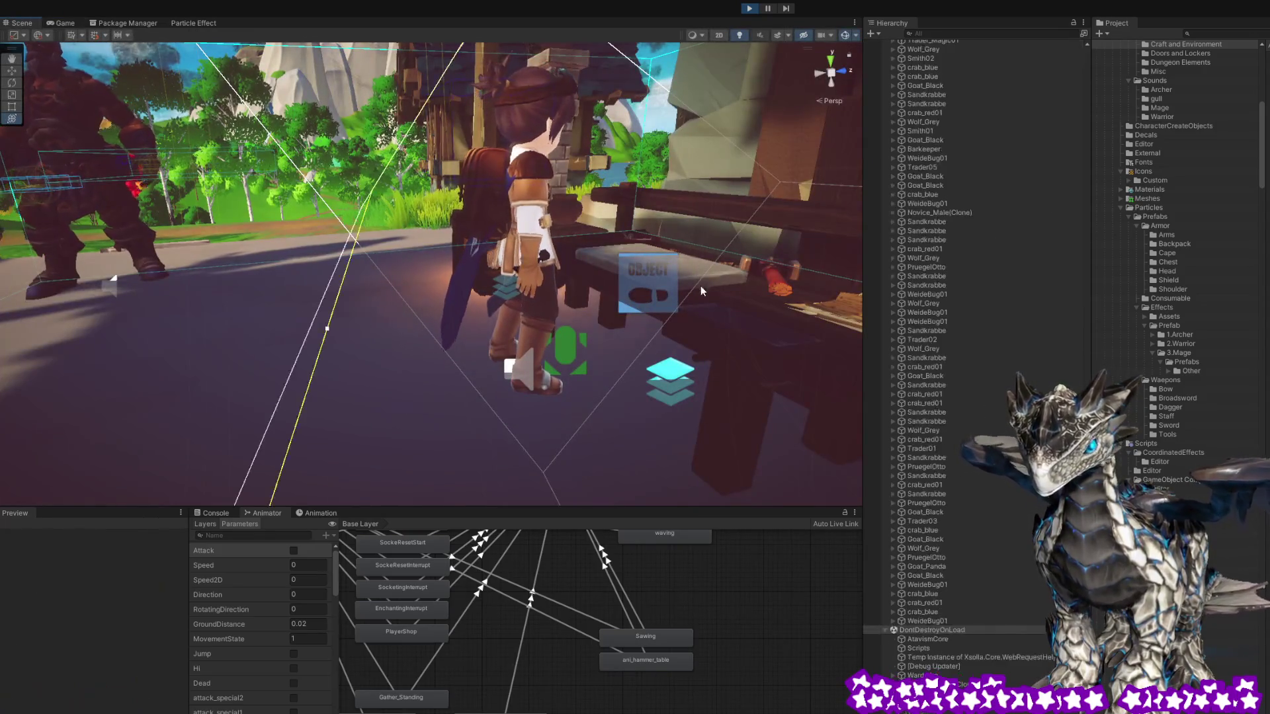
Exit Play mode
{"action": "left_click", "coordinate": [750, 10]}
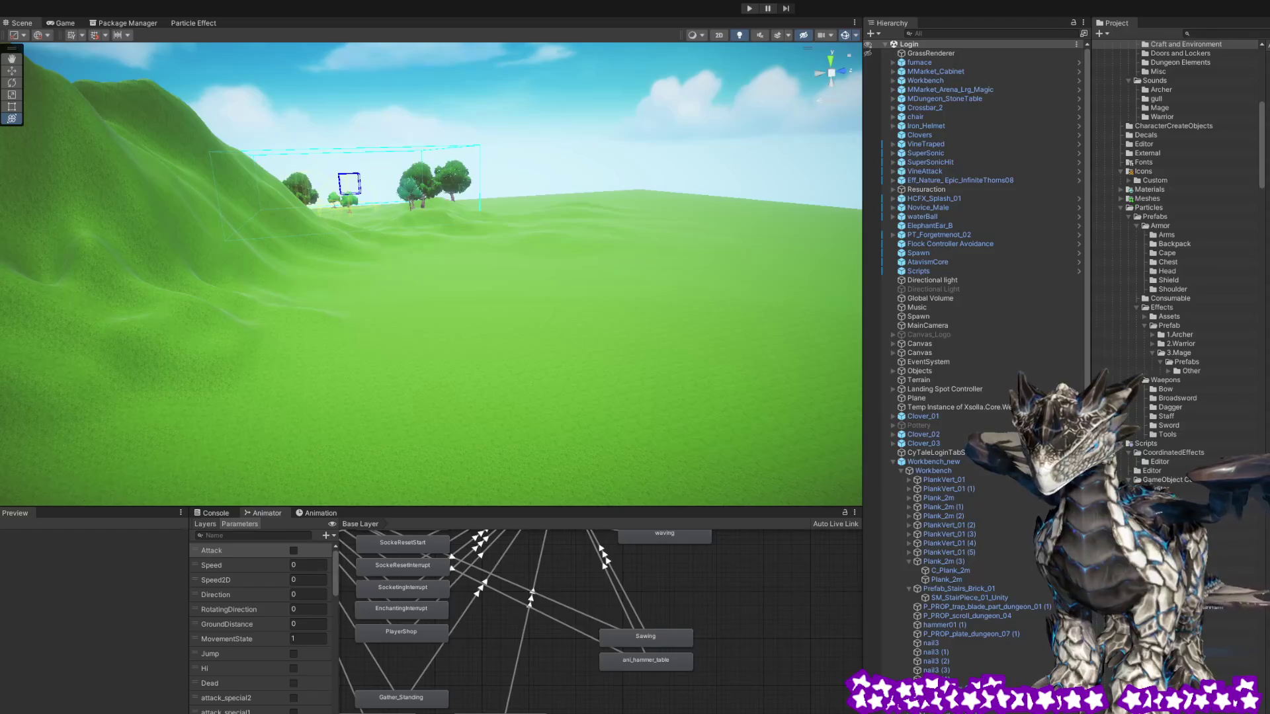
{"action": "scroll", "coordinate": [1167, 426], "scroll_direction": "up", "scroll_amount": 15}
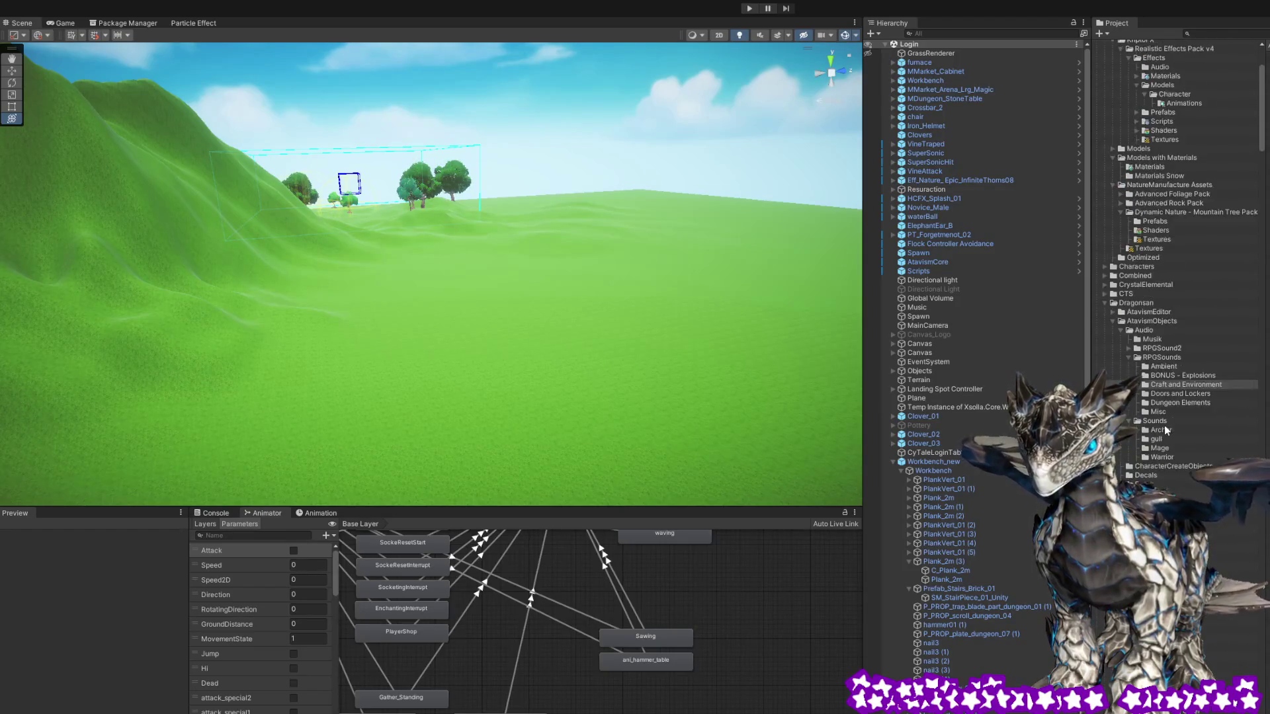
{"action": "scroll", "coordinate": [1161, 413], "scroll_direction": "down", "scroll_amount": 15}
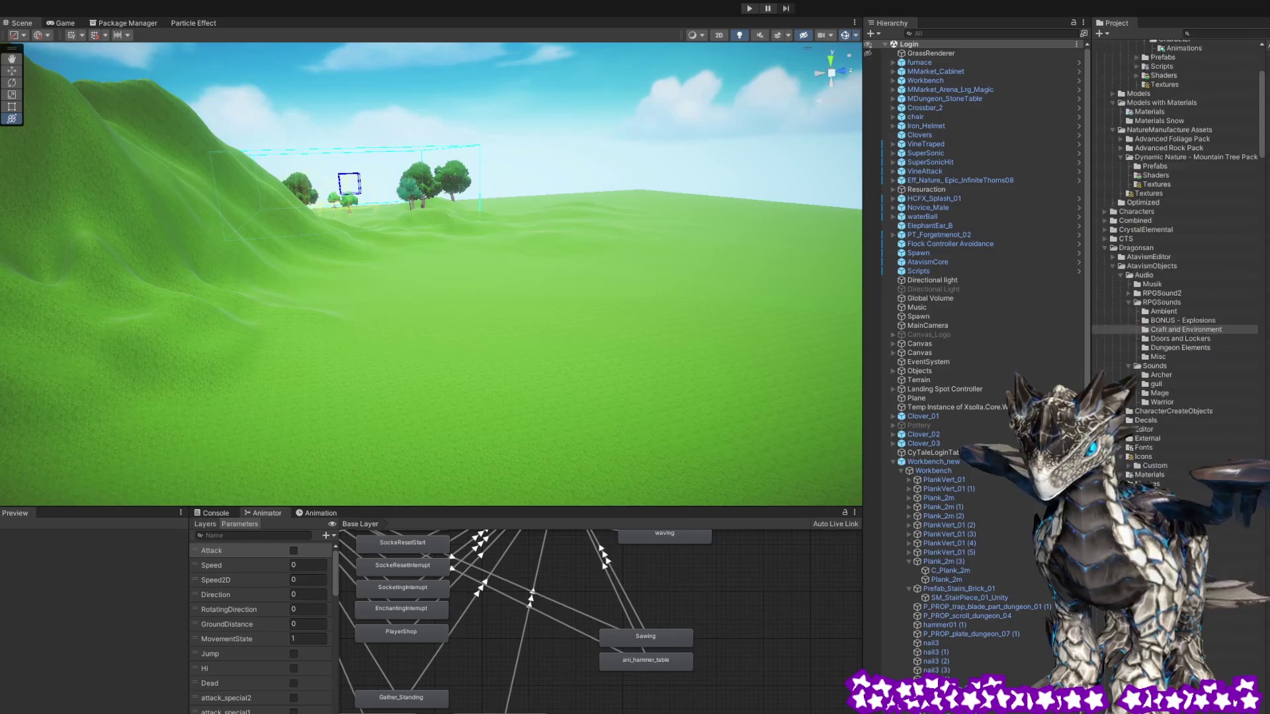
{"action": "scroll", "coordinate": [1156, 375], "scroll_direction": "up", "scroll_amount": 5}
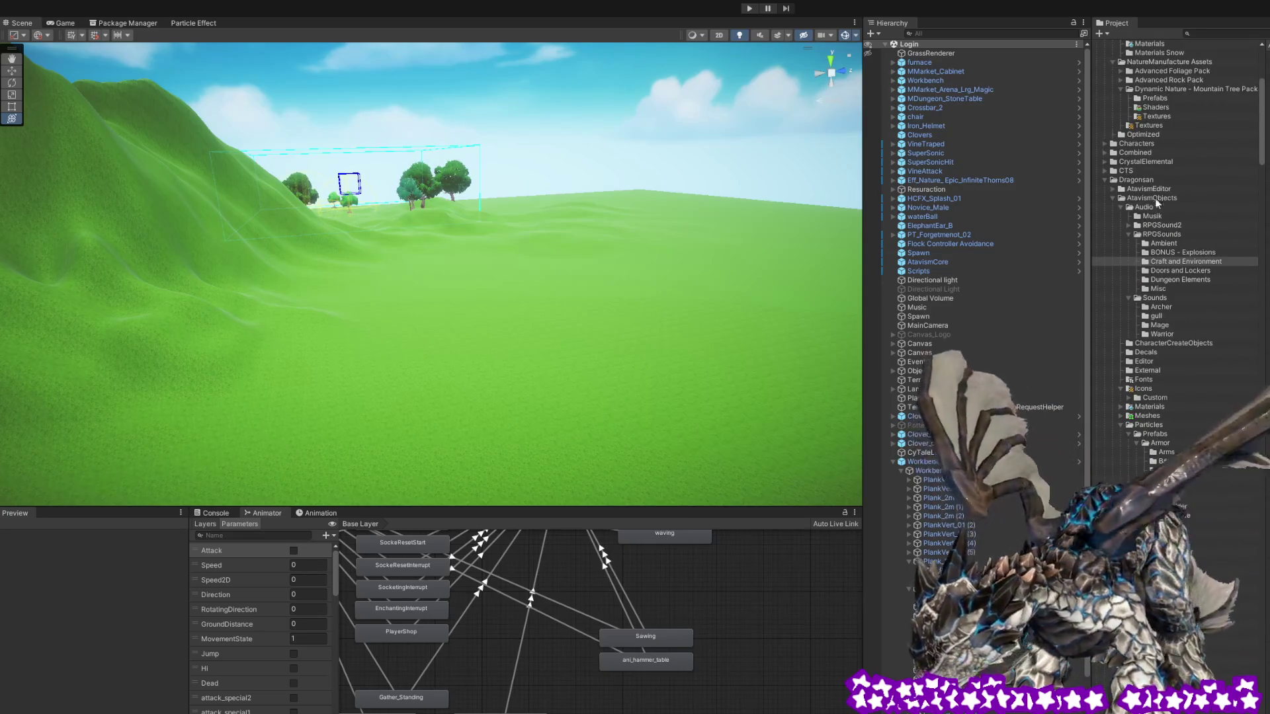
Browse the AtavismObjects and Dragonsan folders to open the CySpawn scene at the smelter
{"action": "left_click", "coordinate": [1152, 199]}
{"action": "scroll", "coordinate": [1156, 274], "scroll_direction": "up", "scroll_amount": 10}
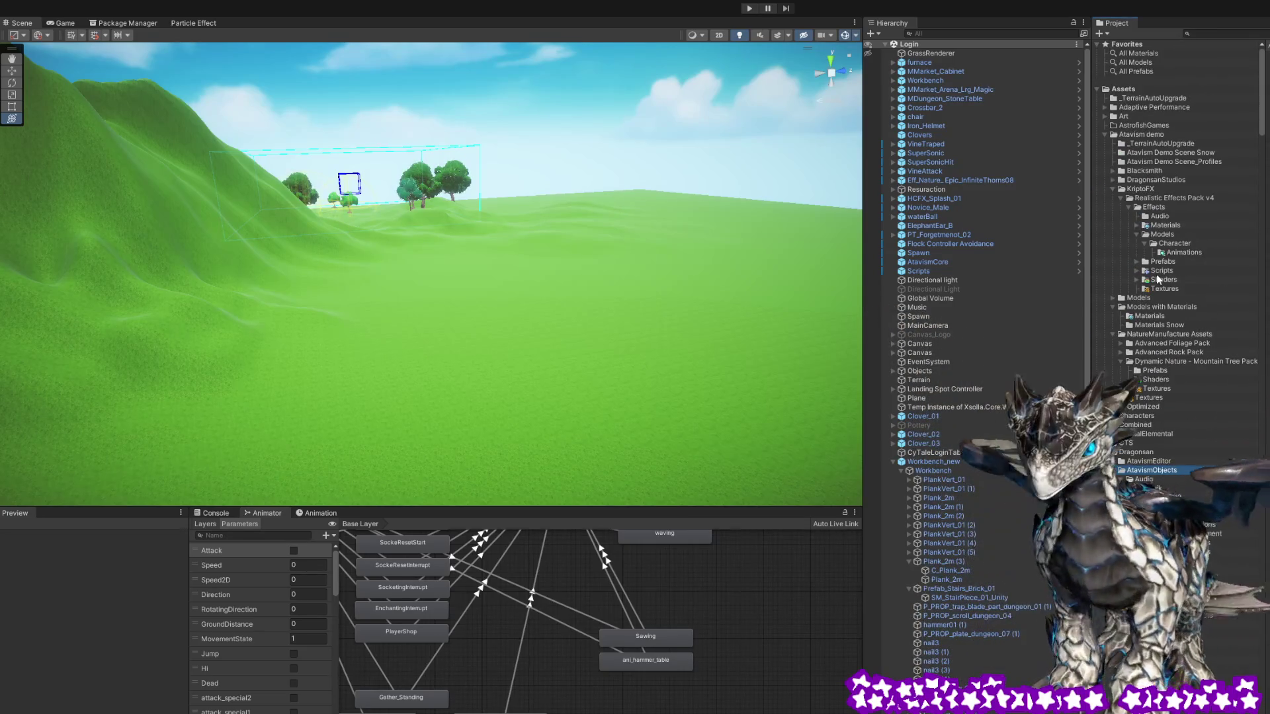
{"action": "left_click", "coordinate": [1137, 451]}
{"action": "scroll", "coordinate": [1137, 452], "scroll_direction": "down", "scroll_amount": 10}
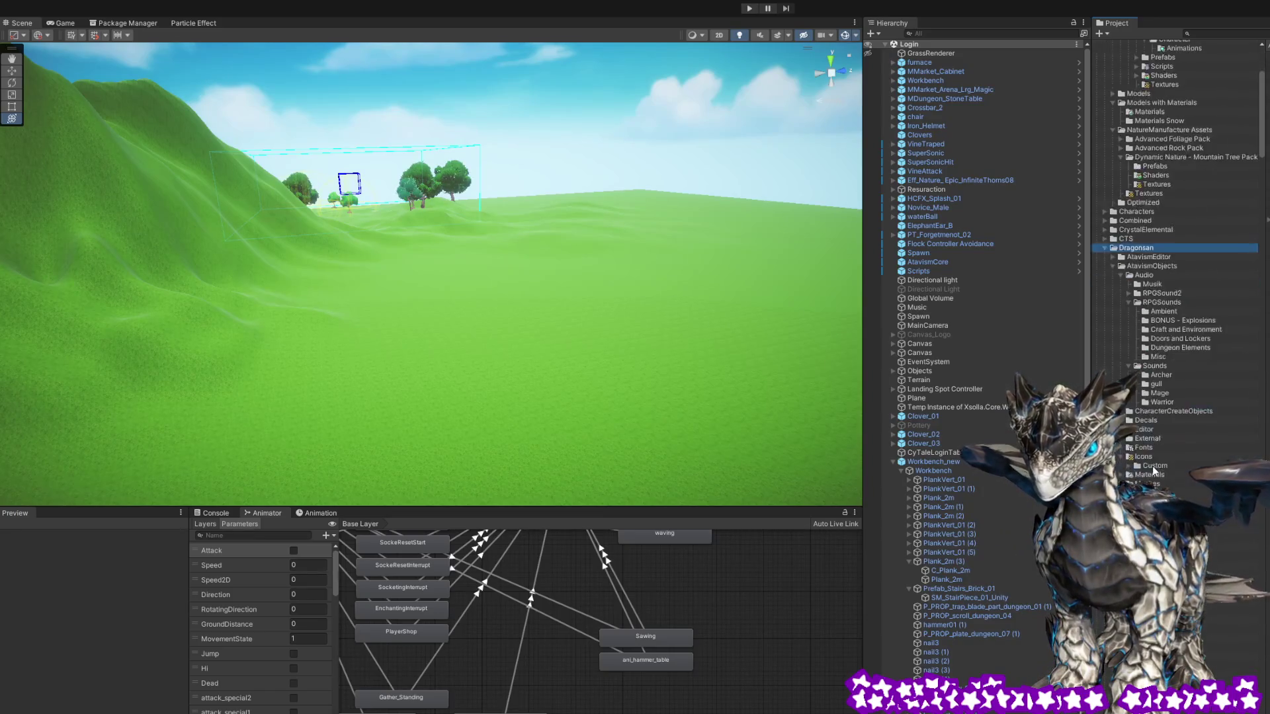
{"action": "scroll", "coordinate": [1174, 264], "scroll_direction": "down", "scroll_amount": 10}
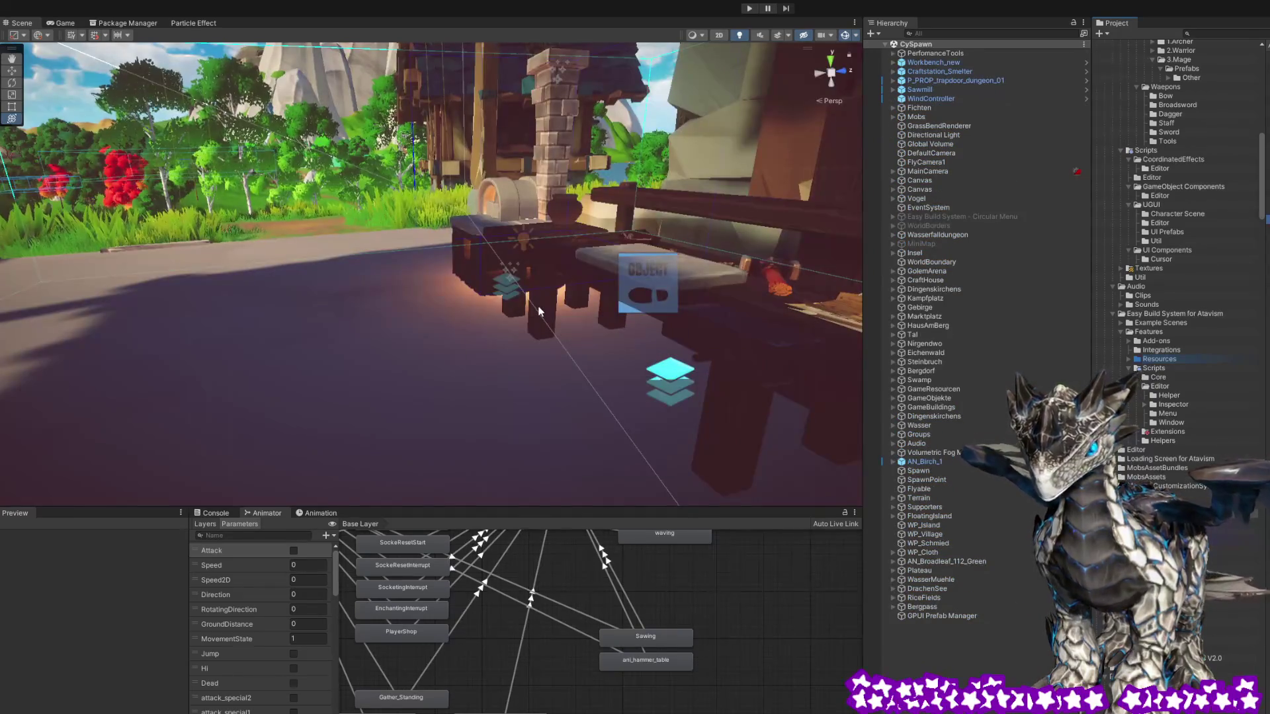
{"action": "mouse_move", "coordinate": [483, 300]}
{"action": "left_mouse_down"}
{"action": "mouse_move", "coordinate": [448, 301]}
{"action": "mouse_move", "coordinate": [434, 286]}
{"action": "mouse_move", "coordinate": [680, 283]}
{"action": "mouse_move", "coordinate": [695, 260]}
{"action": "mouse_move", "coordinate": [515, 359]}
{"action": "left_mouse_up"}
Zoom to the smelter oven and select its Fire object to preview the flames
{"action": "scroll", "coordinate": [531, 322], "scroll_direction": "up", "scroll_amount": 5}
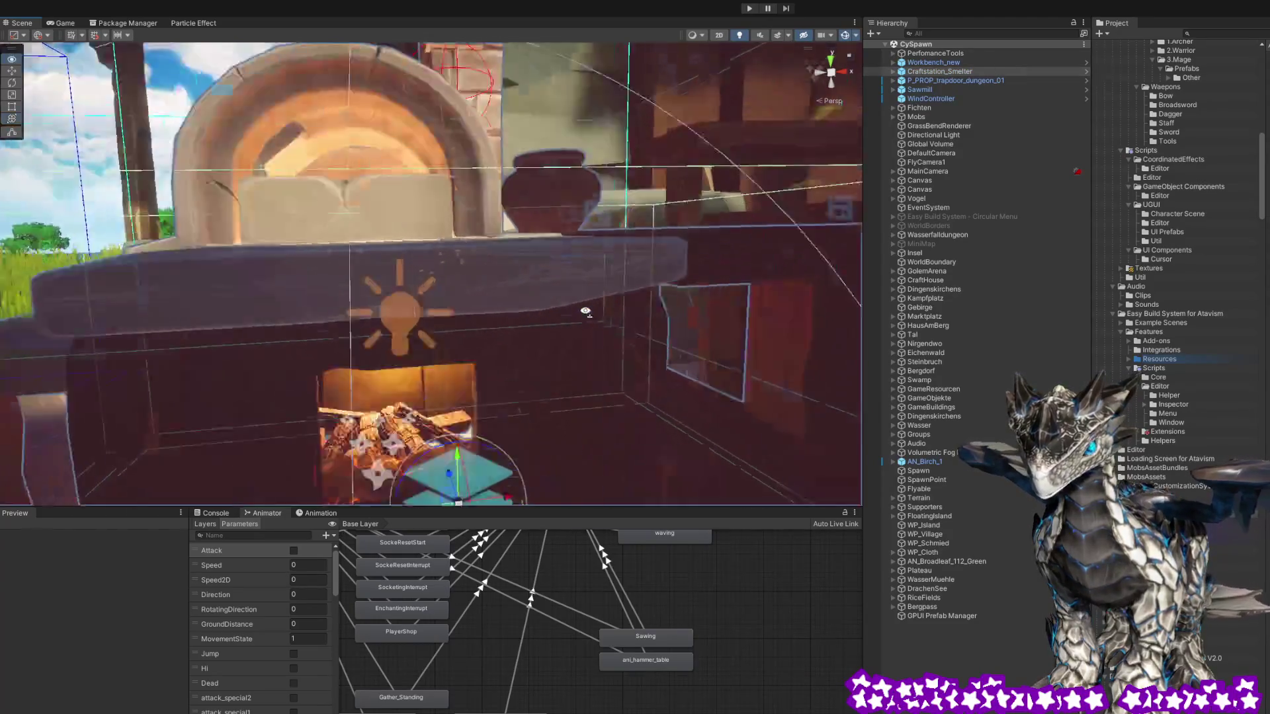
{"action": "scroll", "coordinate": [573, 328], "scroll_direction": "down", "scroll_amount": 4}
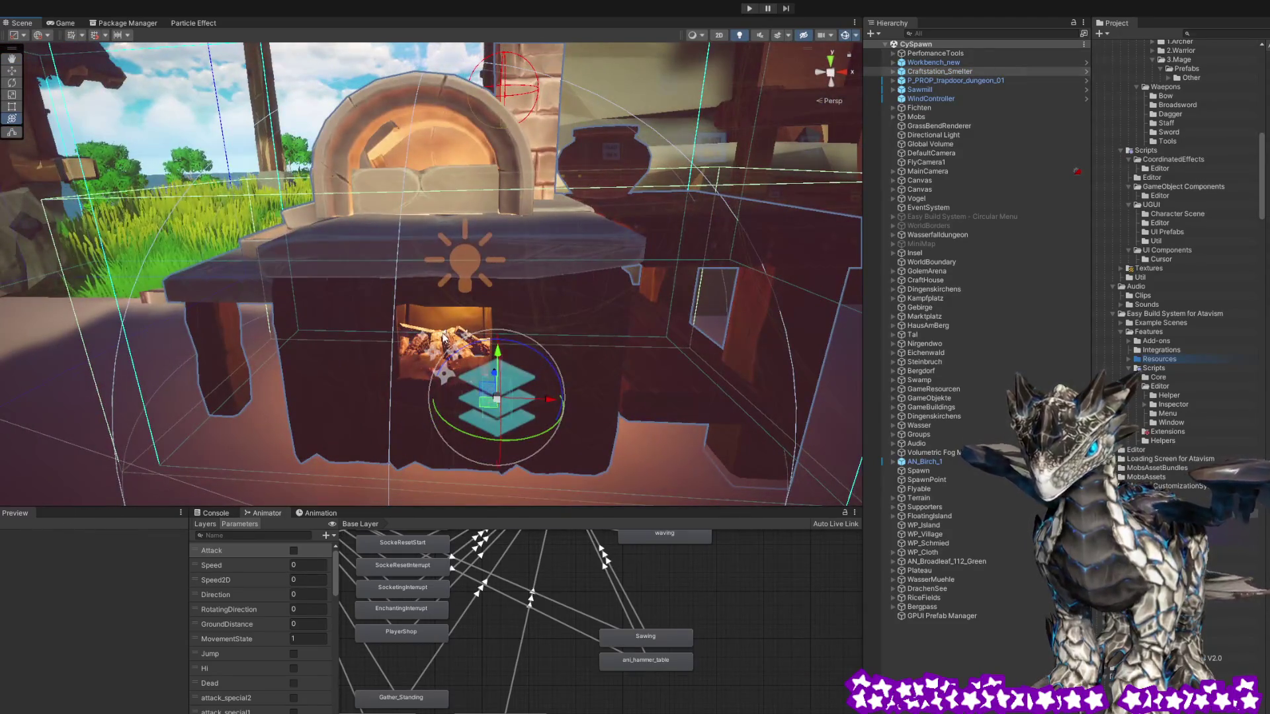
{"action": "left_click", "coordinate": [449, 341]}
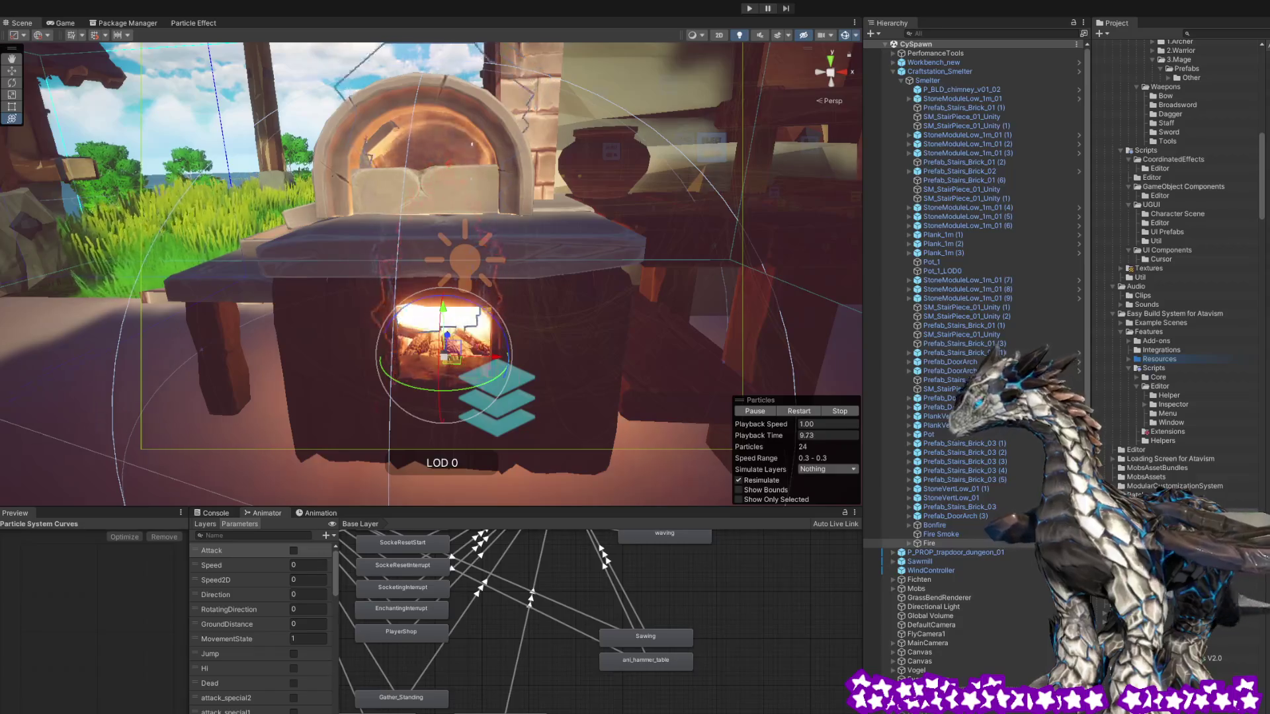
{"action": "scroll", "coordinate": [1180, 264], "scroll_direction": "down", "scroll_amount": 10}
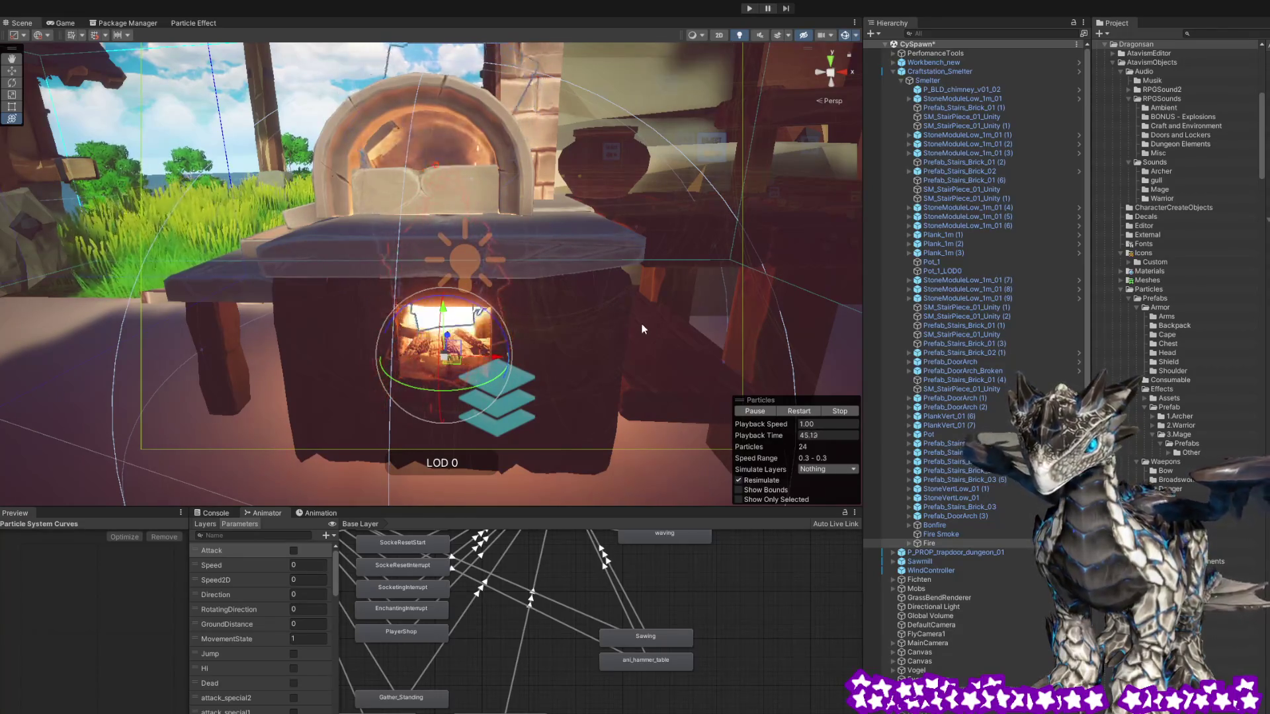
{"action": "mouse_move", "coordinate": [429, 210]}
{"action": "left_mouse_down"}
{"action": "mouse_move", "coordinate": [470, 221]}
{"action": "mouse_move", "coordinate": [458, 274]}
{"action": "left_mouse_up"}
Select Workbench_new on the workbench table, then clear the selection
{"action": "left_click", "coordinate": [454, 279]}
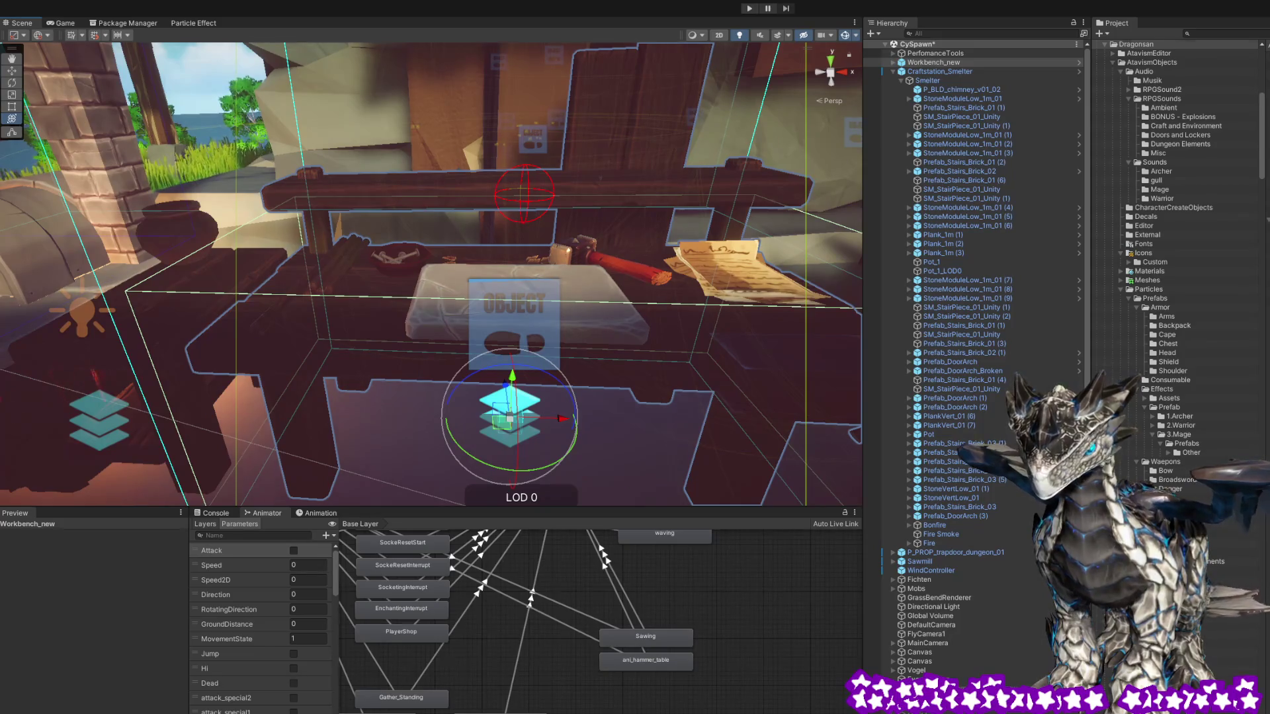
{"action": "scroll", "coordinate": [1177, 252], "scroll_direction": "down", "scroll_amount": 10}
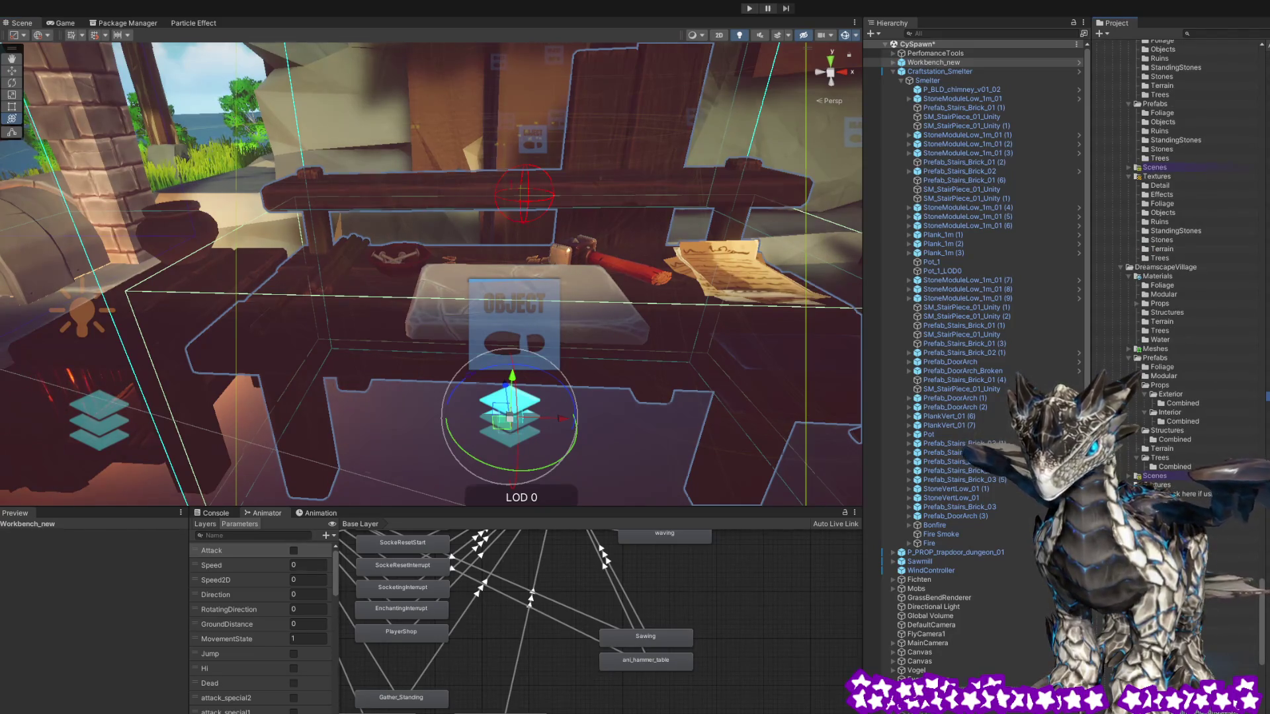
{"action": "key", "text": "ctrl+shift+d"}
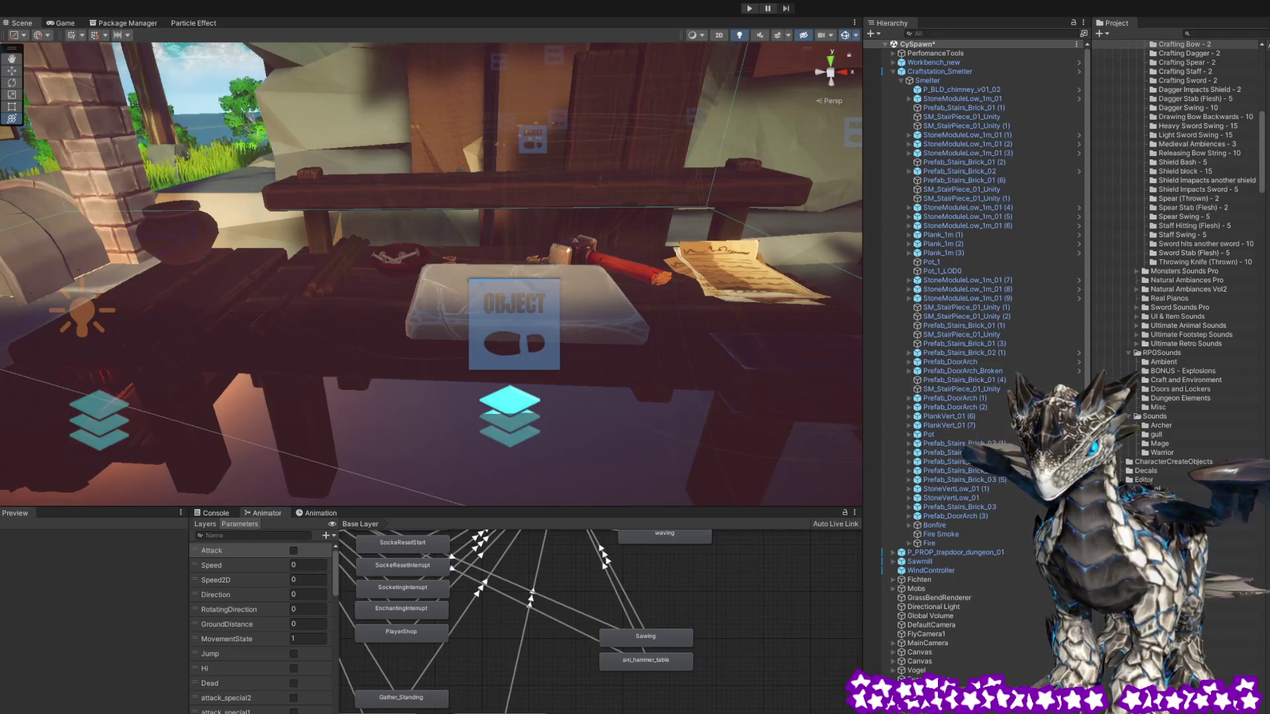
Preview the Crafting Bow 1 sound clip and briefly select the workbench
{"action": "left_click", "coordinate": [6, 575]}
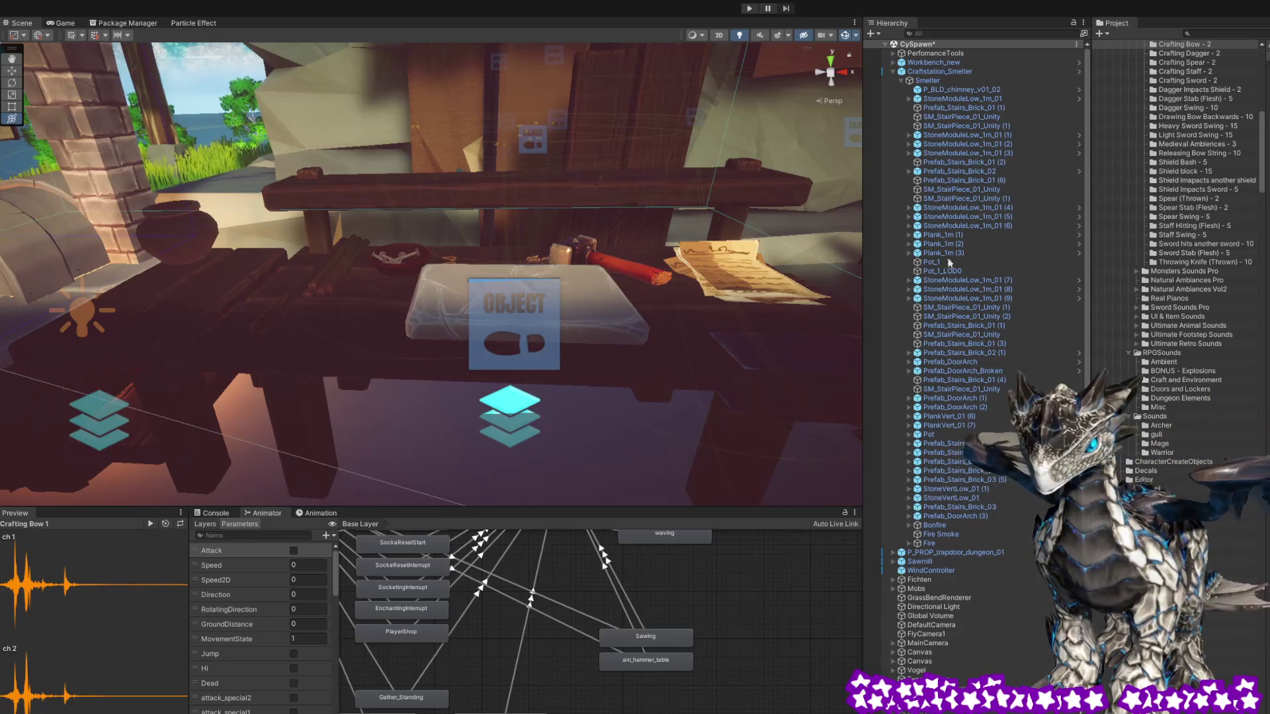
{"action": "left_click", "coordinate": [578, 307]}
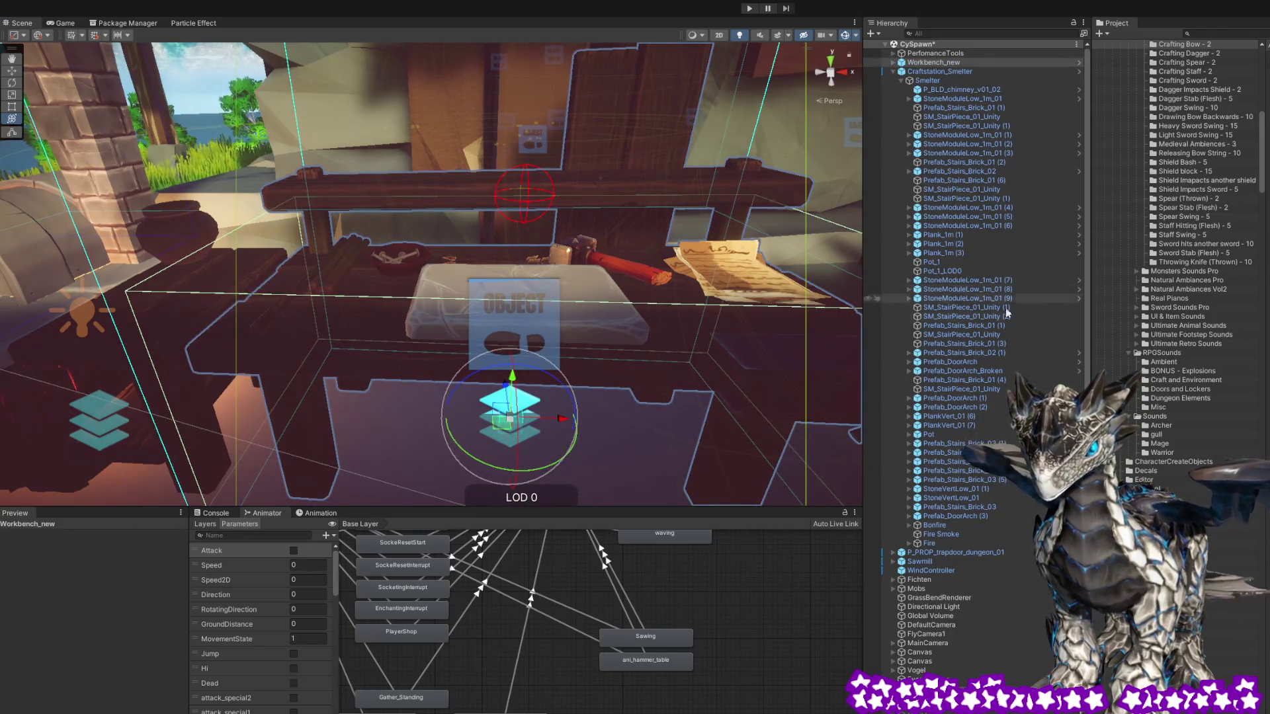
{"action": "scroll", "coordinate": [1190, 264], "scroll_direction": "down", "scroll_amount": 10}
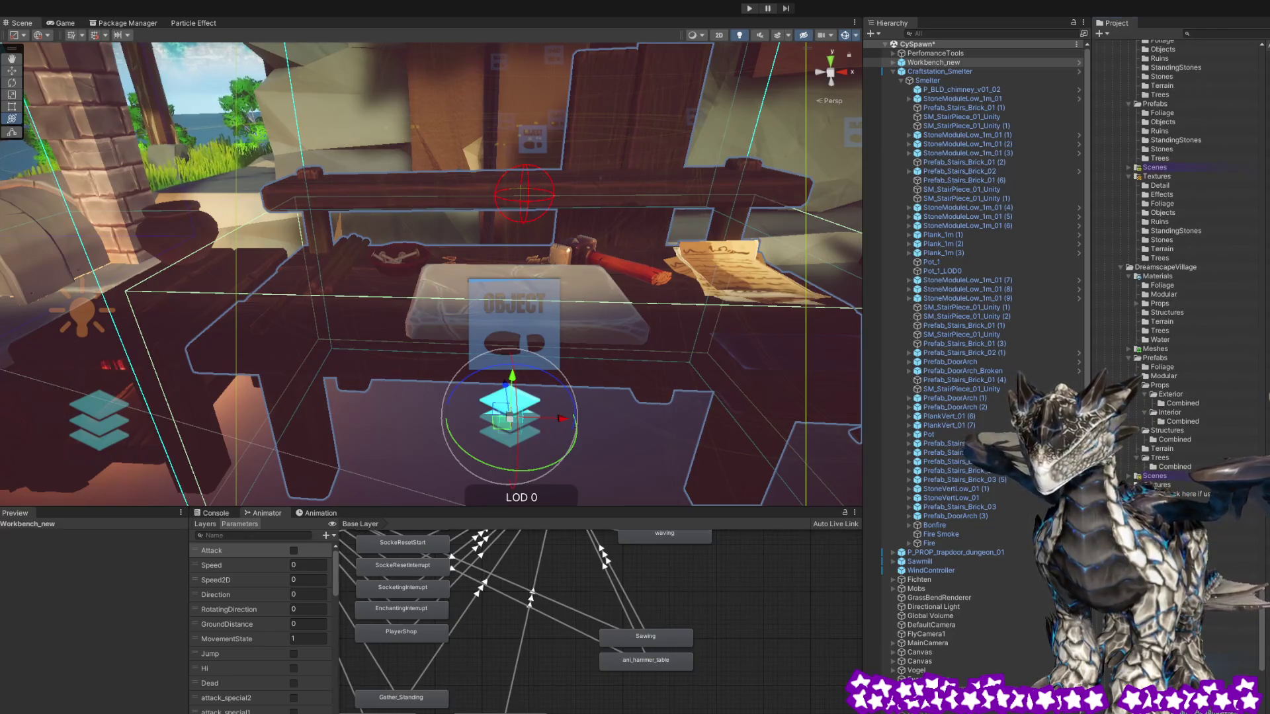
{"action": "key", "text": "shift+d"}
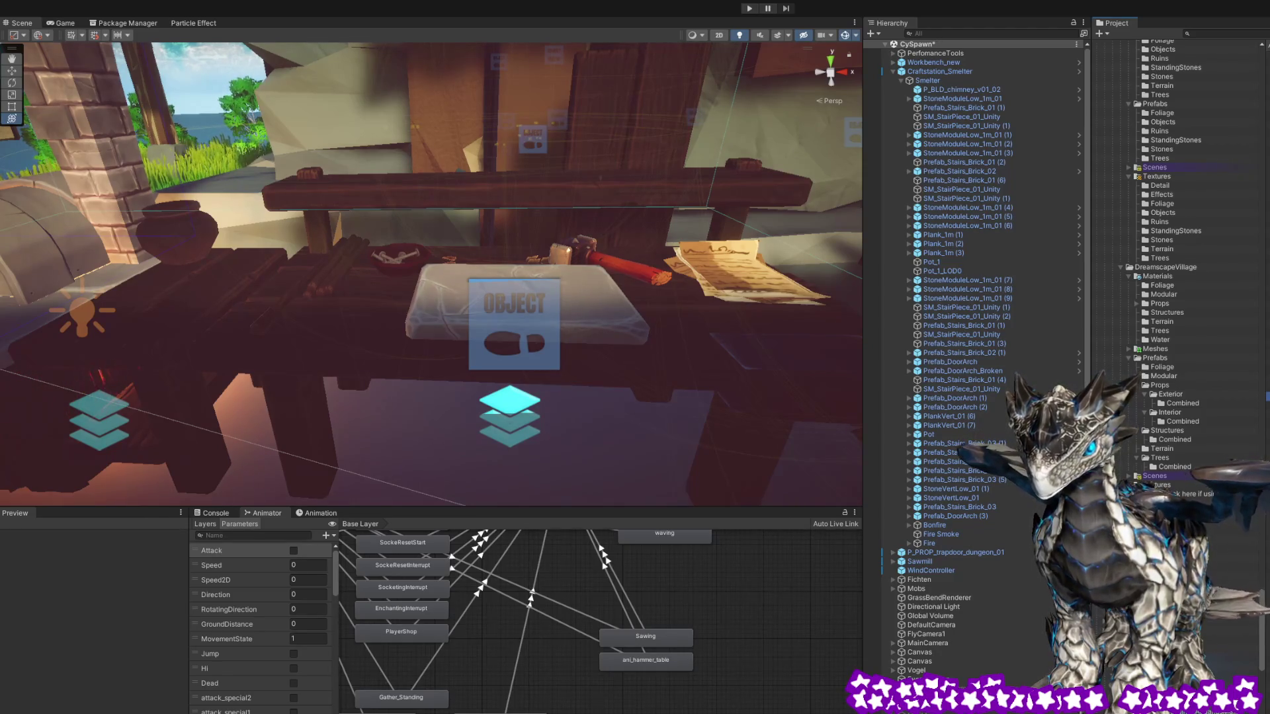
Save the CySpawn scene with Ctrl+S and expand the Scenes folder list
{"action": "left_click", "coordinate": [930, 44]}
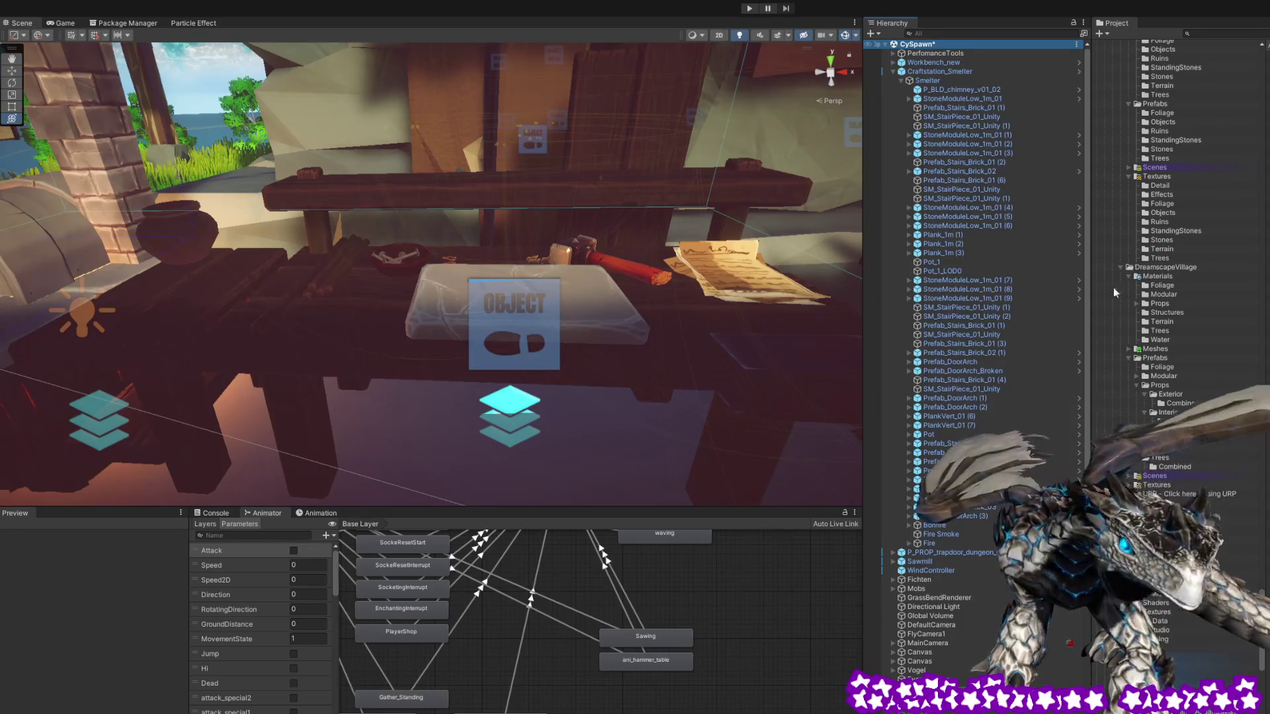
{"action": "key", "text": "ctrl+s"}
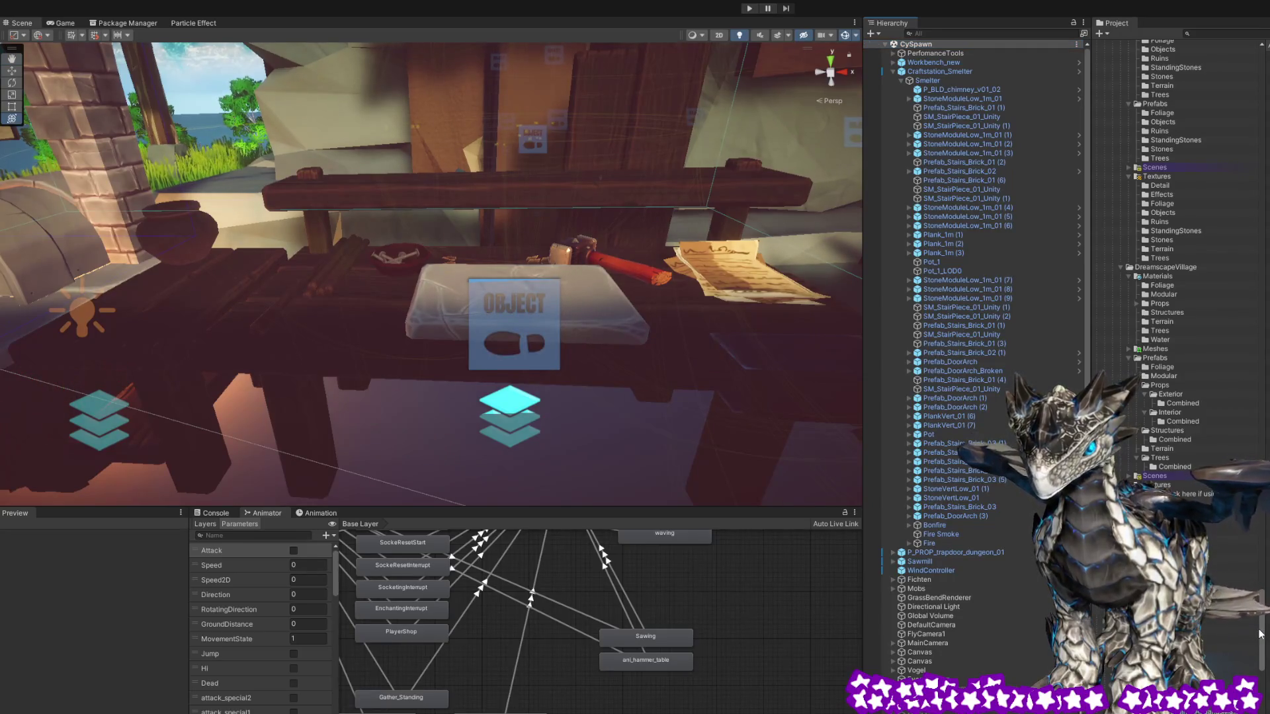
{"action": "left_click_drag", "start_coordinate": [1258, 634], "coordinate": [1161, 103]}
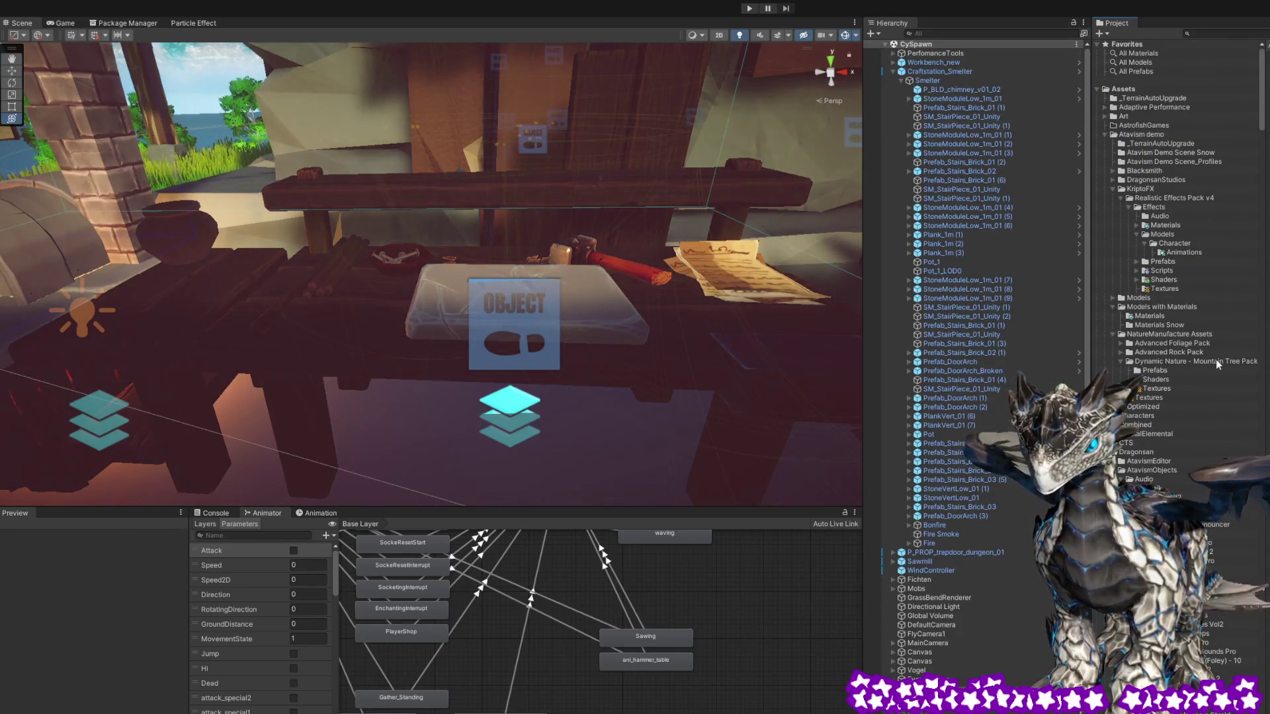
{"action": "scroll", "coordinate": [1213, 363], "scroll_direction": "down", "scroll_amount": 15}
{"action": "scroll", "coordinate": [1213, 364], "scroll_direction": "down", "scroll_amount": 15}
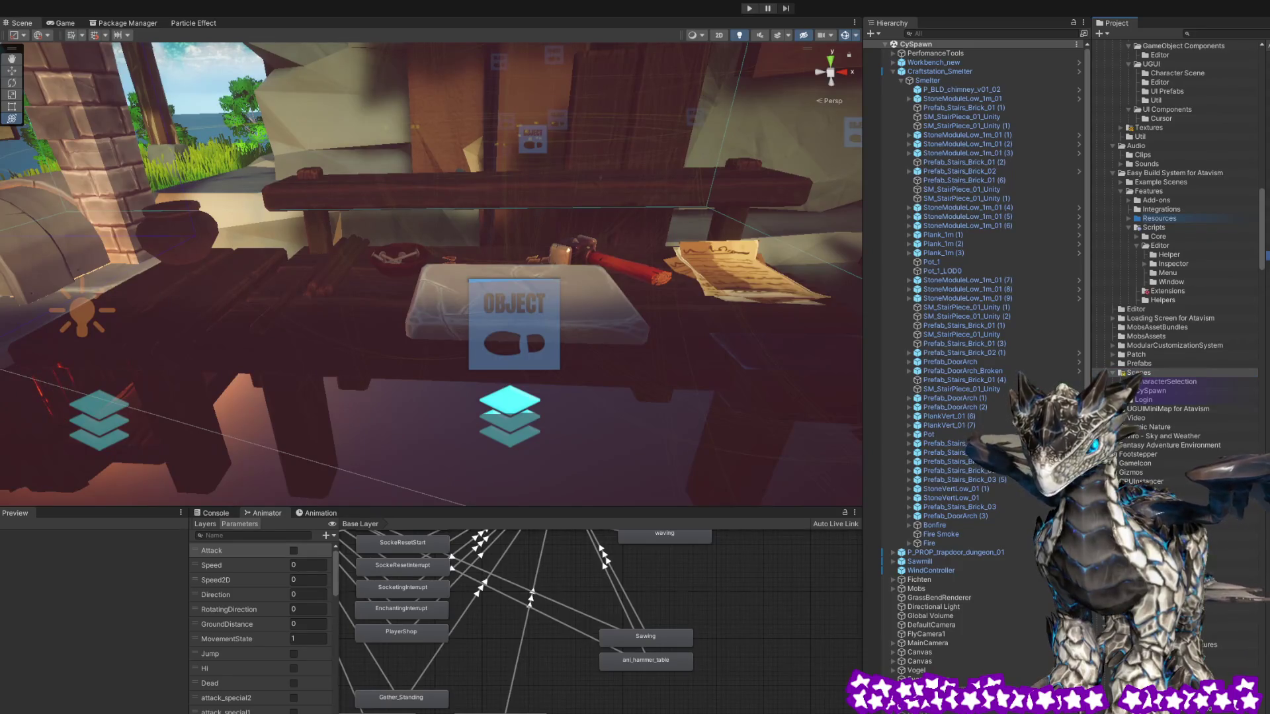
Open the Login scene and frame the furnace in the Scene view
{"action": "left_click", "coordinate": [1139, 372]}
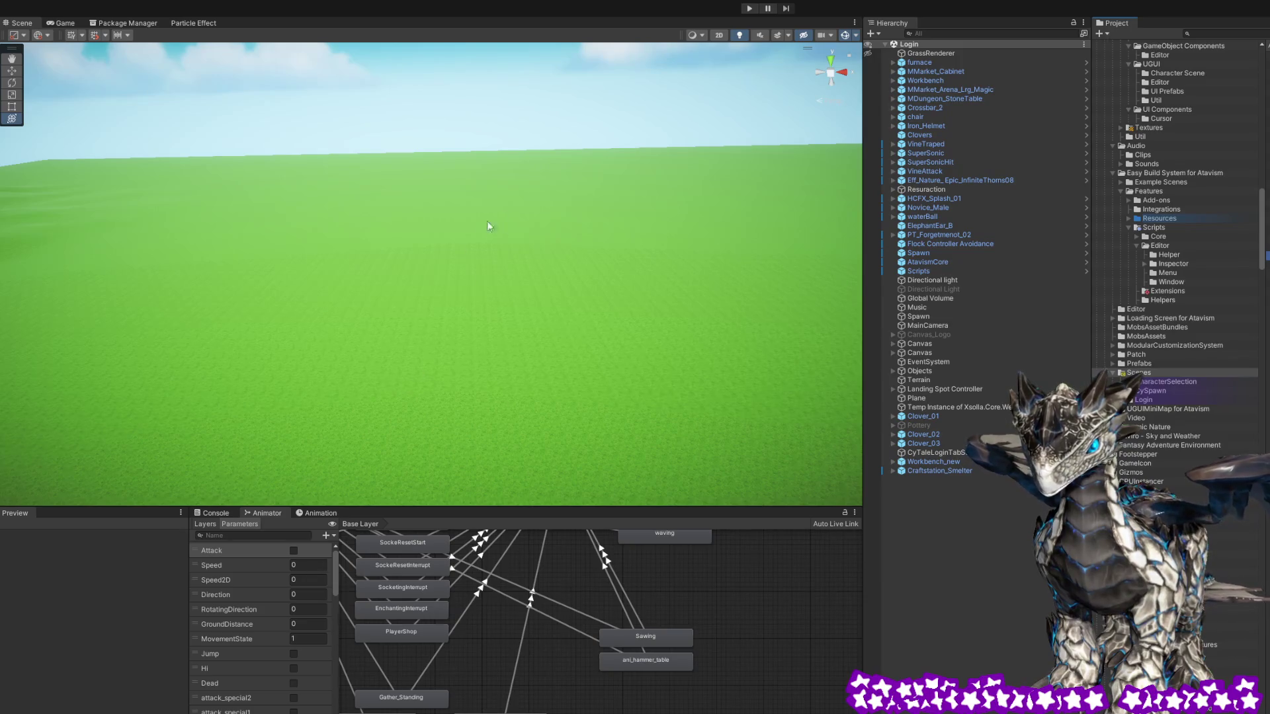
{"action": "mouse_move", "coordinate": [371, 296]}
{"action": "left_mouse_down"}
{"action": "mouse_move", "coordinate": [604, 275]}
{"action": "mouse_move", "coordinate": [894, 220]}
{"action": "left_mouse_up"}
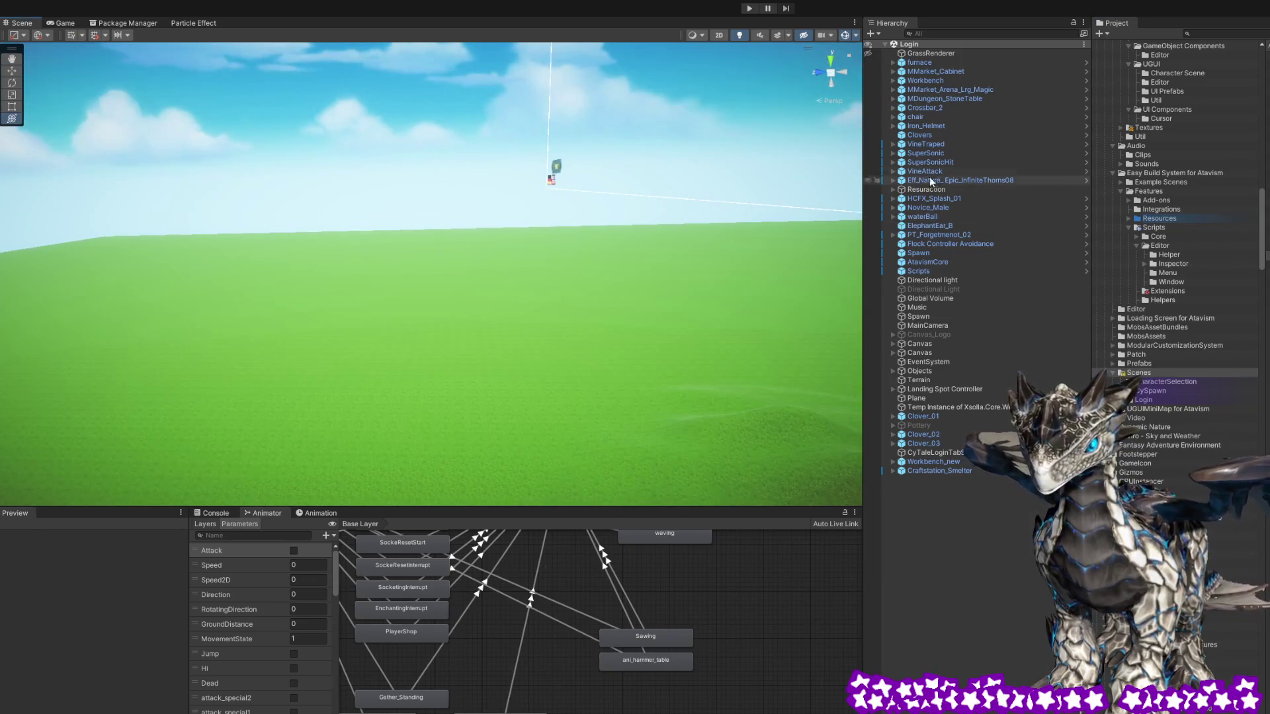
{"action": "double_click", "coordinate": [937, 62]}
Orbit around the workbench and smelter stations beside the purple market tents
{"action": "mouse_move", "coordinate": [564, 258]}
{"action": "left_mouse_down"}
{"action": "mouse_move", "coordinate": [109, 299]}
{"action": "mouse_move", "coordinate": [455, 325]}
{"action": "mouse_move", "coordinate": [451, 310]}
{"action": "mouse_move", "coordinate": [427, 322]}
{"action": "mouse_move", "coordinate": [519, 264]}
{"action": "left_mouse_up"}
{"action": "left_click", "coordinate": [518, 263]}
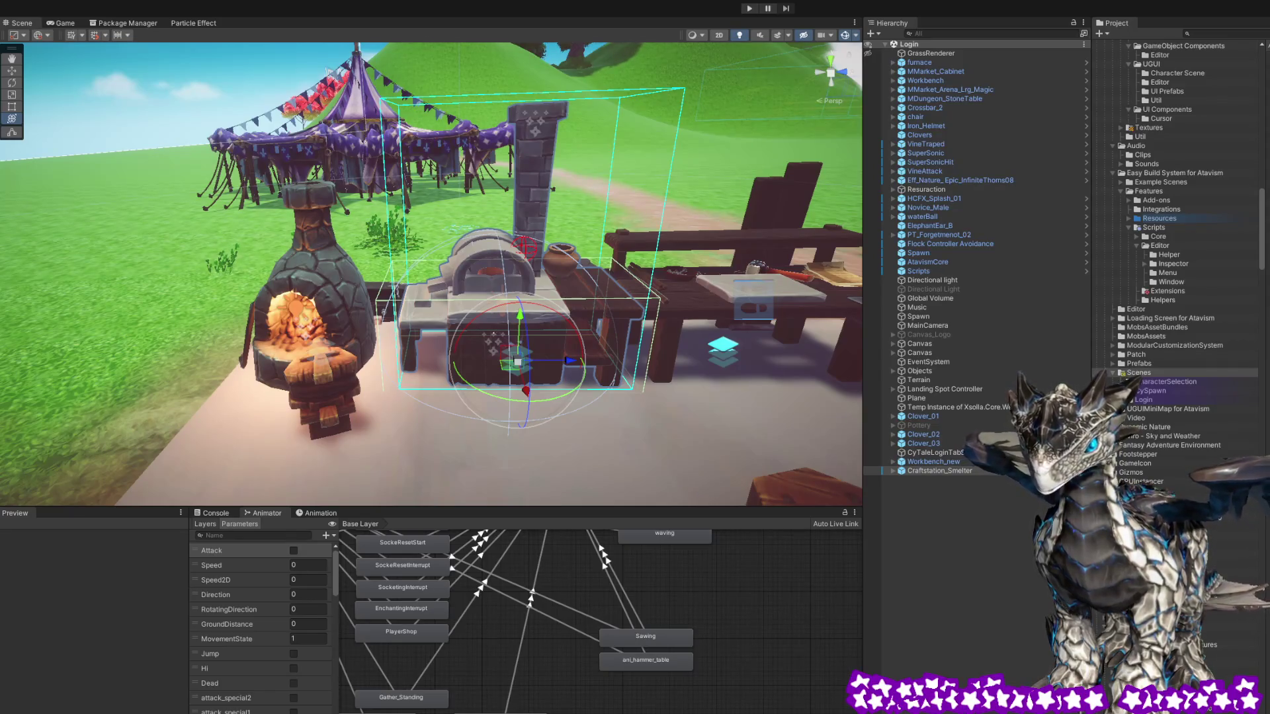
{"action": "left_click", "coordinate": [637, 220]}
{"action": "left_click_drag", "start_coordinate": [637, 219], "coordinate": [611, 284]}
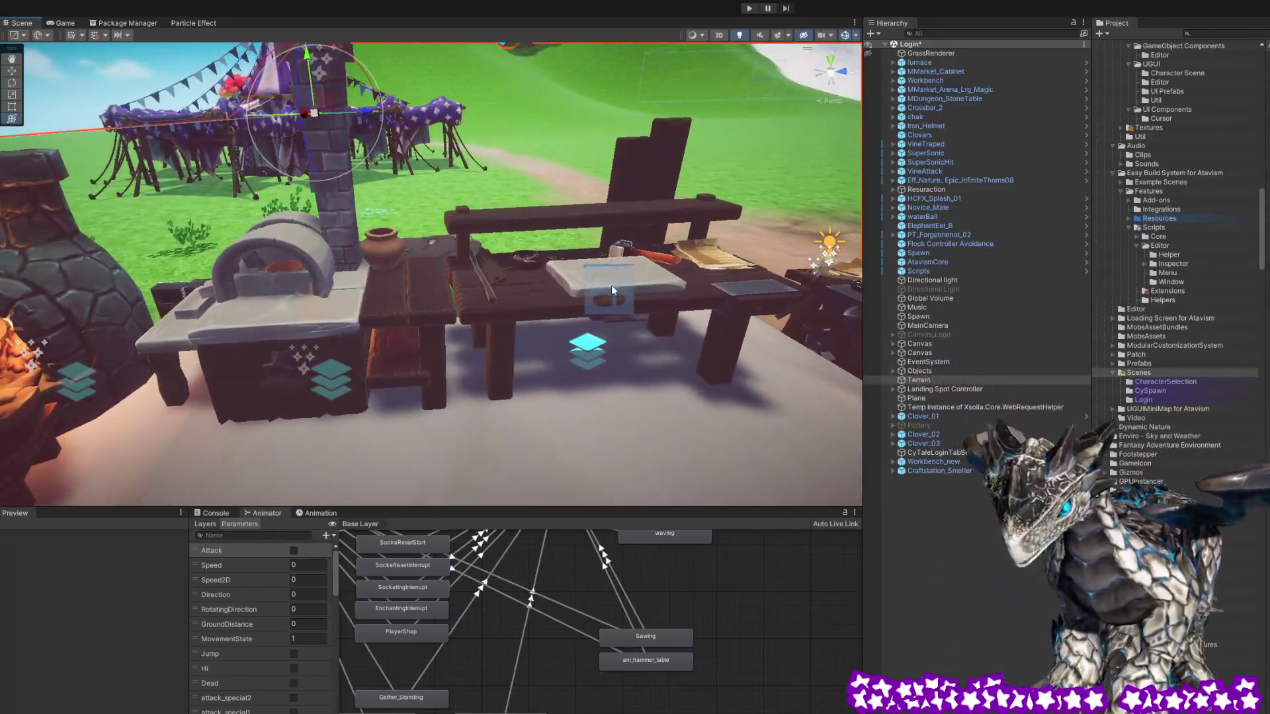
{"action": "left_click", "coordinate": [561, 296]}
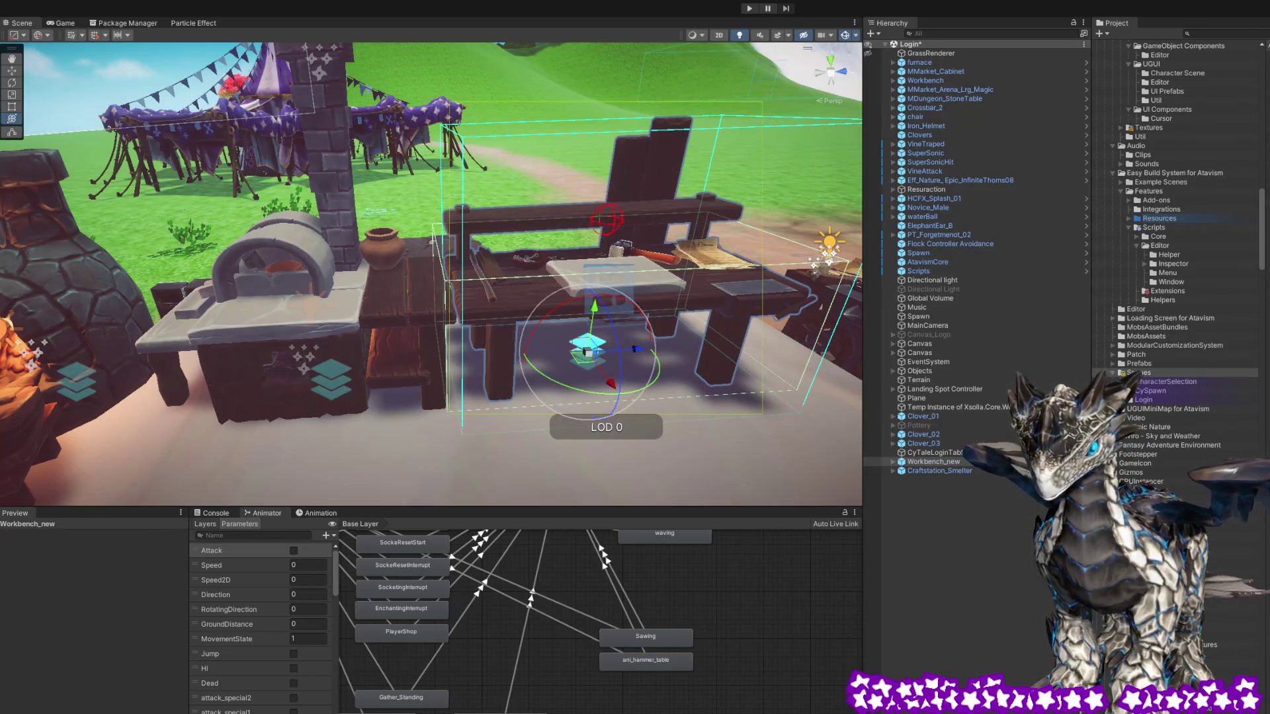
{"action": "mouse_move", "coordinate": [541, 273]}
{"action": "left_mouse_down"}
{"action": "mouse_move", "coordinate": [457, 234]}
{"action": "mouse_move", "coordinate": [554, 180]}
{"action": "left_mouse_up"}
{"action": "left_click", "coordinate": [580, 93]}
{"action": "left_click_drag", "start_coordinate": [581, 94], "coordinate": [559, 216]}
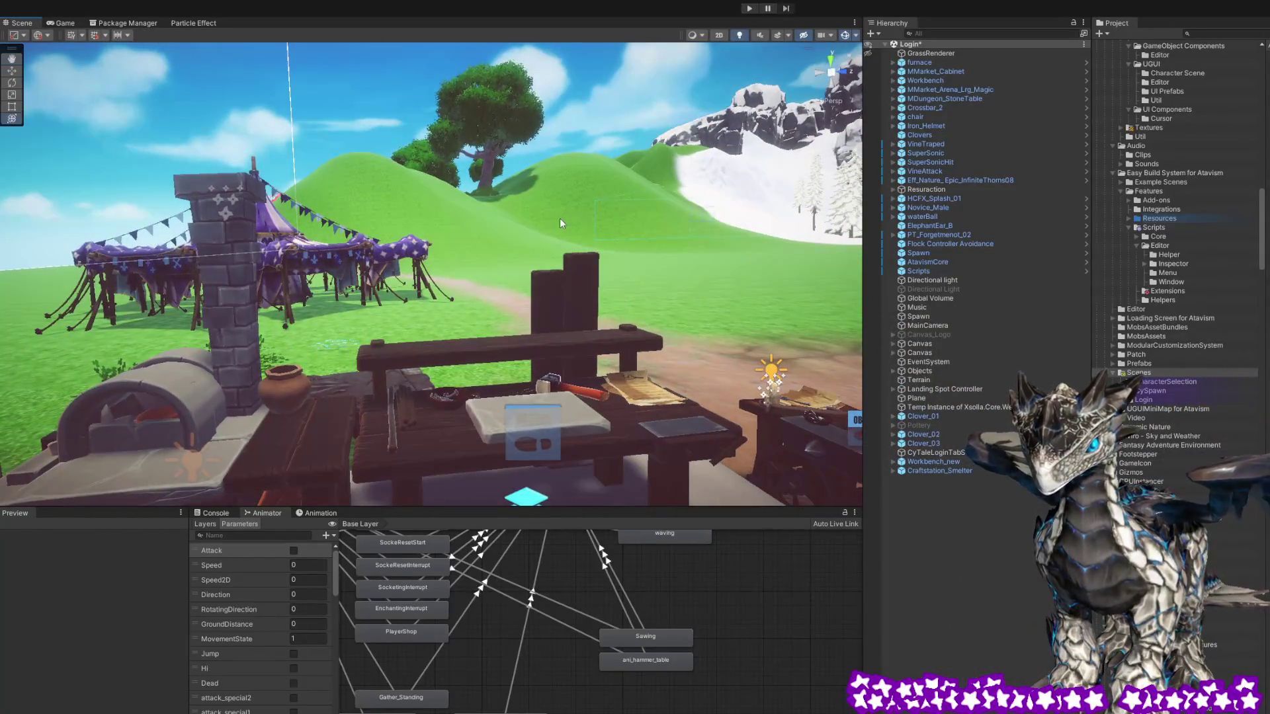